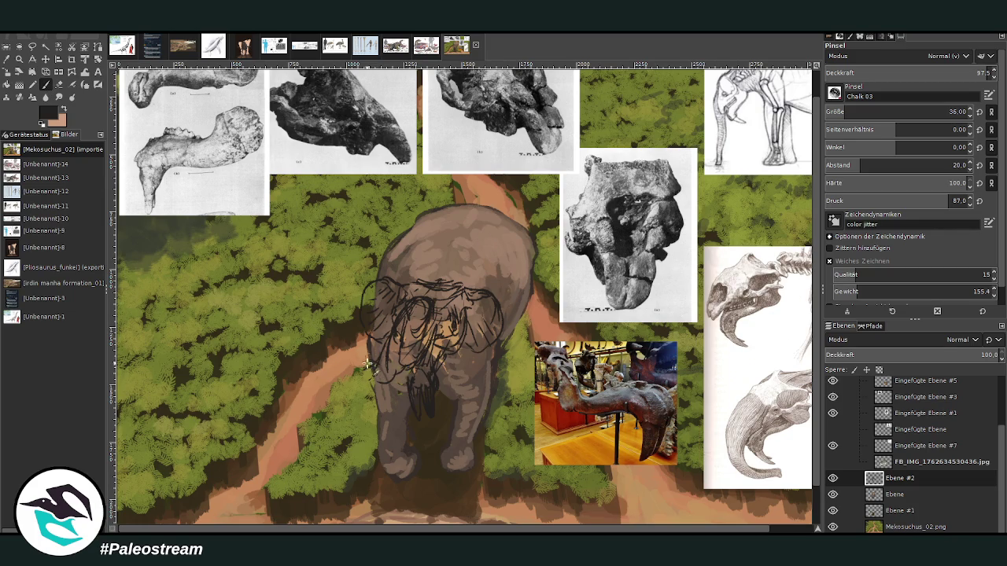
Step: Darken the curled trunk's outline with extra Chalk 03 strokes
{"action": "left_click_drag", "start_coordinate": [354, 351], "coordinate": [340, 409]}
{"action": "left_click_drag", "start_coordinate": [344, 371], "coordinate": [346, 412]}
{"action": "mouse_move", "coordinate": [371, 353]}
{"action": "left_mouse_down"}
{"action": "mouse_move", "coordinate": [351, 376]}
{"action": "mouse_move", "coordinate": [354, 419]}
{"action": "mouse_move", "coordinate": [375, 368]}
{"action": "mouse_move", "coordinate": [344, 359]}
{"action": "mouse_move", "coordinate": [377, 359]}
{"action": "mouse_move", "coordinate": [356, 372]}
{"action": "mouse_move", "coordinate": [369, 390]}
{"action": "mouse_move", "coordinate": [405, 362]}
{"action": "mouse_move", "coordinate": [385, 387]}
{"action": "mouse_move", "coordinate": [420, 356]}
{"action": "mouse_move", "coordinate": [371, 361]}
{"action": "mouse_move", "coordinate": [397, 319]}
{"action": "mouse_move", "coordinate": [400, 359]}
{"action": "mouse_move", "coordinate": [417, 306]}
{"action": "mouse_move", "coordinate": [421, 350]}
{"action": "left_mouse_up"}
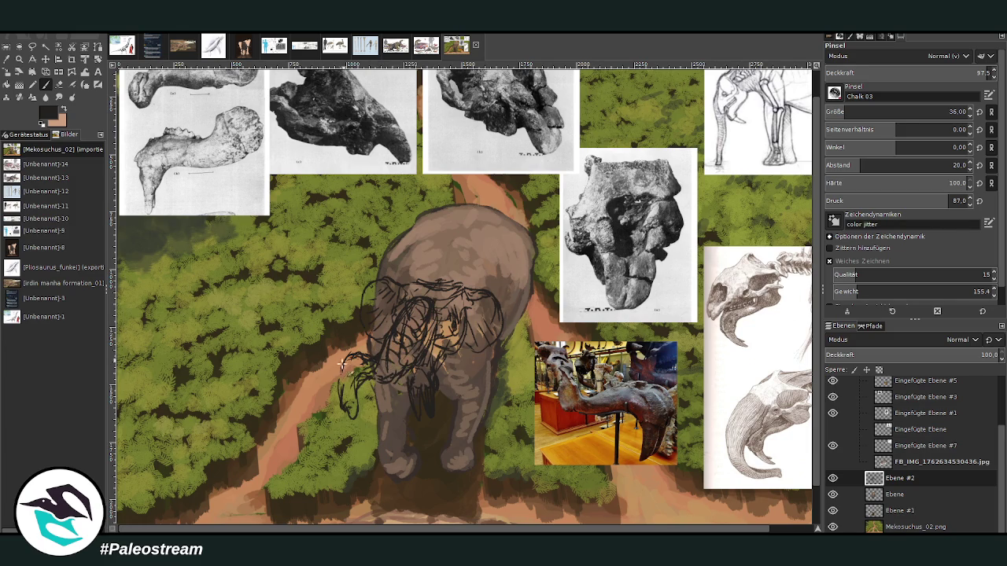
{"action": "mouse_move", "coordinate": [349, 387]}
{"action": "left_mouse_down"}
{"action": "mouse_move", "coordinate": [343, 371]}
{"action": "mouse_move", "coordinate": [365, 360]}
{"action": "mouse_move", "coordinate": [340, 397]}
{"action": "left_mouse_up"}
{"action": "left_click_drag", "start_coordinate": [355, 354], "coordinate": [373, 362]}
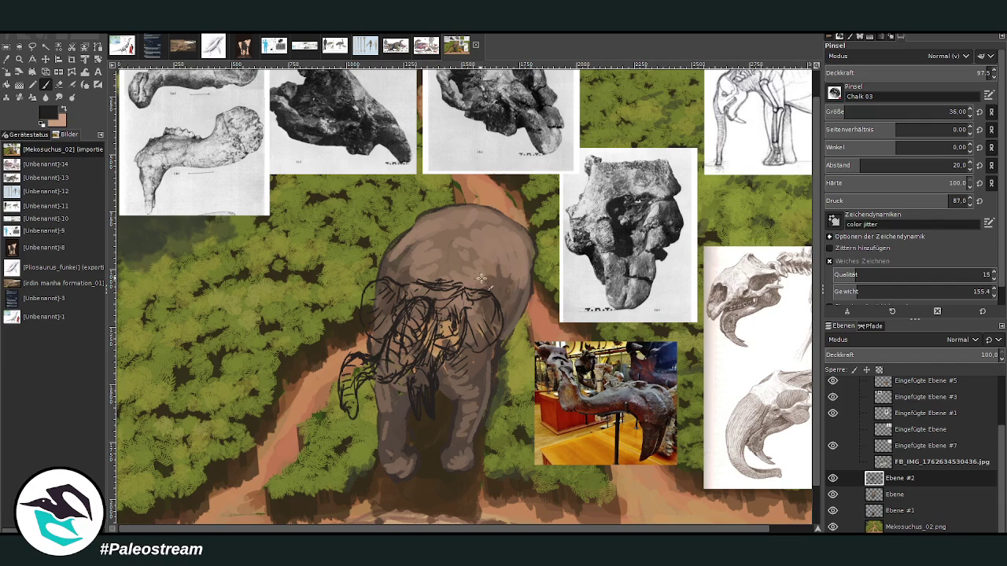
Step: Sketch trial ear outlines, loops and pointed shapes, then undo them
{"action": "left_click_drag", "start_coordinate": [471, 291], "coordinate": [468, 351]}
{"action": "left_click_drag", "start_coordinate": [383, 284], "coordinate": [384, 343]}
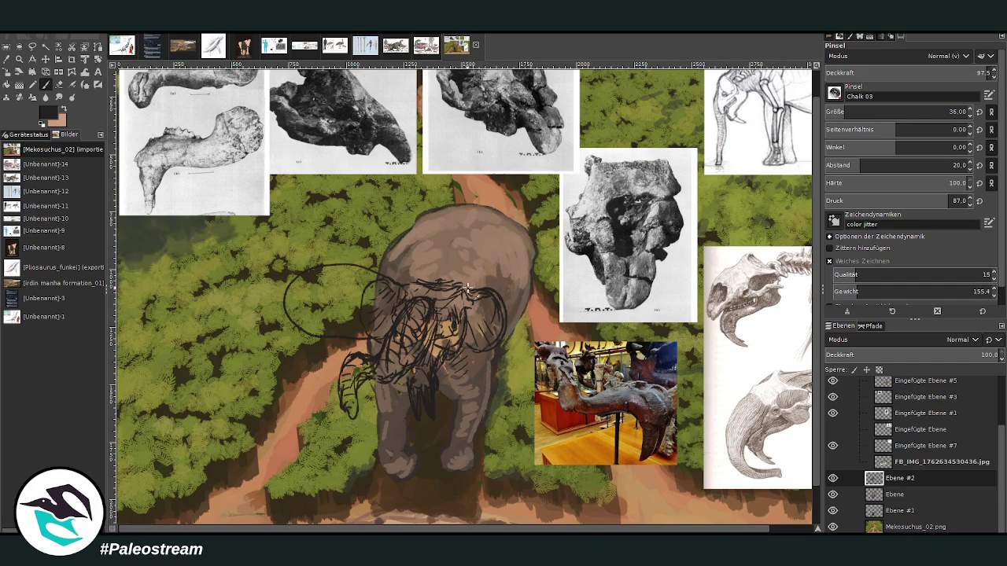
{"action": "left_click_drag", "start_coordinate": [463, 284], "coordinate": [472, 355]}
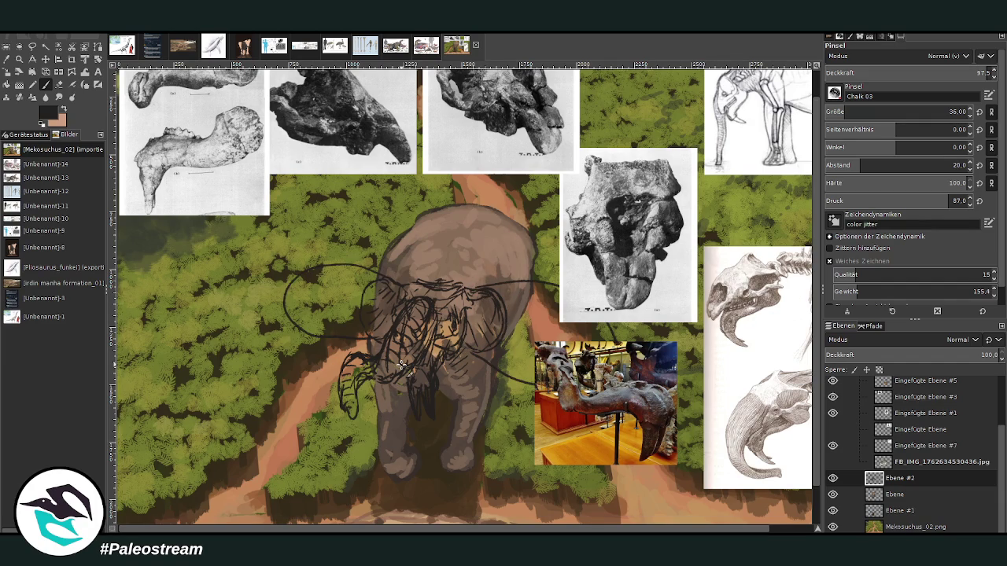
{"action": "key", "text": "ctrl+z"}
{"action": "key", "text": "ctrl+z"}
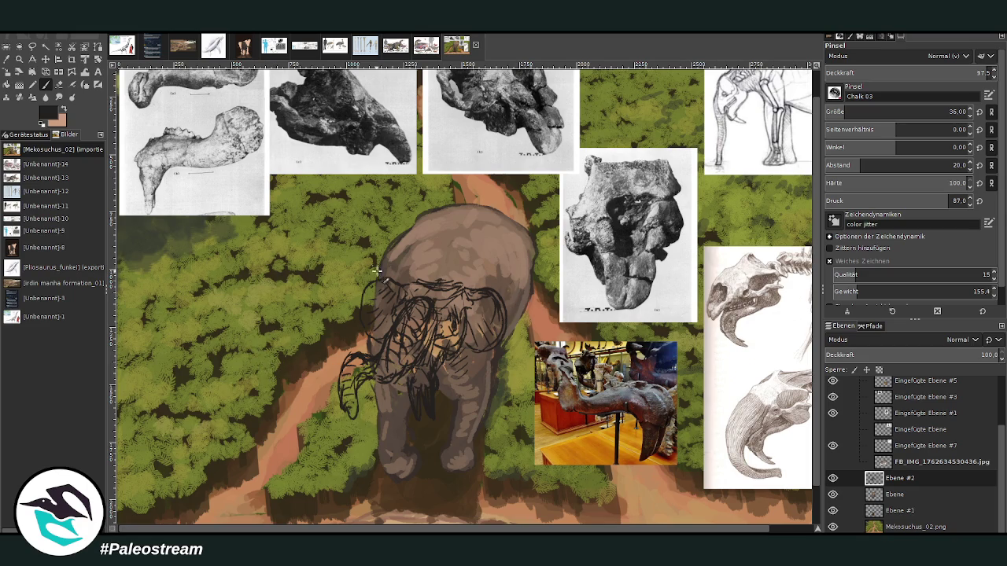
{"action": "mouse_move", "coordinate": [401, 279]}
{"action": "left_mouse_down"}
{"action": "mouse_move", "coordinate": [393, 253]}
{"action": "mouse_move", "coordinate": [444, 273]}
{"action": "mouse_move", "coordinate": [494, 234]}
{"action": "mouse_move", "coordinate": [472, 326]}
{"action": "left_mouse_up"}
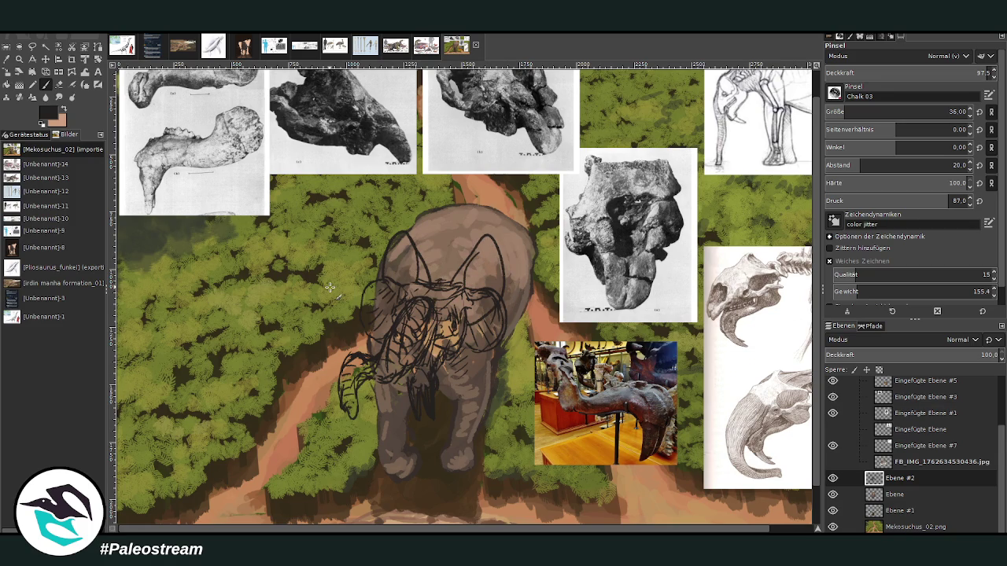
{"action": "key", "text": "ctrl+z"}
{"action": "key", "text": "ctrl+z"}
{"action": "key", "text": "ctrl+z"}
{"action": "key", "text": "ctrl+z"}
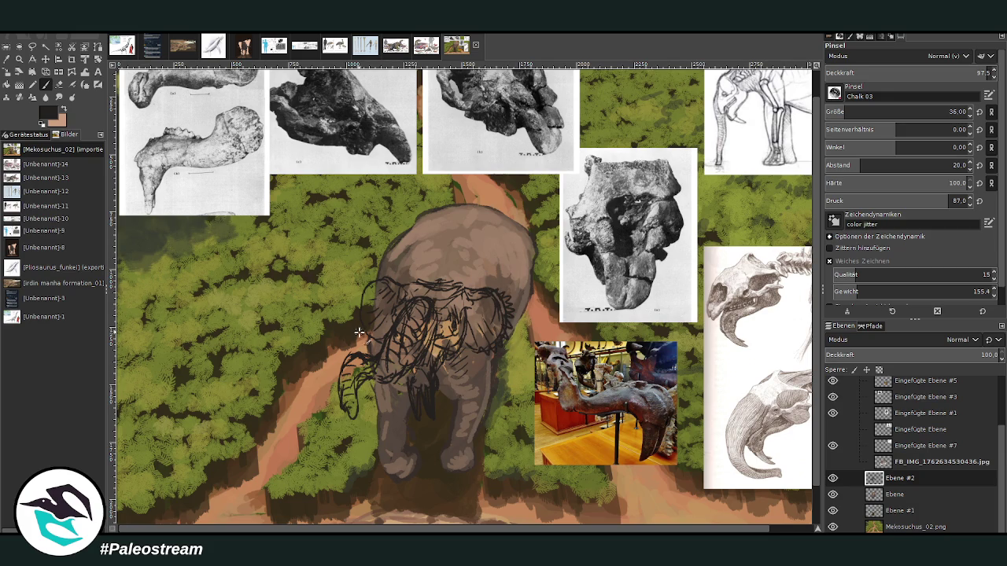
{"action": "left_click_drag", "start_coordinate": [360, 323], "coordinate": [354, 273]}
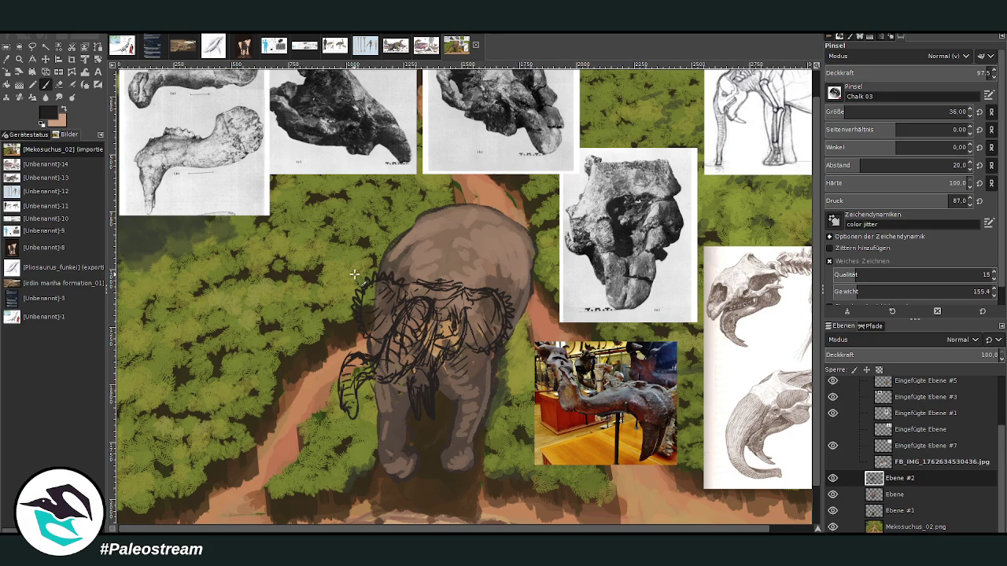
{"action": "key", "text": "ctrl+z"}
{"action": "key", "text": "ctrl+z"}
Step: Dab two dark eyes with a size-146 brush, undo them, and zoom in on the head
{"action": "key", "text": "bracketright"}
{"action": "key", "text": "bracketright"}
{"action": "key", "text": "bracketright"}
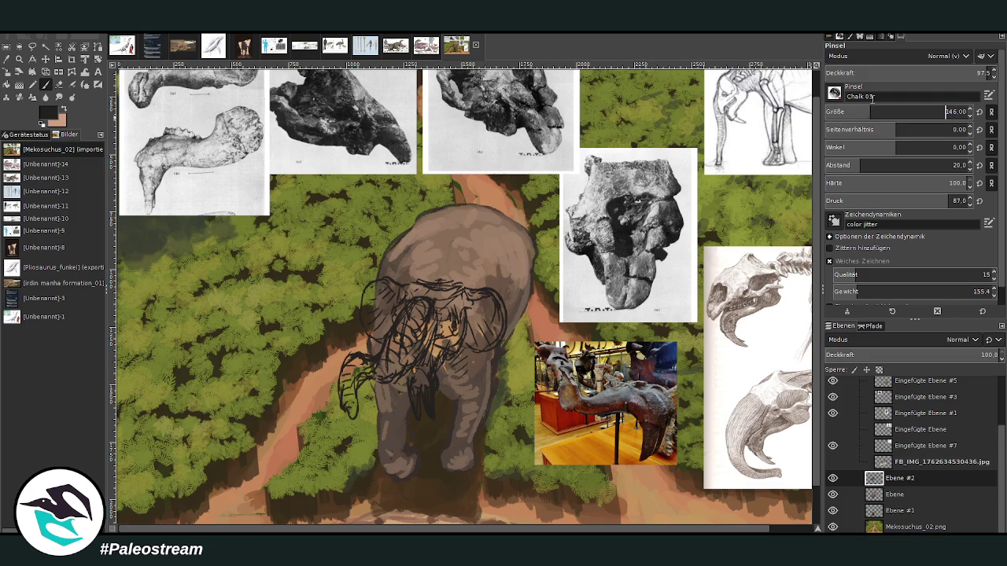
{"action": "left_click", "coordinate": [488, 315]}
{"action": "left_click_drag", "start_coordinate": [376, 299], "coordinate": [381, 308]}
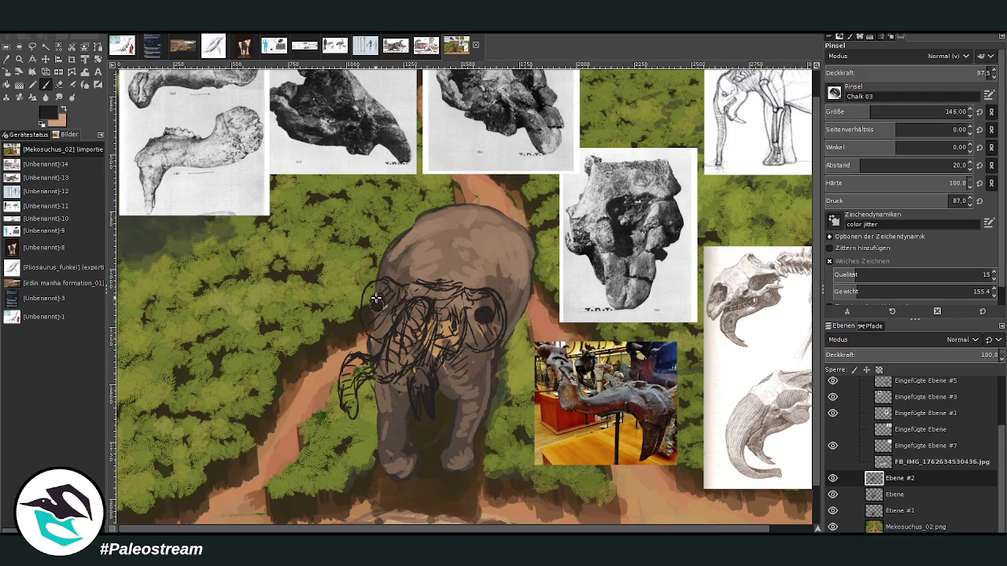
{"action": "left_click", "coordinate": [377, 304]}
{"action": "key", "text": "ctrl+z"}
{"action": "key", "text": "ctrl+z"}
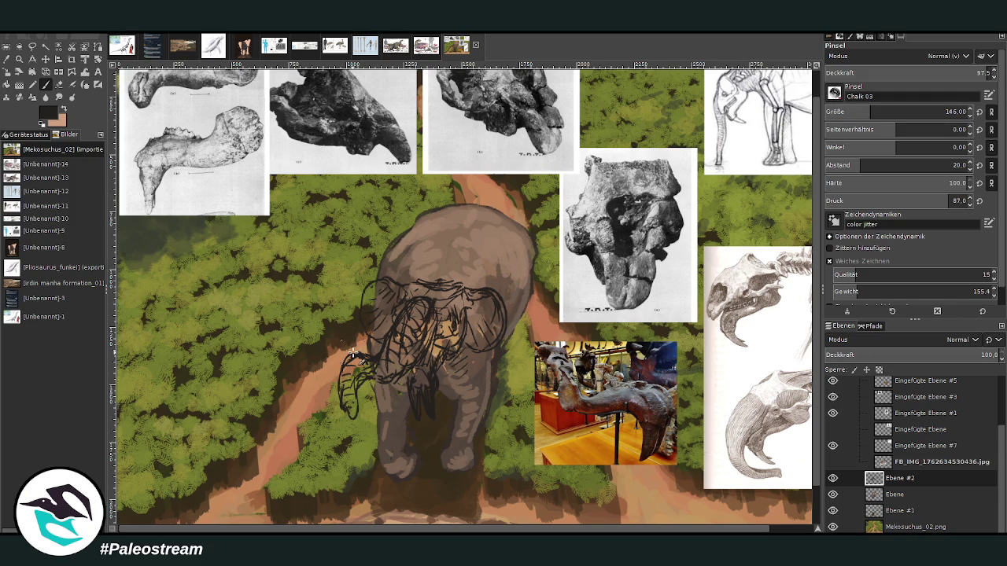
{"action": "key", "text": "z"}
{"action": "left_click_drag", "start_coordinate": [288, 187], "coordinate": [534, 460]}
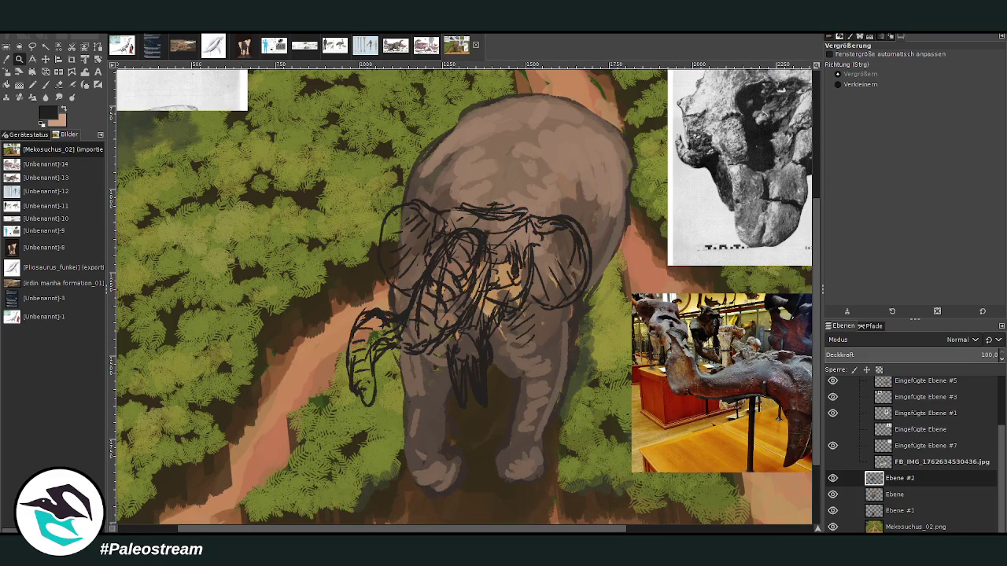
Step: Add black chalk strokes to the lower end of the trunk
{"action": "key", "text": "p"}
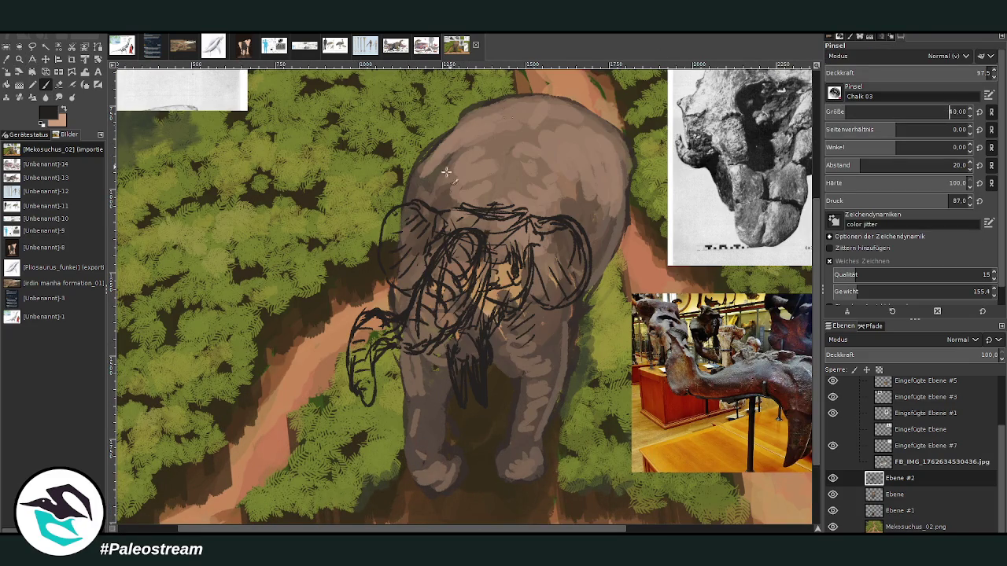
{"action": "left_click_drag", "start_coordinate": [365, 381], "coordinate": [362, 406]}
{"action": "scroll", "coordinate": [451, 359], "scroll_direction": "right", "scroll_amount": 5}
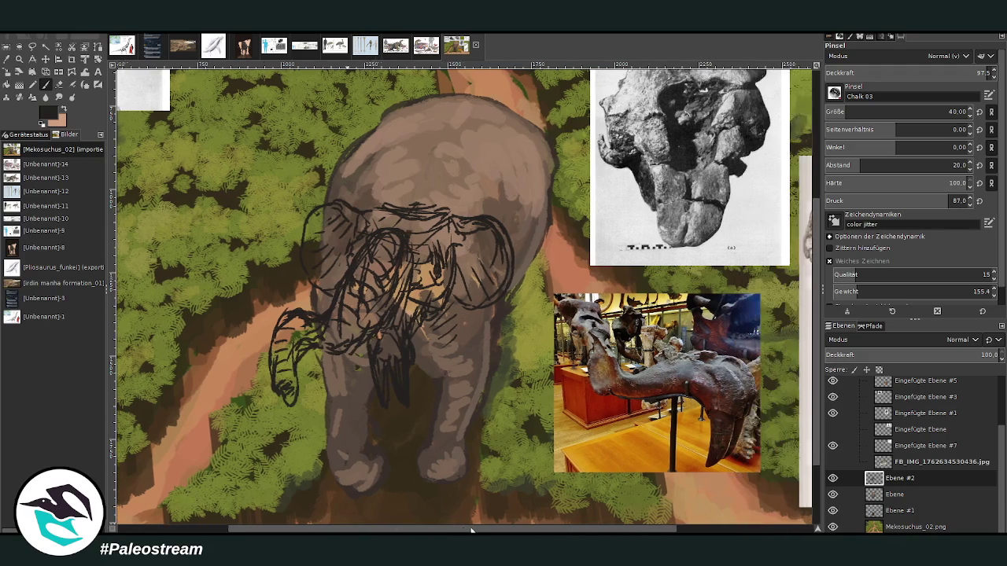
{"action": "scroll", "coordinate": [452, 359], "scroll_direction": "left", "scroll_amount": 3}
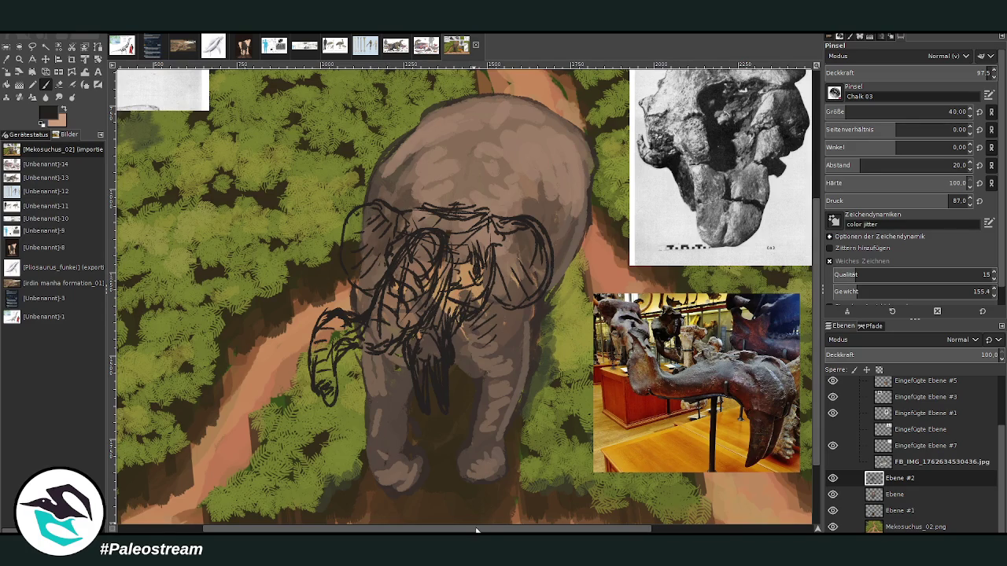
{"action": "scroll", "coordinate": [476, 531], "scroll_direction": "right", "scroll_amount": 3}
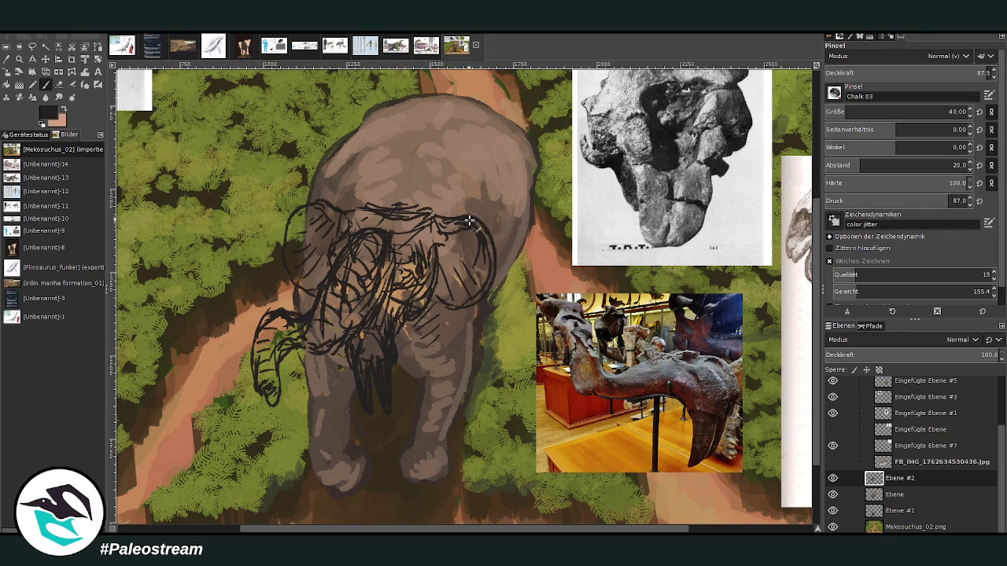
Step: Extend the right ear outline downward and sketch curved lines along the head's top, then switch to the eraser
{"action": "left_click_drag", "start_coordinate": [486, 224], "coordinate": [496, 285]}
{"action": "left_click_drag", "start_coordinate": [351, 528], "coordinate": [318, 529]}
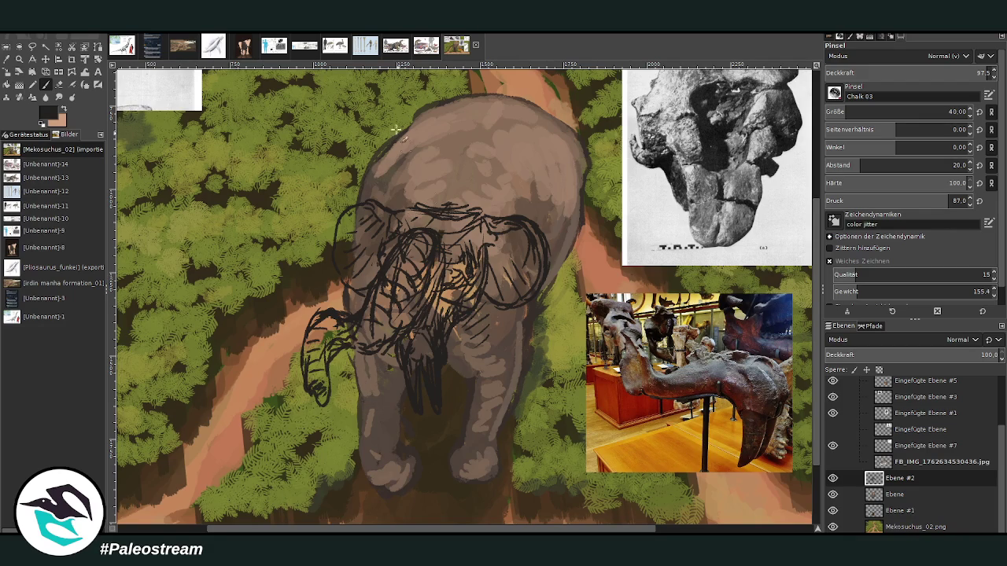
{"action": "mouse_move", "coordinate": [411, 206]}
{"action": "left_mouse_down"}
{"action": "mouse_move", "coordinate": [450, 197]}
{"action": "mouse_move", "coordinate": [481, 211]}
{"action": "mouse_move", "coordinate": [419, 190]}
{"action": "mouse_move", "coordinate": [462, 192]}
{"action": "mouse_move", "coordinate": [487, 209]}
{"action": "left_mouse_up"}
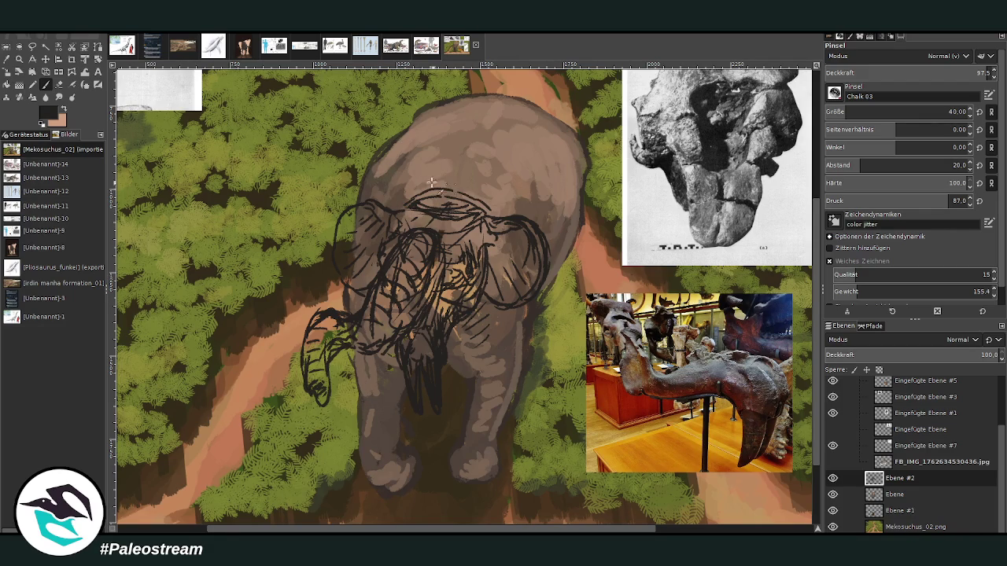
{"action": "left_click_drag", "start_coordinate": [454, 178], "coordinate": [456, 170]}
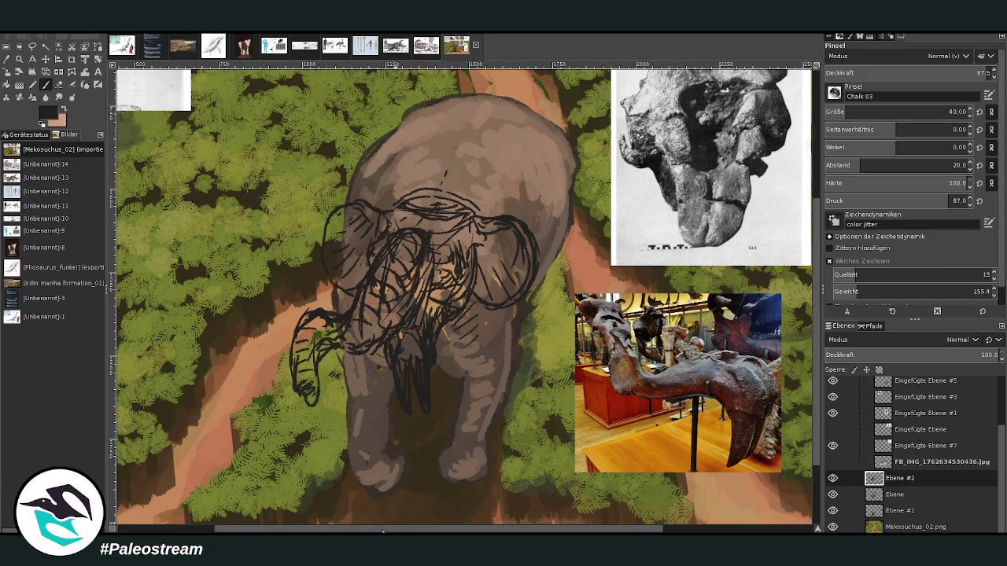
{"action": "left_click_drag", "start_coordinate": [406, 414], "coordinate": [373, 417]}
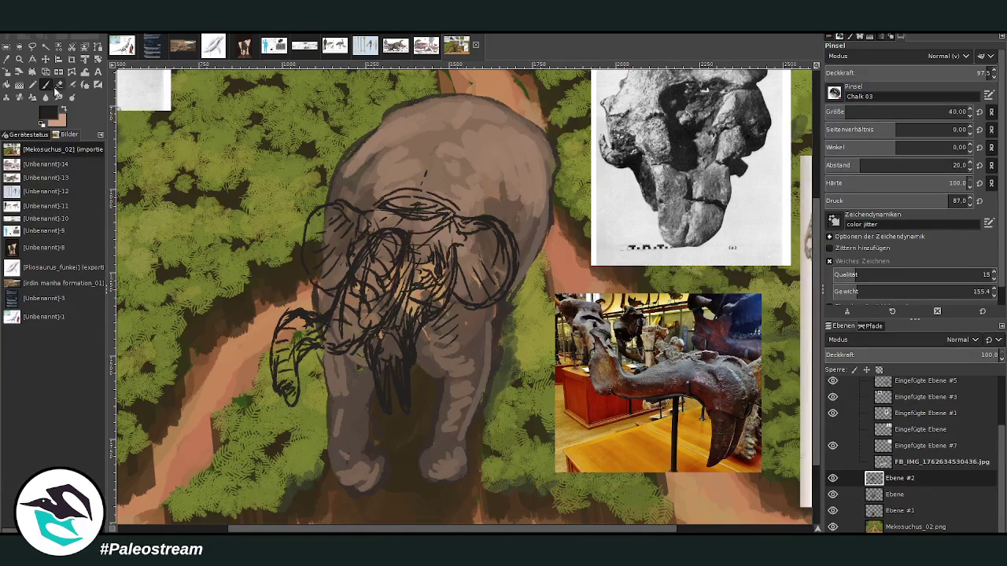
{"action": "key", "text": "shift+e"}
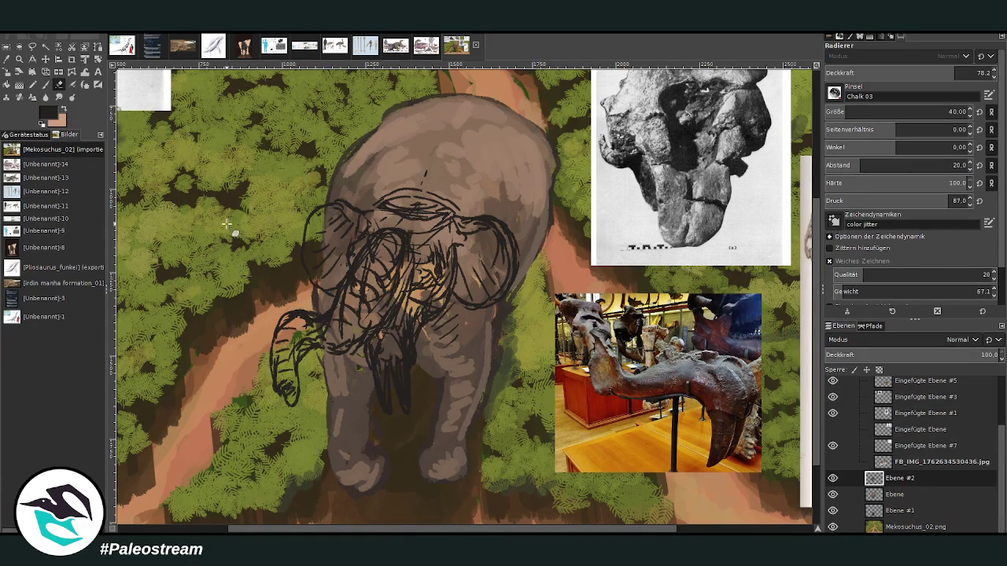
Step: Add a new layer above Ebene and paint the head and right ear in the sampled body brown
{"action": "left_click", "coordinate": [19, 69]}
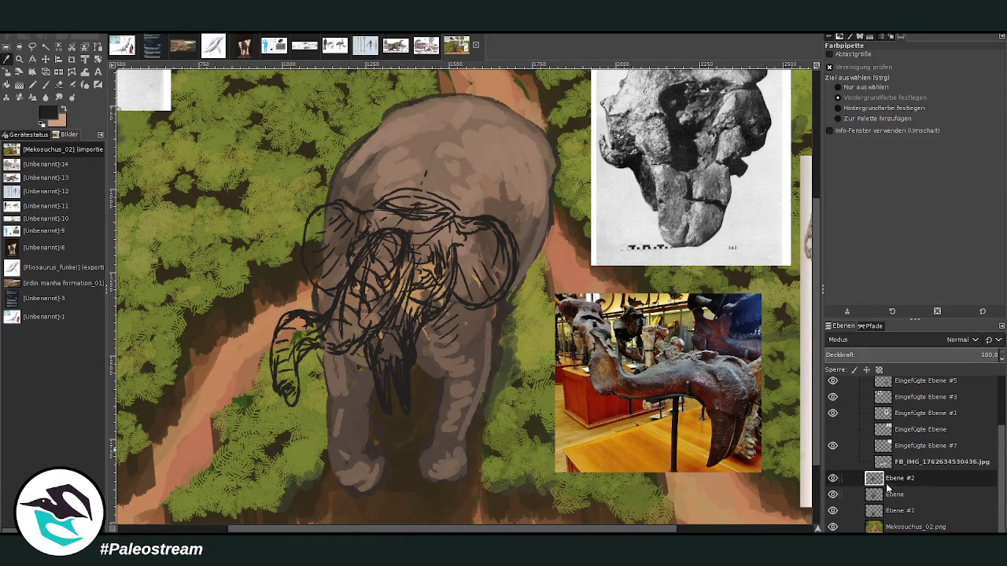
{"action": "left_click", "coordinate": [851, 497]}
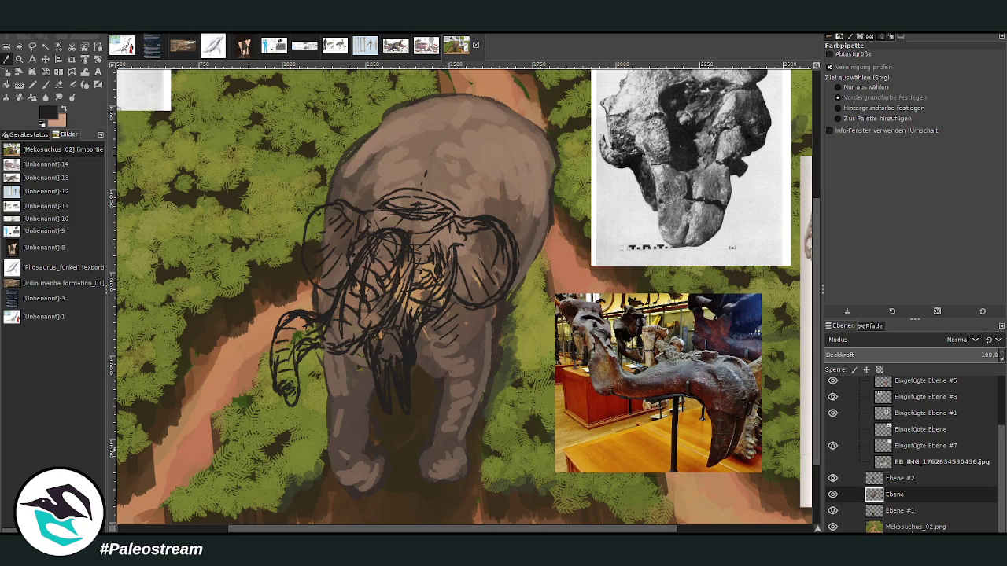
{"action": "key", "text": "shift+ctrl+n"}
{"action": "left_click", "coordinate": [477, 348]}
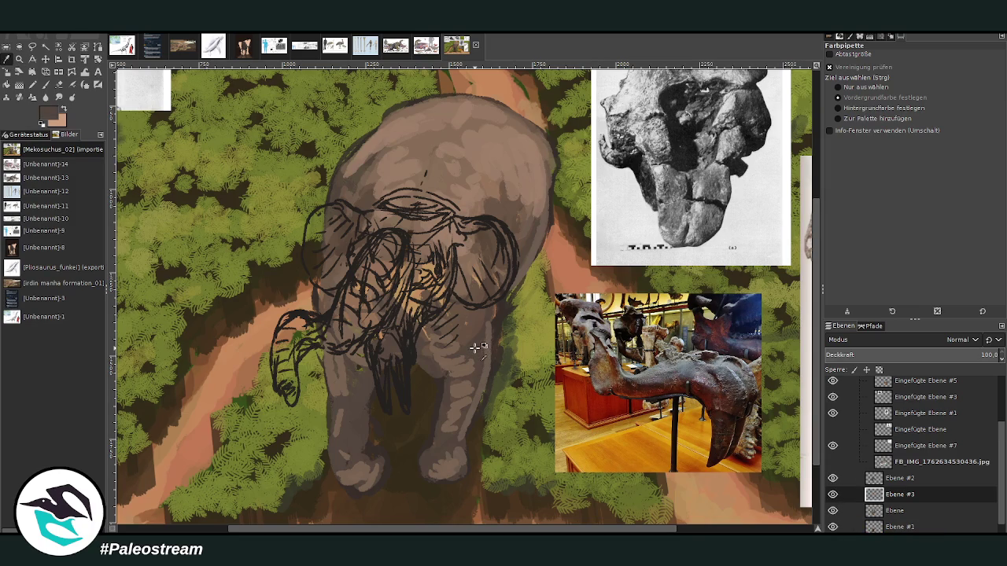
{"action": "key", "text": "p"}
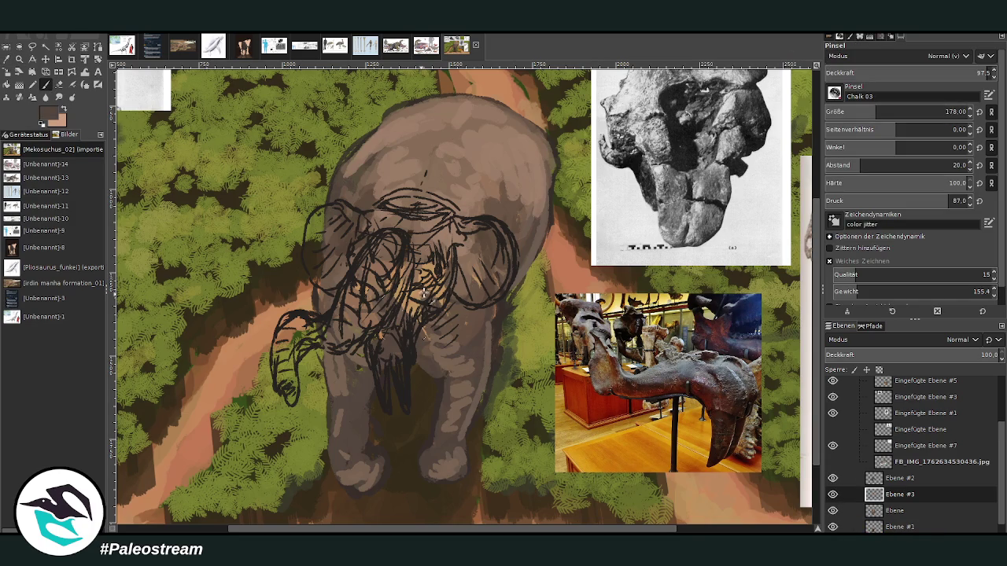
{"action": "mouse_move", "coordinate": [424, 293]}
{"action": "left_mouse_down"}
{"action": "mouse_move", "coordinate": [477, 286]}
{"action": "mouse_move", "coordinate": [445, 262]}
{"action": "mouse_move", "coordinate": [338, 259]}
{"action": "mouse_move", "coordinate": [320, 245]}
{"action": "mouse_move", "coordinate": [428, 272]}
{"action": "mouse_move", "coordinate": [398, 246]}
{"action": "mouse_move", "coordinate": [370, 313]}
{"action": "mouse_move", "coordinate": [299, 340]}
{"action": "mouse_move", "coordinate": [288, 379]}
{"action": "mouse_move", "coordinate": [280, 338]}
{"action": "mouse_move", "coordinate": [284, 324]}
{"action": "mouse_move", "coordinate": [303, 321]}
{"action": "mouse_move", "coordinate": [327, 340]}
{"action": "mouse_move", "coordinate": [379, 313]}
{"action": "mouse_move", "coordinate": [369, 347]}
{"action": "mouse_move", "coordinate": [402, 399]}
{"action": "left_mouse_up"}
Step: At brush size 89 and 63.7 opacity, hatch dark strokes on the cheek and trunk
{"action": "left_click", "coordinate": [857, 108]}
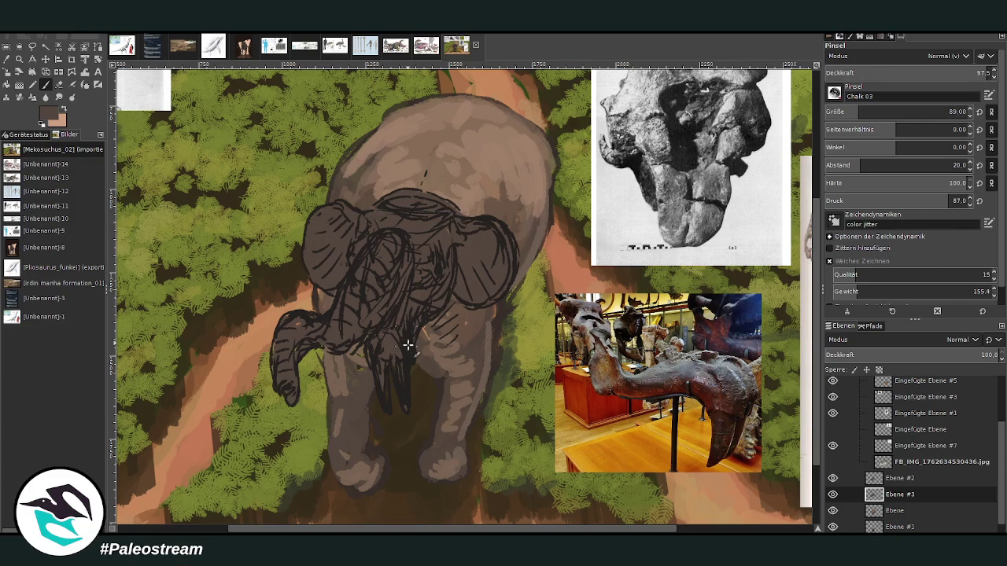
{"action": "left_click", "coordinate": [930, 73]}
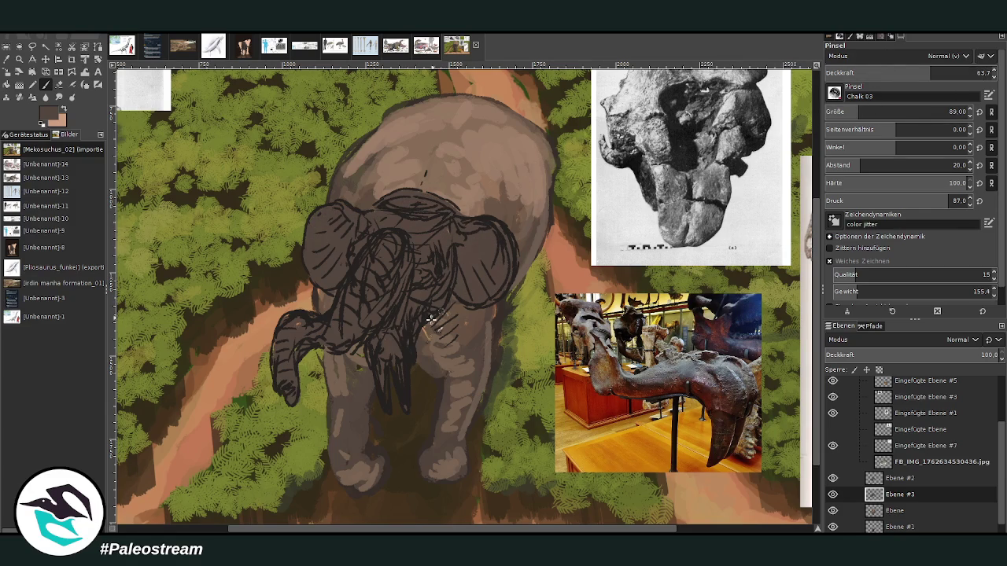
{"action": "left_click_drag", "start_coordinate": [425, 346], "coordinate": [438, 358]}
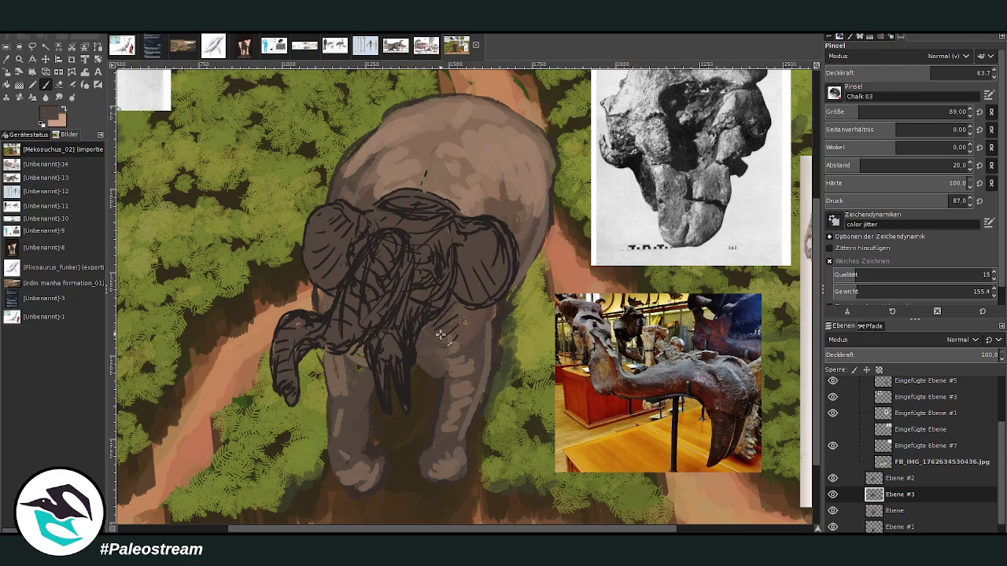
{"action": "left_click_drag", "start_coordinate": [383, 300], "coordinate": [363, 358]}
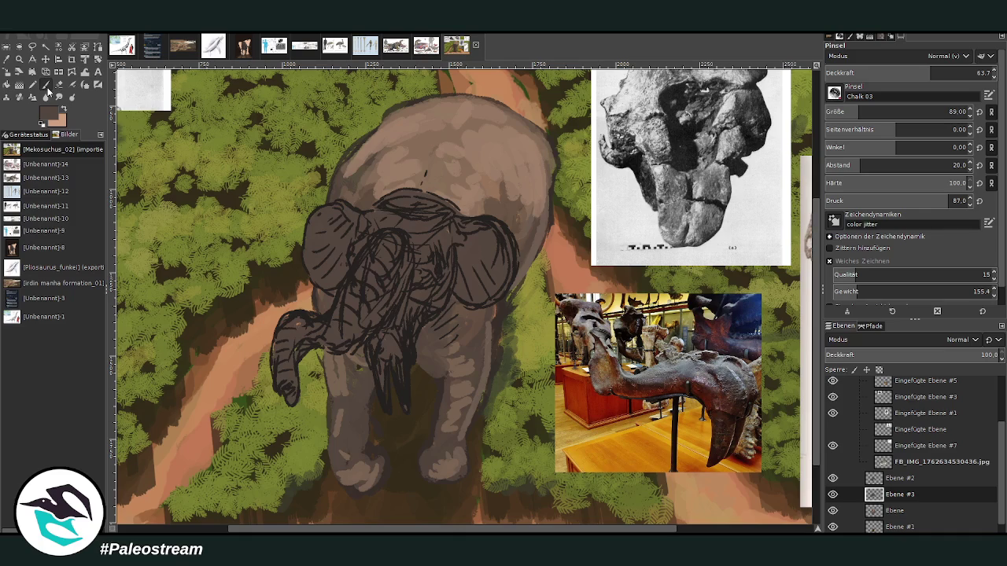
{"action": "left_click", "coordinate": [895, 480]}
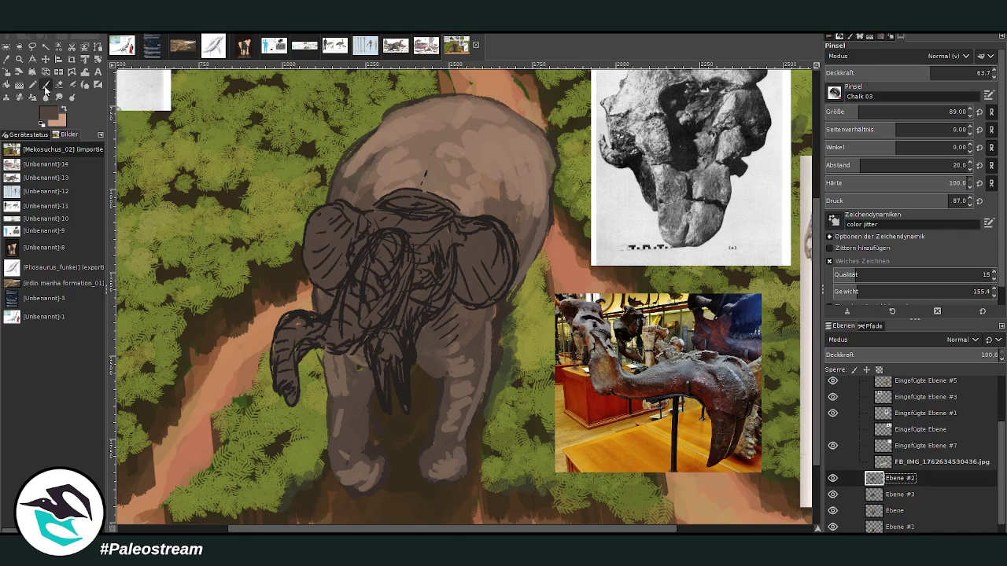
Step: Paint lighter brown strokes at brush size 48 across the forehead and trunk on Ebene #2
{"action": "left_click", "coordinate": [63, 134]}
{"action": "left_click", "coordinate": [794, 329], "text": "ctrl"}
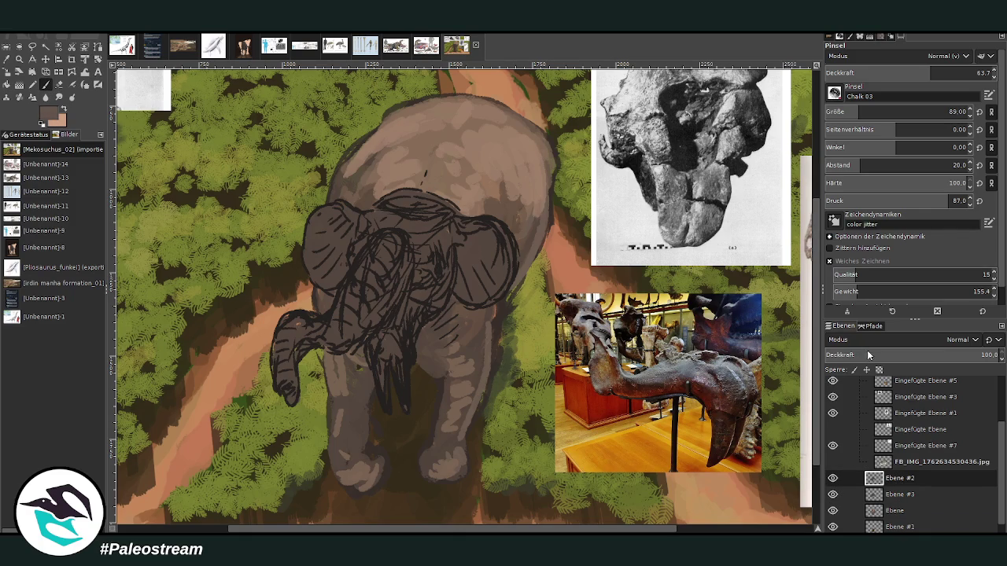
{"action": "left_click", "coordinate": [793, 314], "text": "ctrl"}
{"action": "key", "text": "bracketleft"}
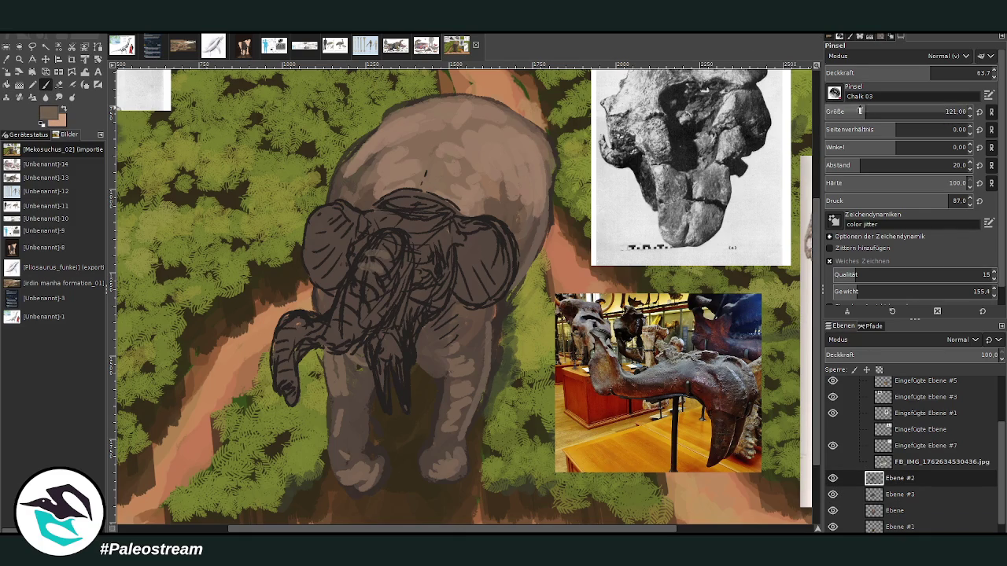
{"action": "left_click_drag", "start_coordinate": [381, 241], "coordinate": [410, 222]}
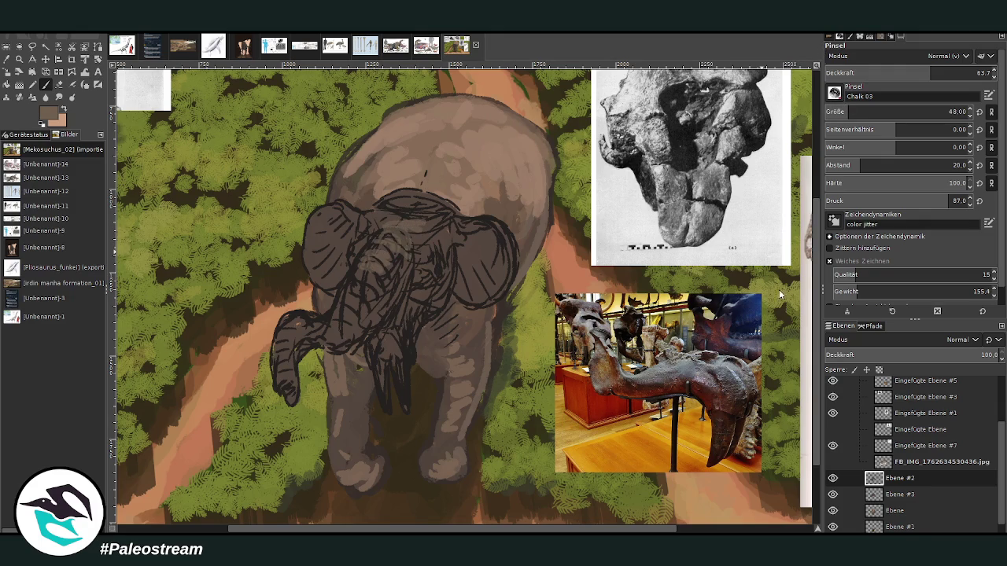
{"action": "left_click", "coordinate": [449, 184], "text": "ctrl"}
{"action": "left_click_drag", "start_coordinate": [441, 228], "coordinate": [411, 228]}
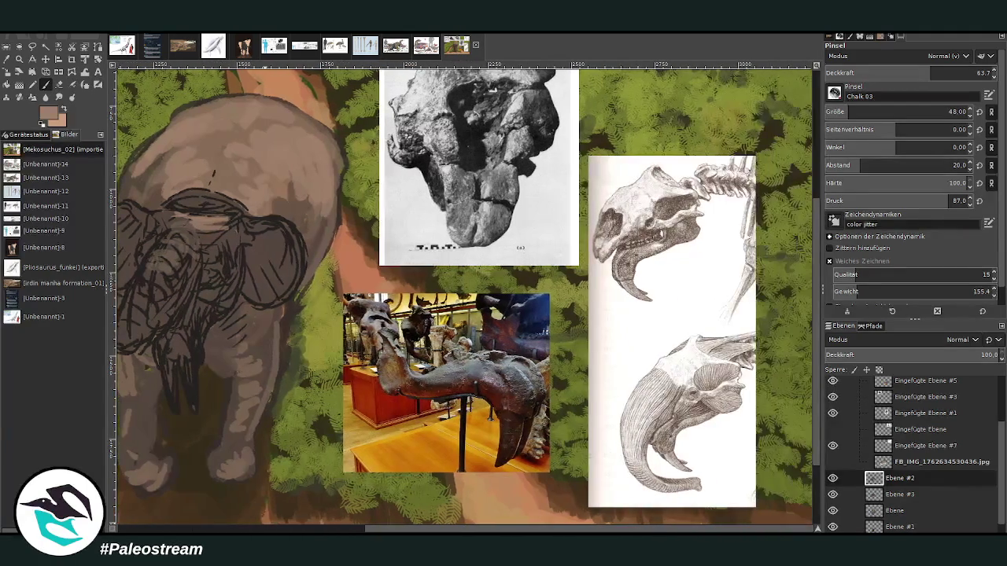
{"action": "left_click_drag", "start_coordinate": [451, 528], "coordinate": [482, 529]}
{"action": "mouse_move", "coordinate": [376, 239]}
{"action": "left_mouse_down"}
{"action": "mouse_move", "coordinate": [404, 229]}
{"action": "mouse_move", "coordinate": [351, 212]}
{"action": "mouse_move", "coordinate": [321, 225]}
{"action": "left_mouse_up"}
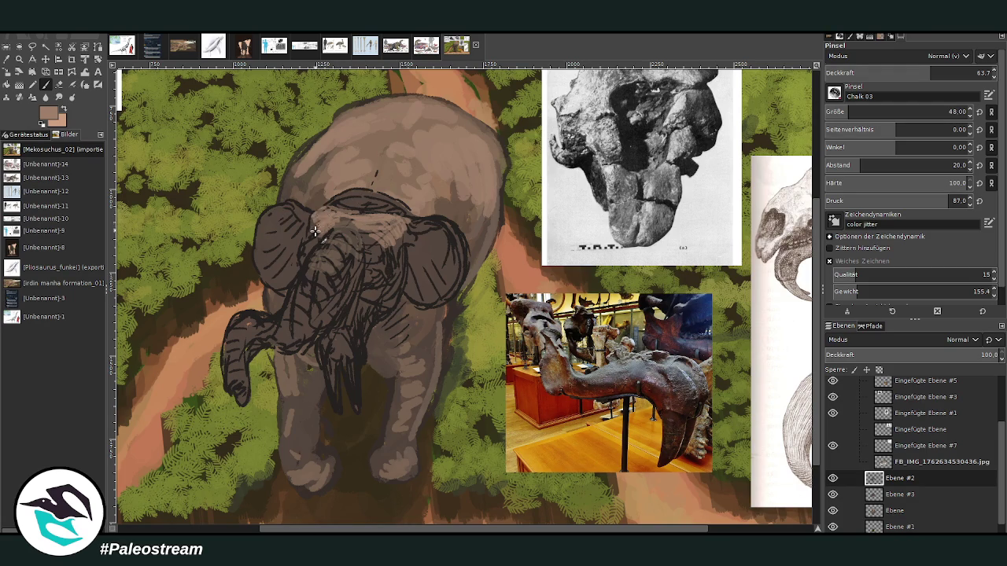
Step: Shade the forehead and upper trunk with alternating light tan and darker greyish-brown strokes
{"action": "mouse_move", "coordinate": [347, 221]}
{"action": "left_mouse_down"}
{"action": "mouse_move", "coordinate": [351, 239]}
{"action": "mouse_move", "coordinate": [331, 260]}
{"action": "mouse_move", "coordinate": [347, 258]}
{"action": "mouse_move", "coordinate": [304, 267]}
{"action": "mouse_move", "coordinate": [318, 276]}
{"action": "mouse_move", "coordinate": [310, 257]}
{"action": "mouse_move", "coordinate": [338, 264]}
{"action": "mouse_move", "coordinate": [322, 239]}
{"action": "mouse_move", "coordinate": [353, 230]}
{"action": "mouse_move", "coordinate": [385, 240]}
{"action": "mouse_move", "coordinate": [396, 211]}
{"action": "left_mouse_up"}
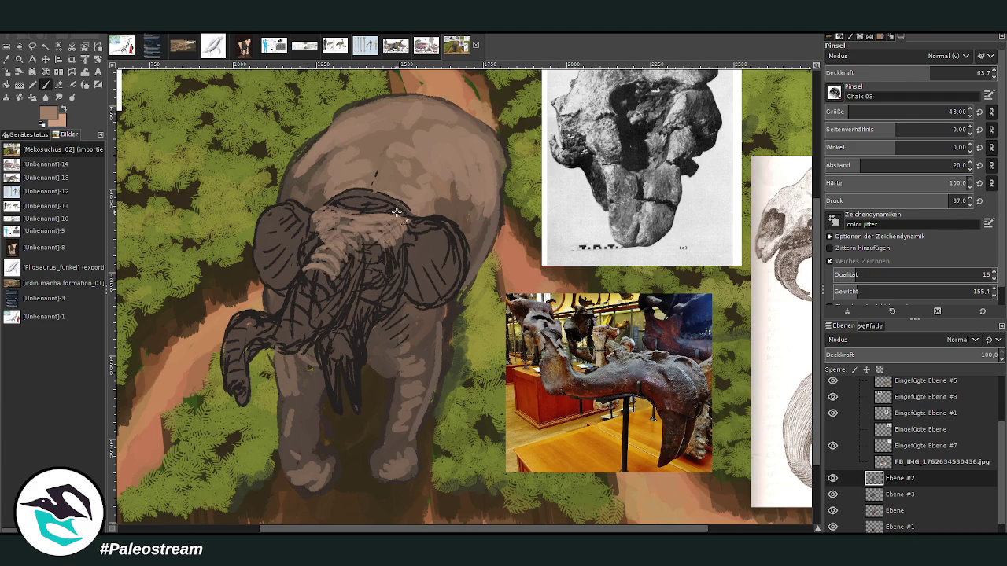
{"action": "mouse_move", "coordinate": [393, 253]}
{"action": "left_mouse_down"}
{"action": "mouse_move", "coordinate": [397, 267]}
{"action": "mouse_move", "coordinate": [379, 243]}
{"action": "mouse_move", "coordinate": [306, 244]}
{"action": "mouse_move", "coordinate": [310, 251]}
{"action": "mouse_move", "coordinate": [318, 236]}
{"action": "mouse_move", "coordinate": [363, 267]}
{"action": "mouse_move", "coordinate": [360, 240]}
{"action": "left_mouse_up"}
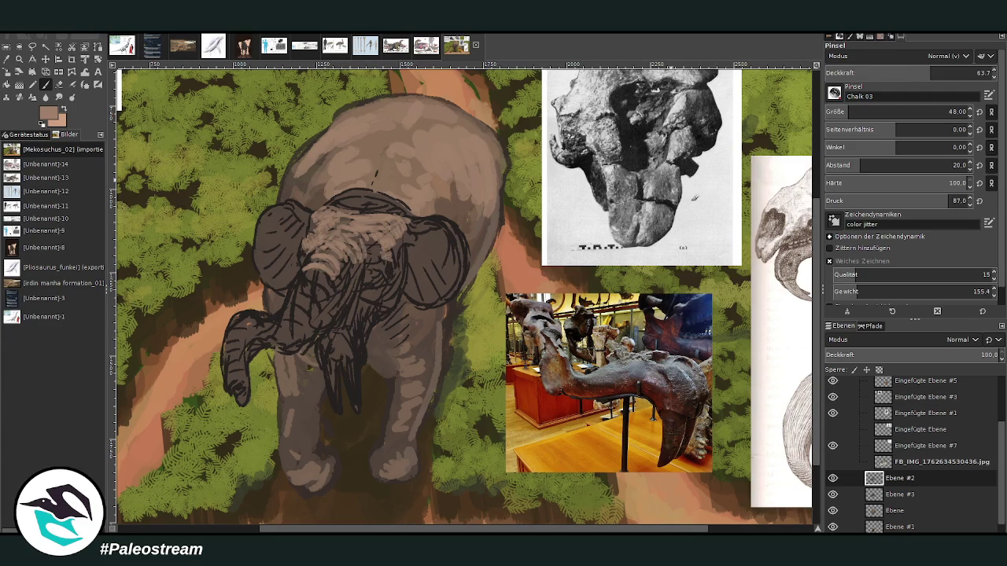
{"action": "left_click", "coordinate": [496, 78], "text": "ctrl"}
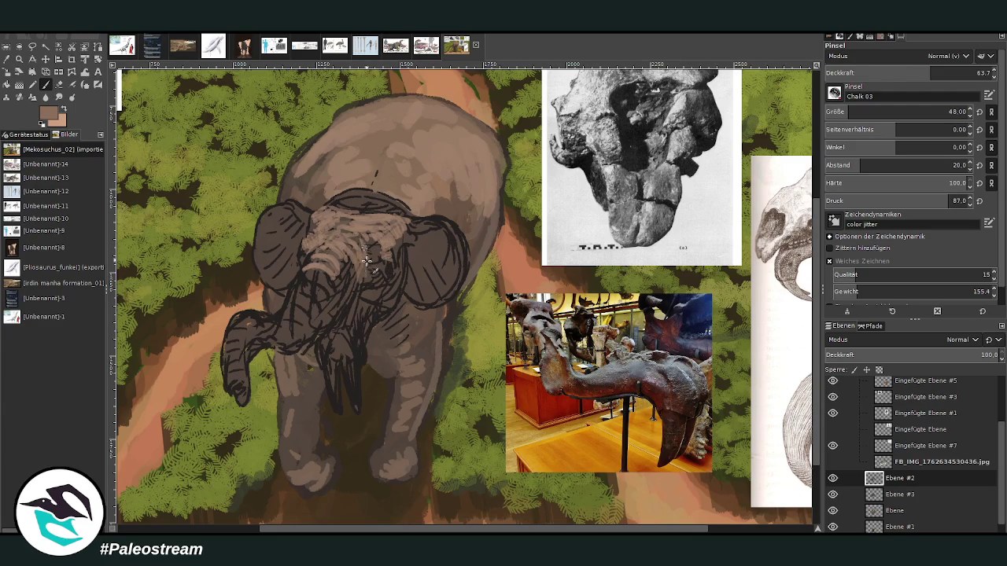
{"action": "left_click", "coordinate": [453, 206], "text": "ctrl"}
{"action": "left_click_drag", "start_coordinate": [371, 260], "coordinate": [360, 293]}
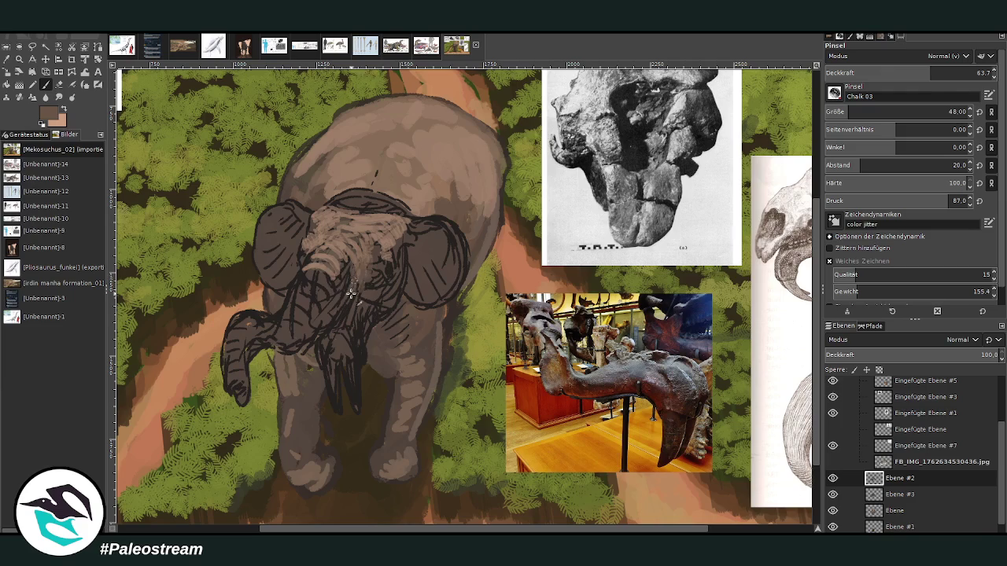
{"action": "mouse_move", "coordinate": [363, 246]}
{"action": "left_mouse_down"}
{"action": "mouse_move", "coordinate": [385, 277]}
{"action": "mouse_move", "coordinate": [397, 250]}
{"action": "left_mouse_up"}
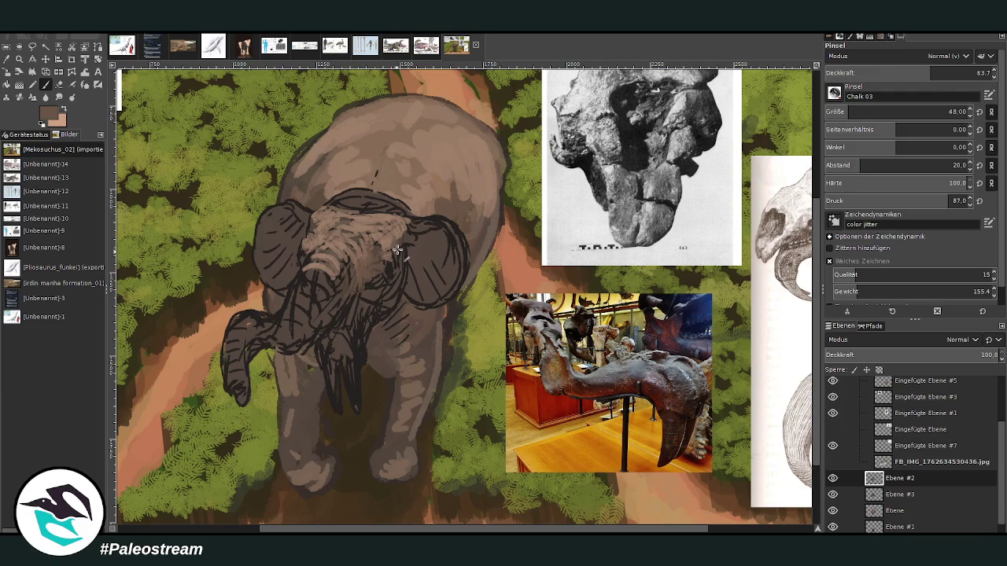
{"action": "left_click", "coordinate": [361, 193], "text": "ctrl"}
{"action": "mouse_move", "coordinate": [347, 202]}
{"action": "left_mouse_down"}
{"action": "mouse_move", "coordinate": [405, 213]}
{"action": "mouse_move", "coordinate": [389, 195]}
{"action": "mouse_move", "coordinate": [417, 220]}
{"action": "mouse_move", "coordinate": [400, 202]}
{"action": "left_mouse_up"}
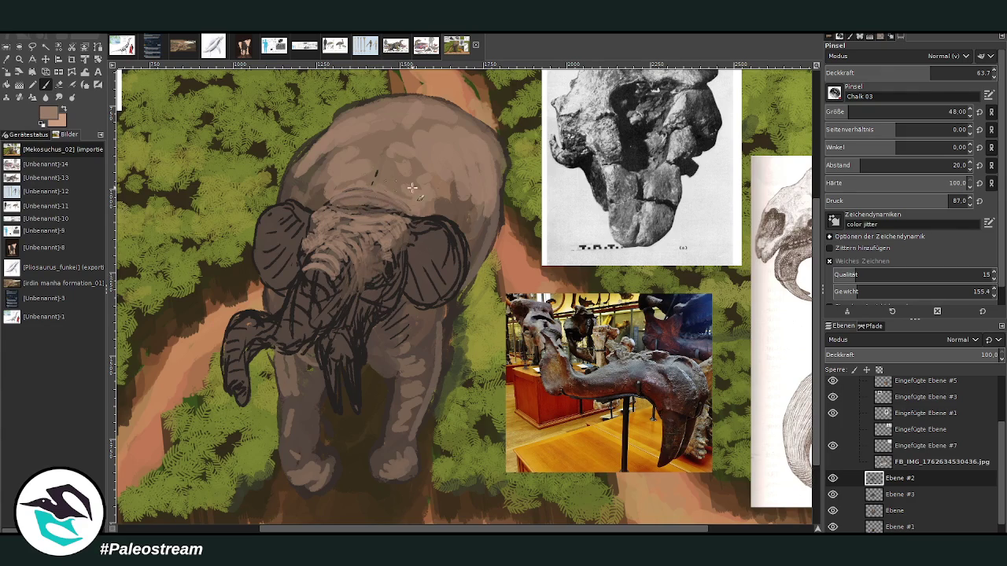
Step: Darken the right shoulder and back, lighten the right leg, and start a salmon rim on the right ear
{"action": "left_click", "coordinate": [458, 209], "text": "ctrl"}
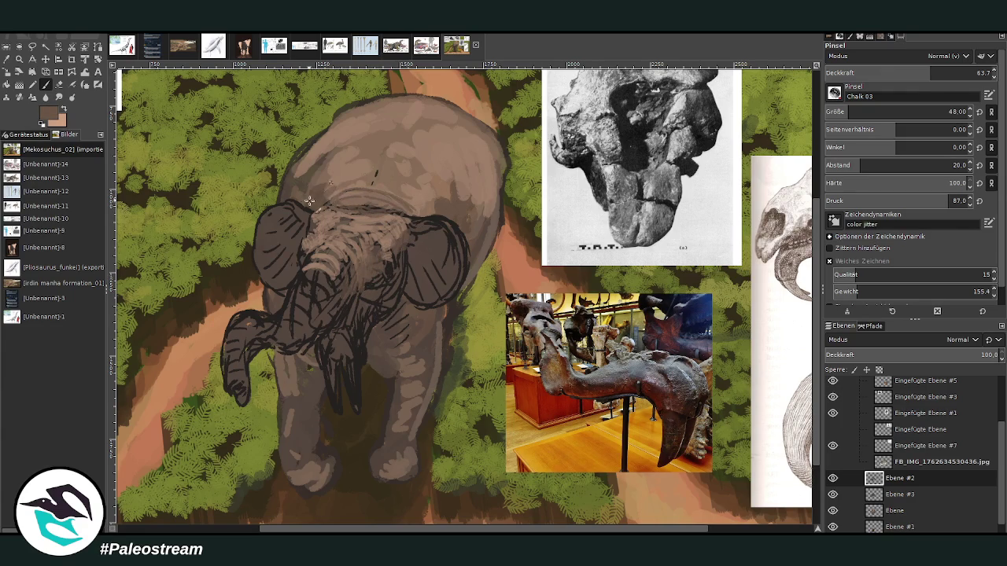
{"action": "mouse_move", "coordinate": [450, 197]}
{"action": "left_mouse_down"}
{"action": "mouse_move", "coordinate": [445, 149]}
{"action": "mouse_move", "coordinate": [487, 200]}
{"action": "mouse_move", "coordinate": [497, 149]}
{"action": "mouse_move", "coordinate": [504, 202]}
{"action": "left_mouse_up"}
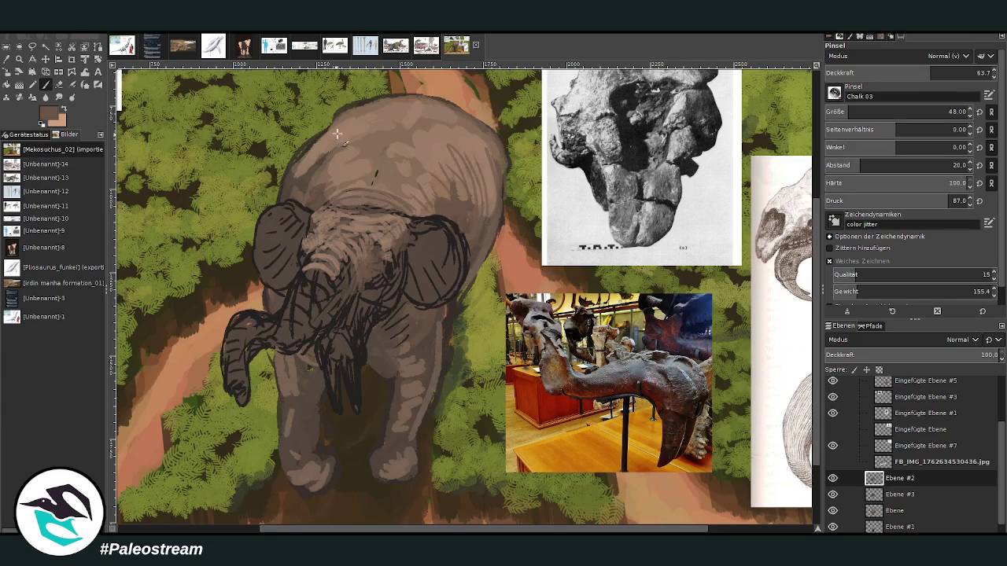
{"action": "left_click_drag", "start_coordinate": [337, 134], "coordinate": [284, 190]}
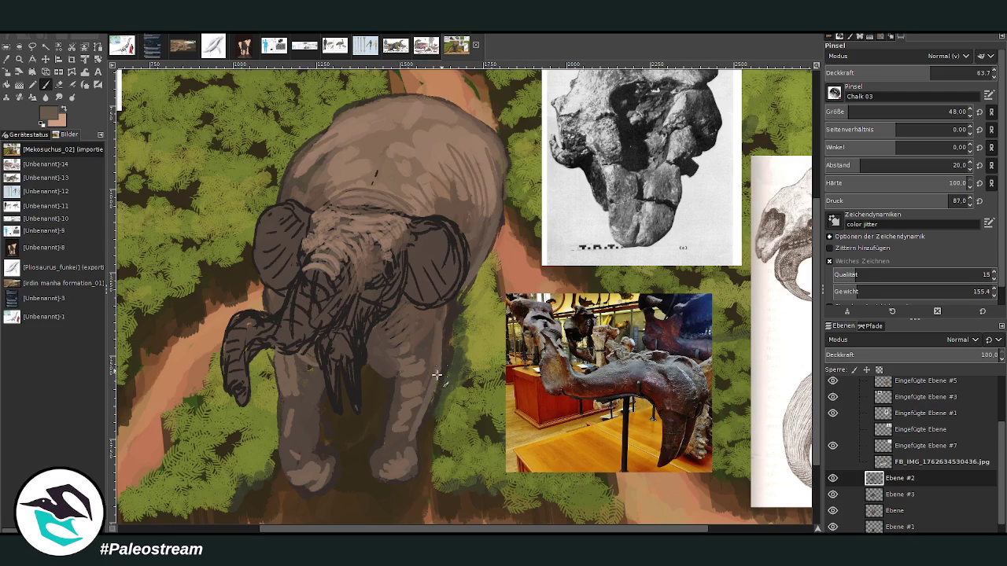
{"action": "left_click_drag", "start_coordinate": [433, 368], "coordinate": [415, 434]}
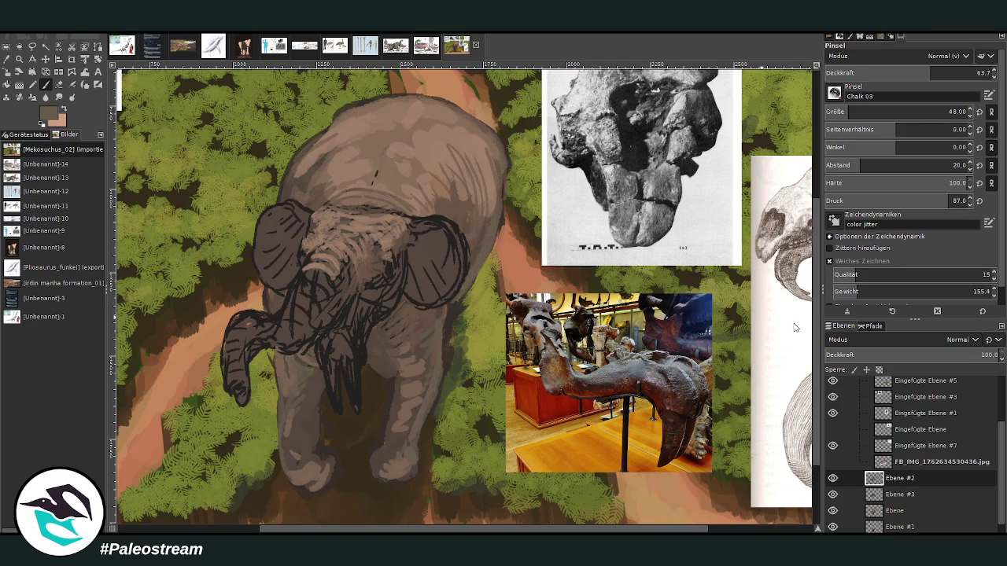
{"action": "left_click", "coordinate": [640, 95], "text": "ctrl"}
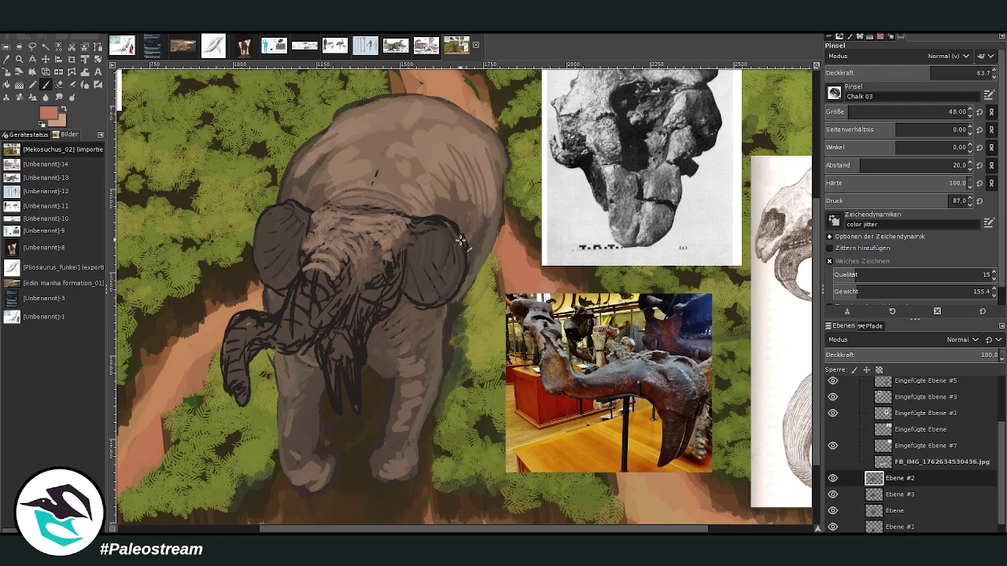
{"action": "left_click_drag", "start_coordinate": [460, 272], "coordinate": [442, 305]}
Step: Rim both ears in salmon and add darker brown lines along their edges
{"action": "left_click_drag", "start_coordinate": [462, 237], "coordinate": [446, 220]}
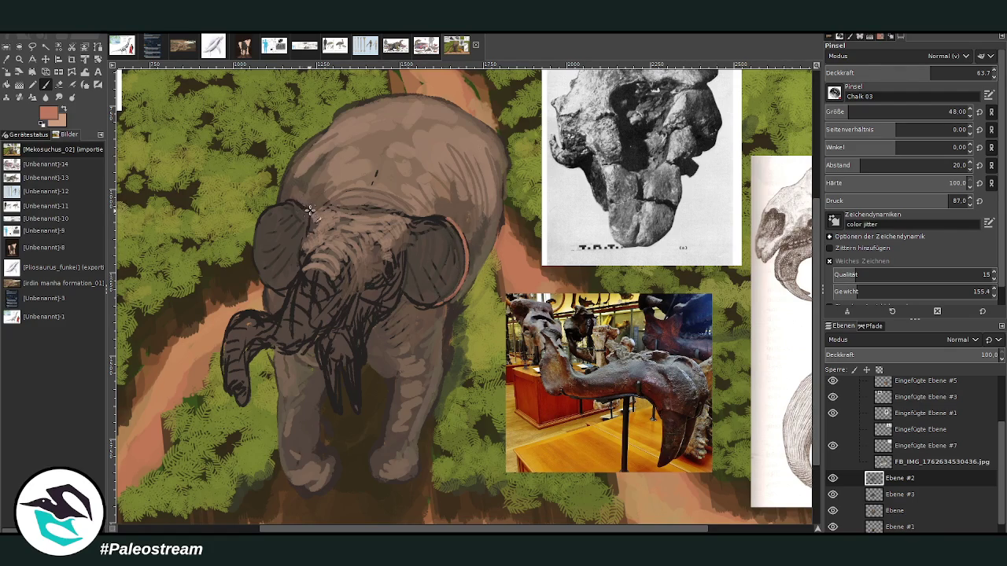
{"action": "mouse_move", "coordinate": [297, 203]}
{"action": "left_mouse_down"}
{"action": "mouse_move", "coordinate": [262, 206]}
{"action": "mouse_move", "coordinate": [254, 235]}
{"action": "mouse_move", "coordinate": [253, 272]}
{"action": "mouse_move", "coordinate": [280, 290]}
{"action": "left_mouse_up"}
{"action": "mouse_move", "coordinate": [445, 305]}
{"action": "left_mouse_down"}
{"action": "mouse_move", "coordinate": [410, 300]}
{"action": "mouse_move", "coordinate": [445, 299]}
{"action": "left_mouse_up"}
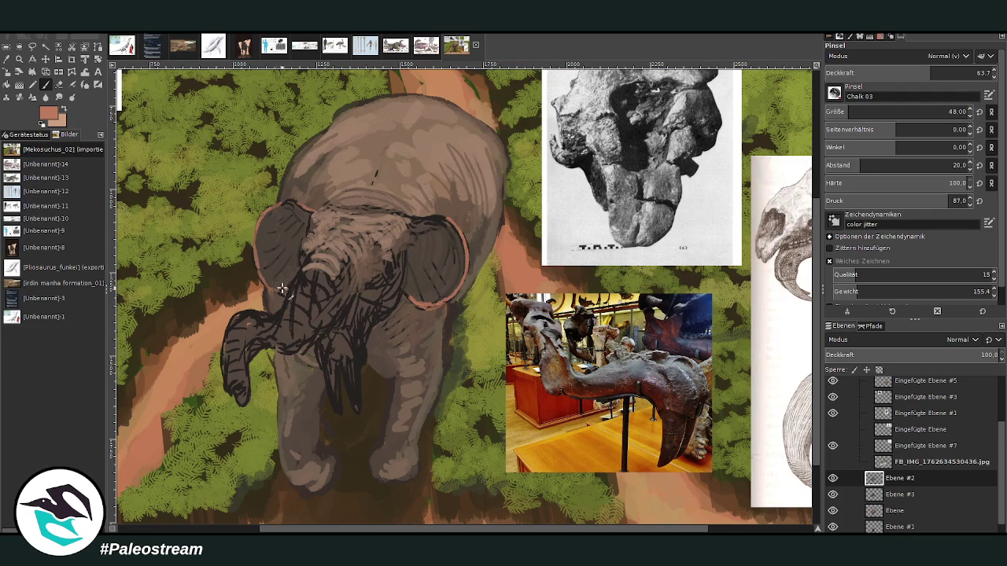
{"action": "left_click", "coordinate": [807, 303], "text": "ctrl"}
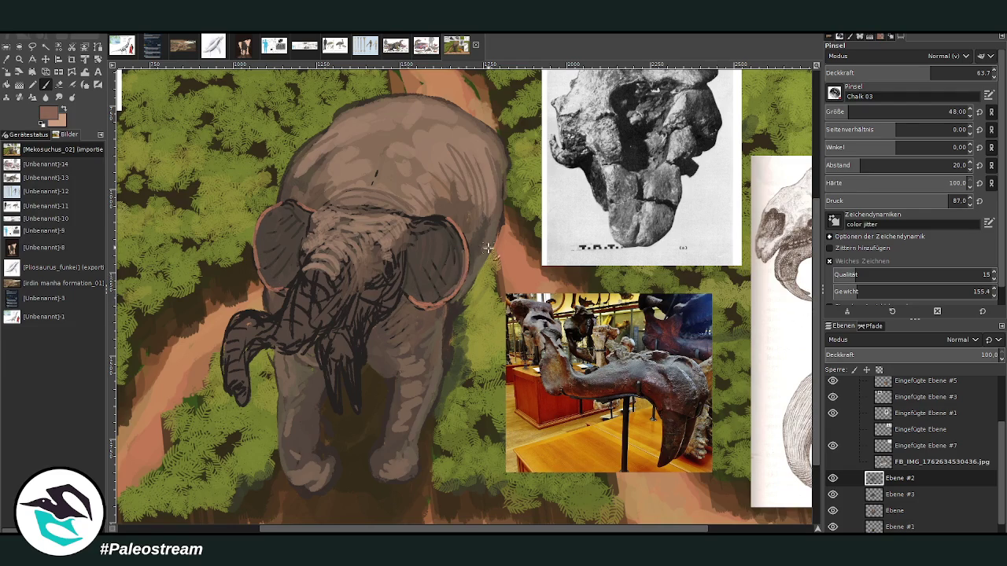
{"action": "left_click", "coordinate": [767, 254], "text": "ctrl"}
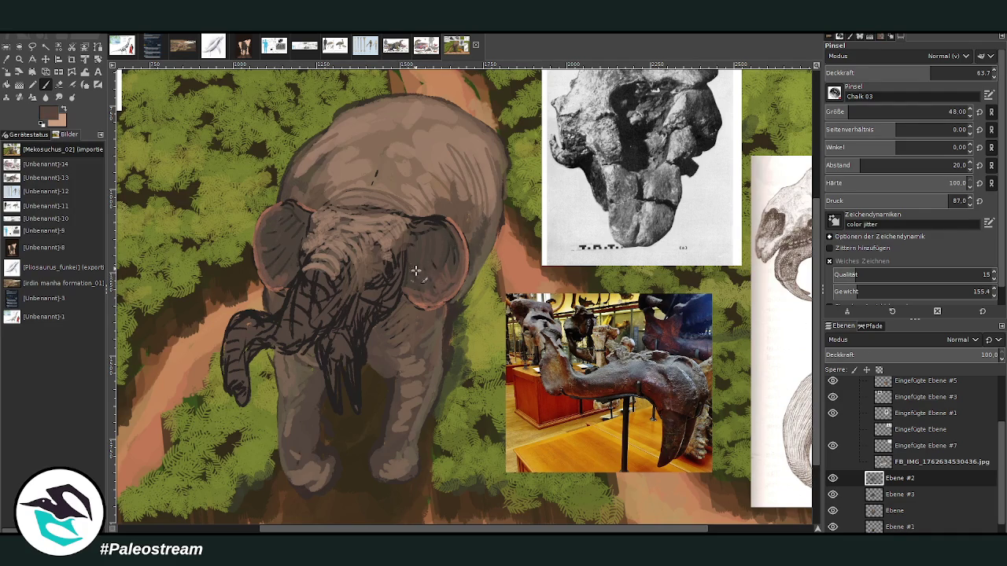
{"action": "left_click_drag", "start_coordinate": [417, 214], "coordinate": [439, 221]}
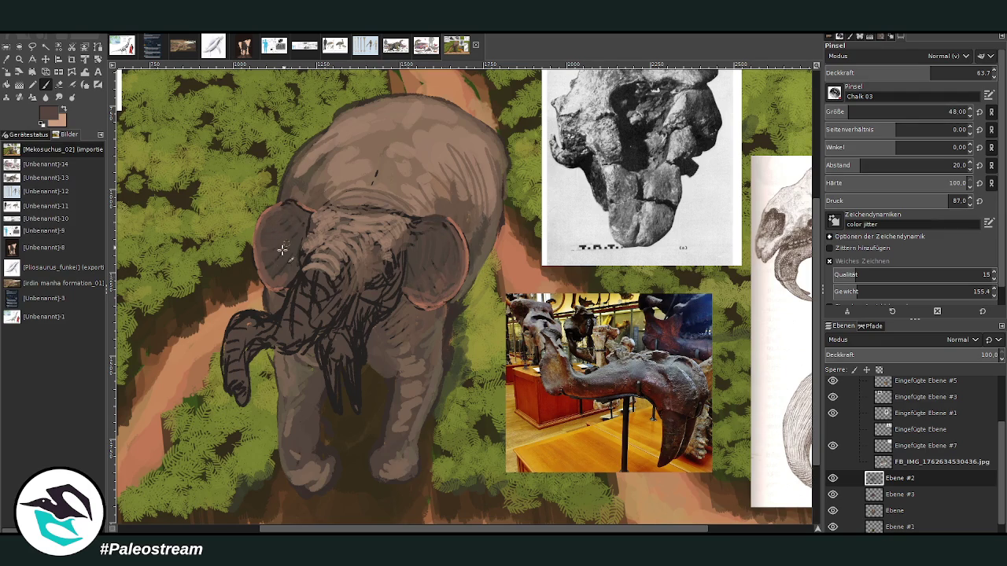
{"action": "left_click_drag", "start_coordinate": [280, 245], "coordinate": [292, 259]}
Step: Cover the sketch lines around the trunk and tusks with brown shading at 47.9 opacity
{"action": "left_click_drag", "start_coordinate": [378, 278], "coordinate": [397, 298]}
{"action": "mouse_move", "coordinate": [401, 258]}
{"action": "left_mouse_down"}
{"action": "mouse_move", "coordinate": [393, 306]}
{"action": "mouse_move", "coordinate": [359, 321]}
{"action": "mouse_move", "coordinate": [357, 350]}
{"action": "mouse_move", "coordinate": [340, 361]}
{"action": "left_mouse_up"}
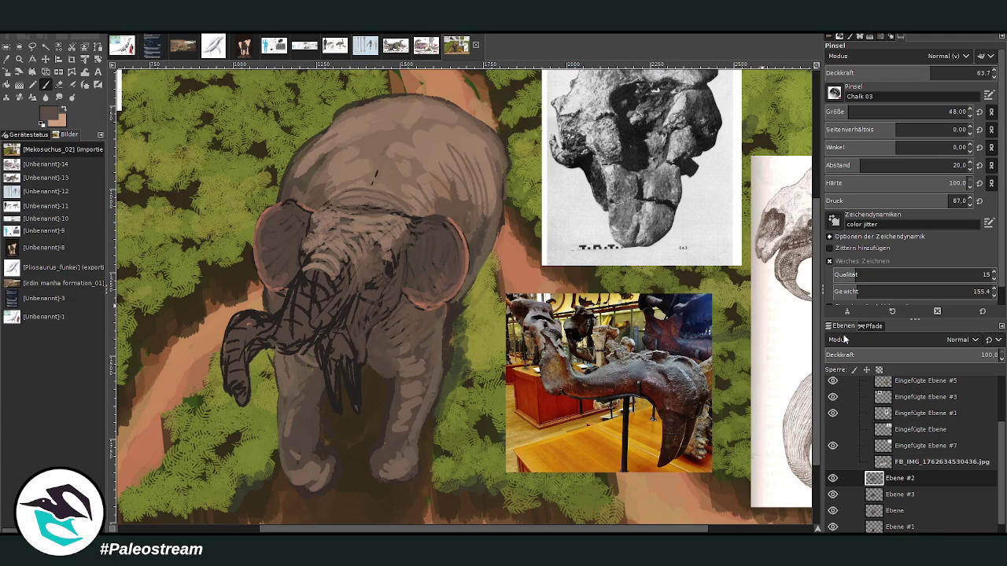
{"action": "mouse_move", "coordinate": [340, 355]}
{"action": "left_mouse_down"}
{"action": "mouse_move", "coordinate": [346, 316]}
{"action": "mouse_move", "coordinate": [331, 296]}
{"action": "mouse_move", "coordinate": [324, 323]}
{"action": "mouse_move", "coordinate": [329, 292]}
{"action": "mouse_move", "coordinate": [346, 290]}
{"action": "left_mouse_up"}
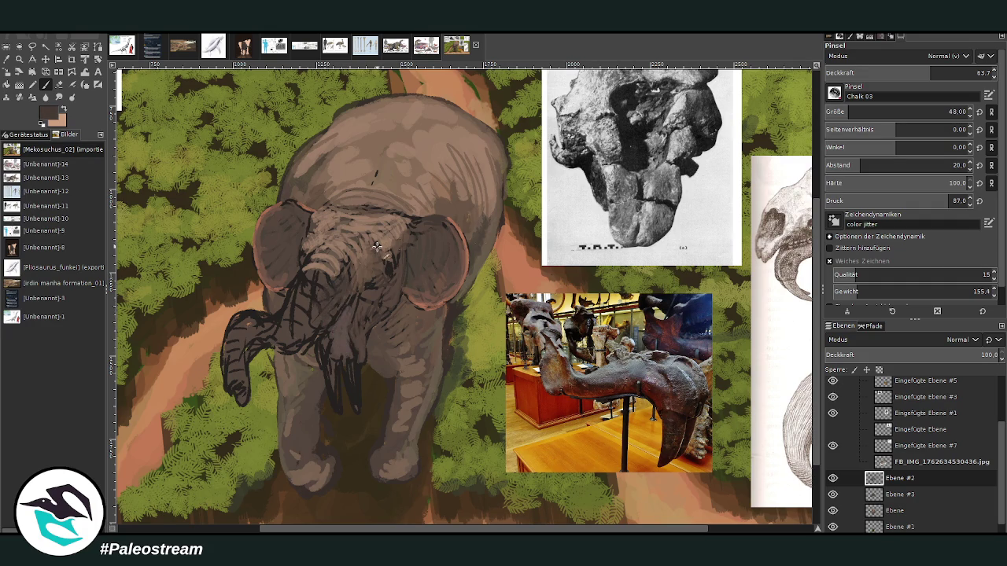
{"action": "left_click", "coordinate": [799, 343], "text": "ctrl"}
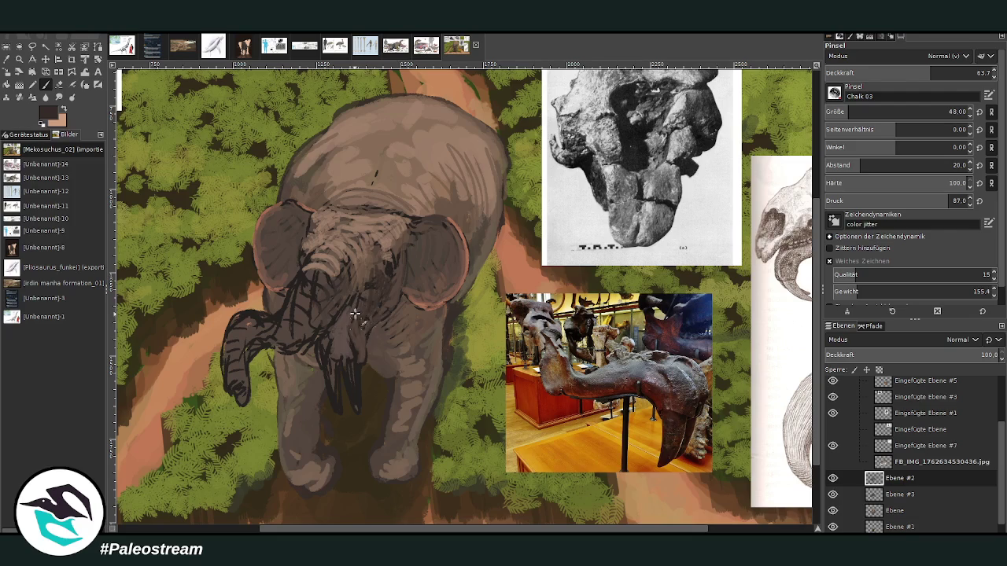
{"action": "left_click_drag", "start_coordinate": [368, 311], "coordinate": [393, 327]}
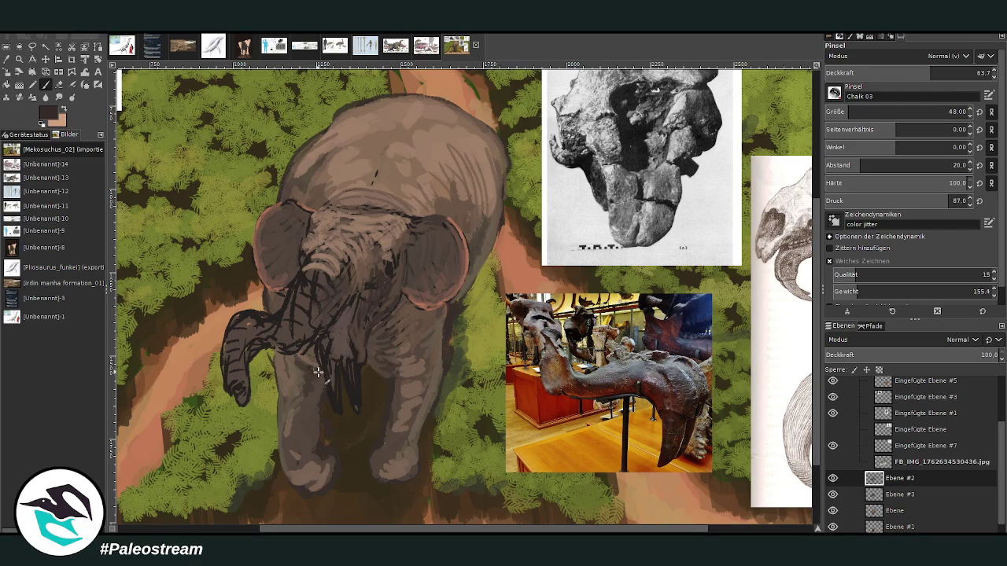
{"action": "left_click", "coordinate": [903, 72]}
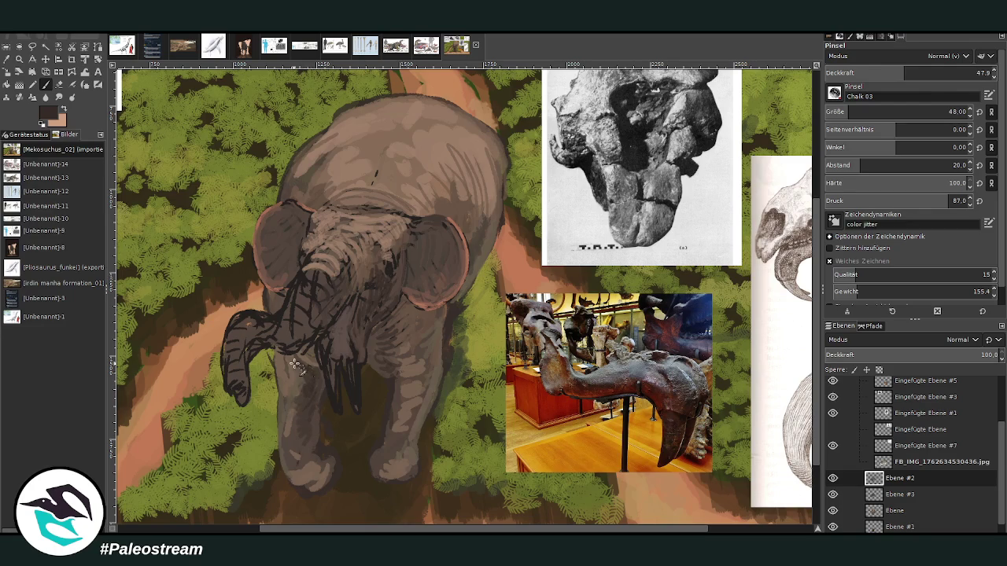
{"action": "left_click_drag", "start_coordinate": [294, 364], "coordinate": [309, 328]}
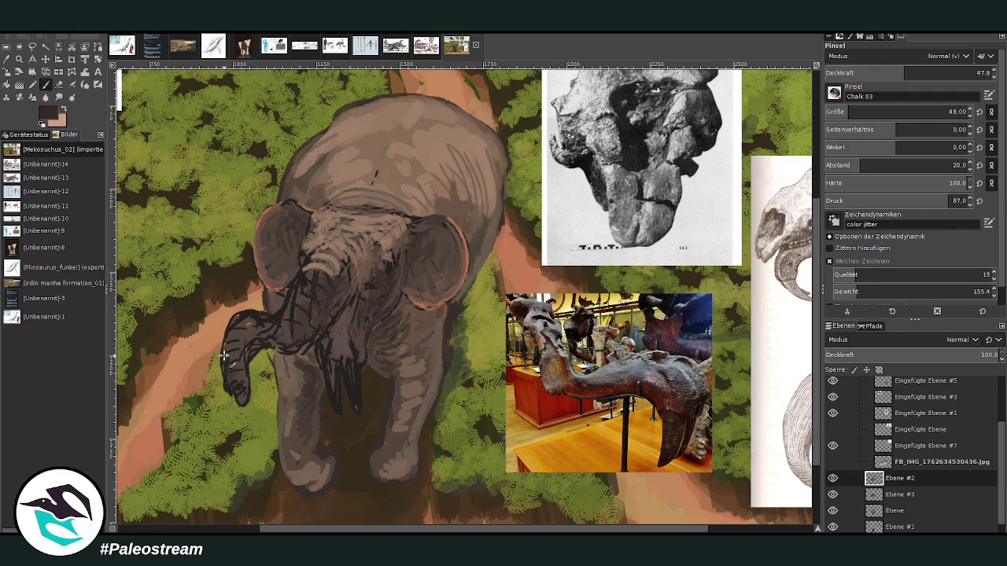
Step: Lighten the upper trunk with tan strokes using a larger, more opaque brush
{"action": "left_click", "coordinate": [370, 221], "text": "ctrl"}
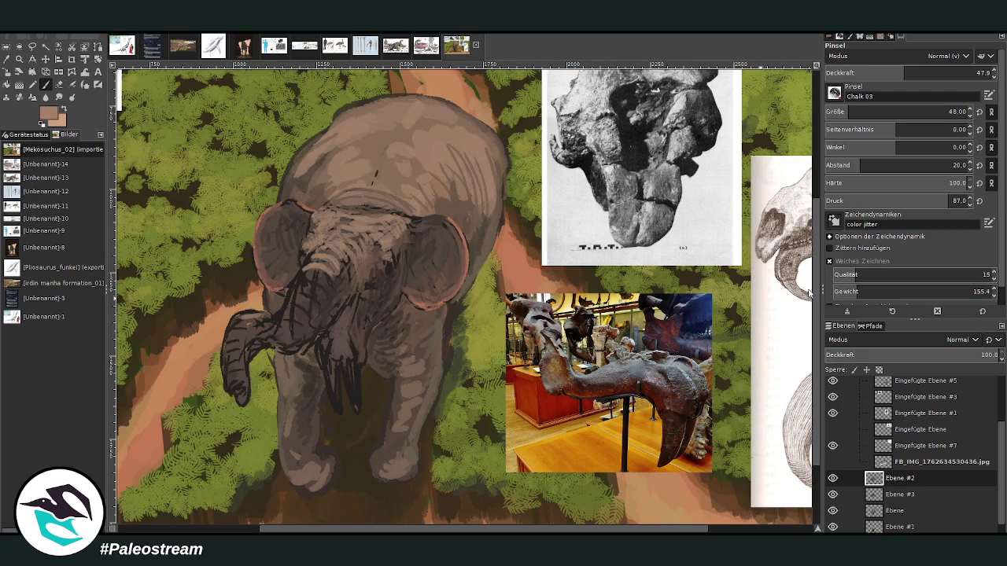
{"action": "left_click_drag", "start_coordinate": [896, 112], "coordinate": [928, 112]}
{"action": "left_click_drag", "start_coordinate": [904, 72], "coordinate": [929, 72]}
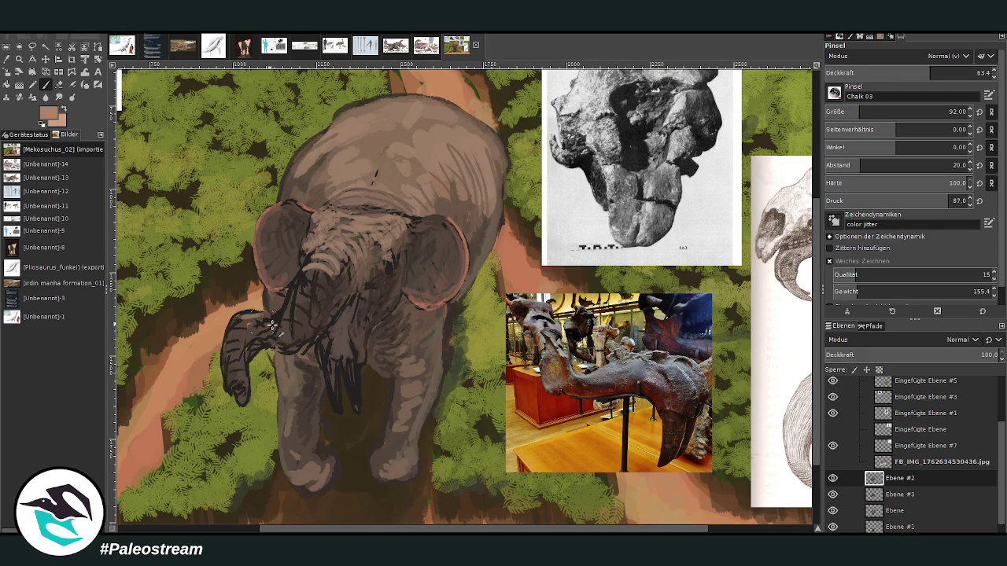
{"action": "mouse_move", "coordinate": [272, 325]}
{"action": "left_mouse_down"}
{"action": "mouse_move", "coordinate": [233, 322]}
{"action": "mouse_move", "coordinate": [291, 319]}
{"action": "mouse_move", "coordinate": [239, 327]}
{"action": "mouse_move", "coordinate": [283, 325]}
{"action": "mouse_move", "coordinate": [299, 310]}
{"action": "mouse_move", "coordinate": [298, 291]}
{"action": "mouse_move", "coordinate": [392, 223]}
{"action": "mouse_move", "coordinate": [397, 214]}
{"action": "mouse_move", "coordinate": [362, 206]}
{"action": "mouse_move", "coordinate": [370, 197]}
{"action": "mouse_move", "coordinate": [483, 149]}
{"action": "mouse_move", "coordinate": [393, 116]}
{"action": "mouse_move", "coordinate": [354, 124]}
{"action": "mouse_move", "coordinate": [342, 155]}
{"action": "mouse_move", "coordinate": [322, 137]}
{"action": "mouse_move", "coordinate": [382, 110]}
{"action": "left_mouse_up"}
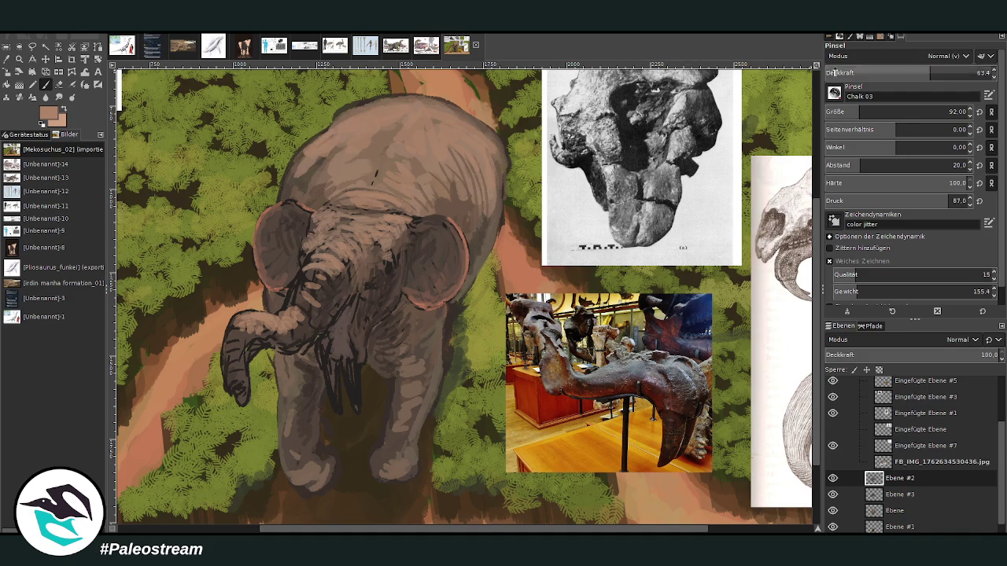
Step: Soften the head and crown shading at 34.1 opacity, then zoom out to the whole painting
{"action": "left_click", "coordinate": [882, 74]}
{"action": "mouse_move", "coordinate": [487, 160]}
{"action": "left_mouse_down"}
{"action": "mouse_move", "coordinate": [476, 213]}
{"action": "mouse_move", "coordinate": [452, 217]}
{"action": "left_mouse_up"}
{"action": "mouse_move", "coordinate": [335, 143]}
{"action": "left_mouse_down"}
{"action": "mouse_move", "coordinate": [303, 169]}
{"action": "mouse_move", "coordinate": [324, 132]}
{"action": "mouse_move", "coordinate": [287, 180]}
{"action": "left_mouse_up"}
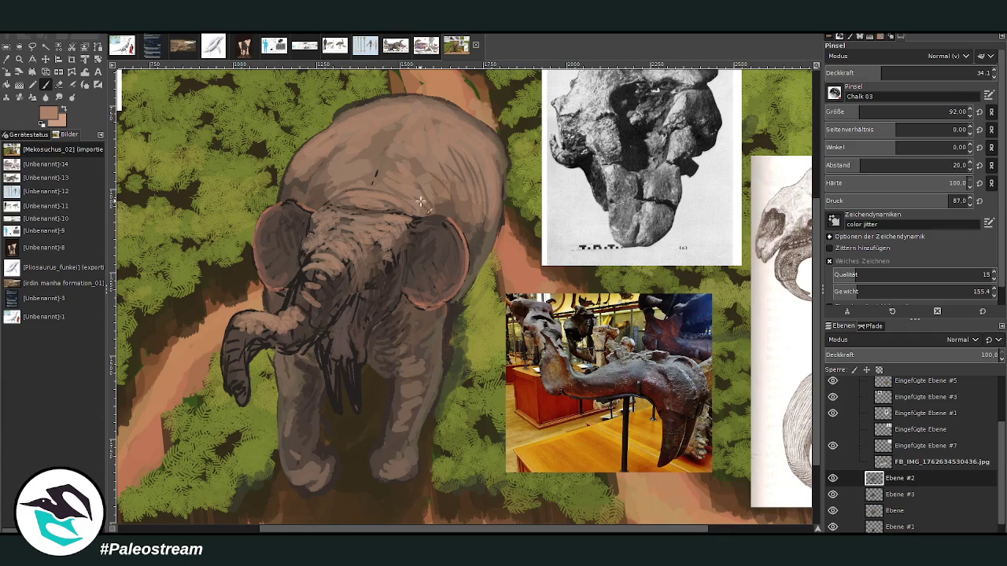
{"action": "key", "text": "minus"}
{"action": "key", "text": "minus"}
{"action": "key", "text": "minus"}
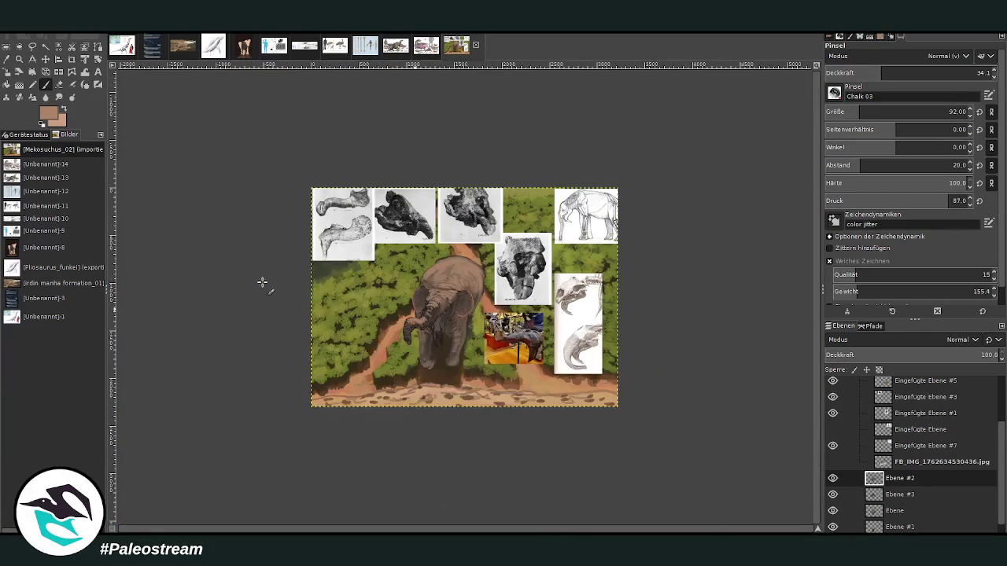
Step: Zoom in on the deinothere and paint brown strokes over the face and down the trunk
{"action": "key", "text": "z"}
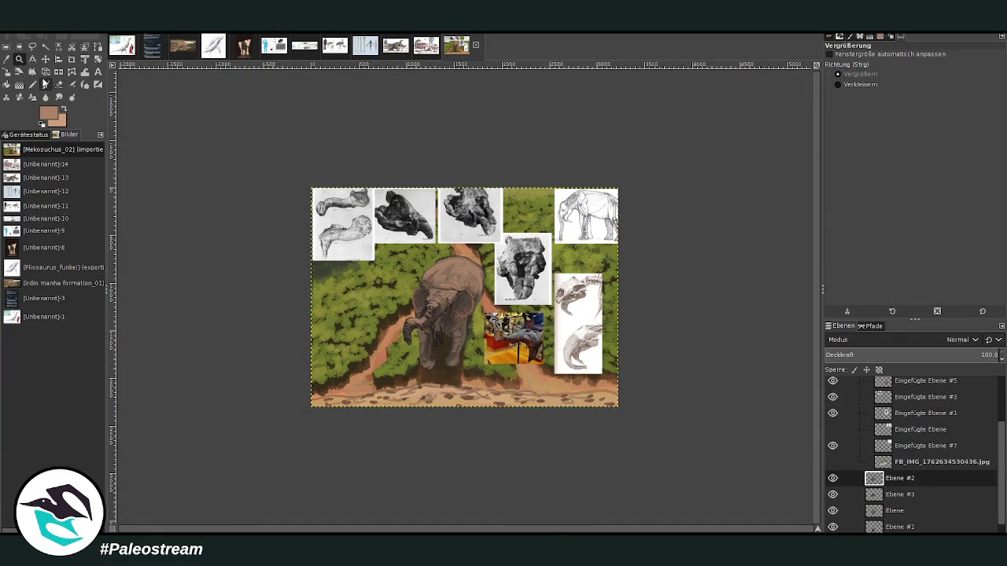
{"action": "left_click_drag", "start_coordinate": [511, 413], "coordinate": [376, 229]}
{"action": "left_click_drag", "start_coordinate": [348, 160], "coordinate": [571, 437]}
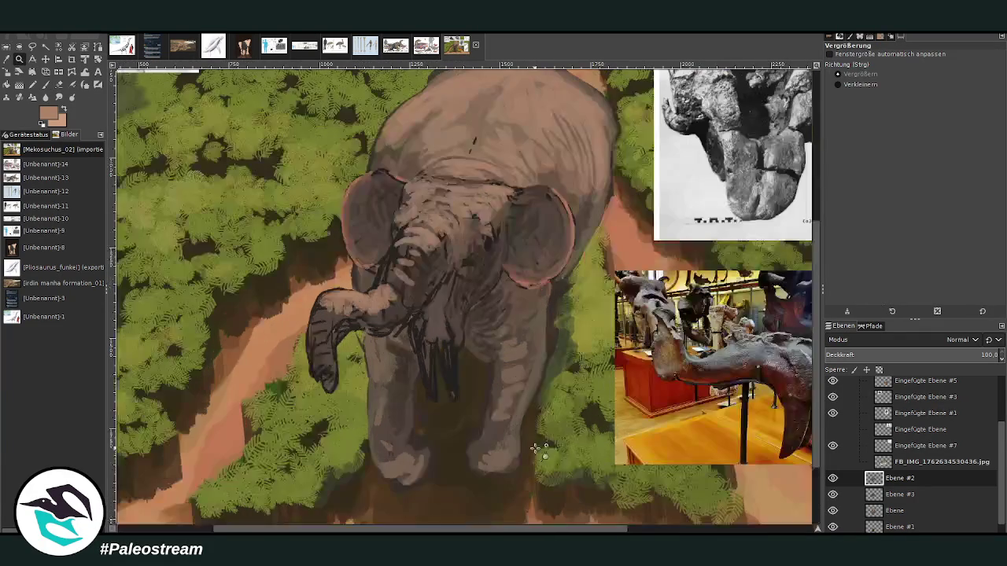
{"action": "left_click", "coordinate": [45, 84]}
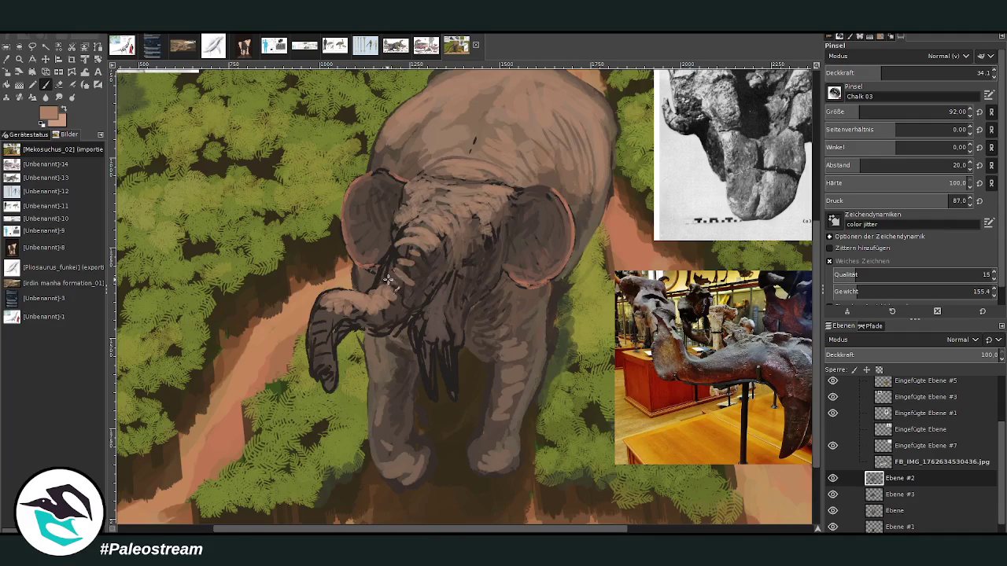
{"action": "left_click", "coordinate": [796, 311], "text": "ctrl"}
{"action": "left_click", "coordinate": [931, 73]}
{"action": "left_click", "coordinate": [948, 112]}
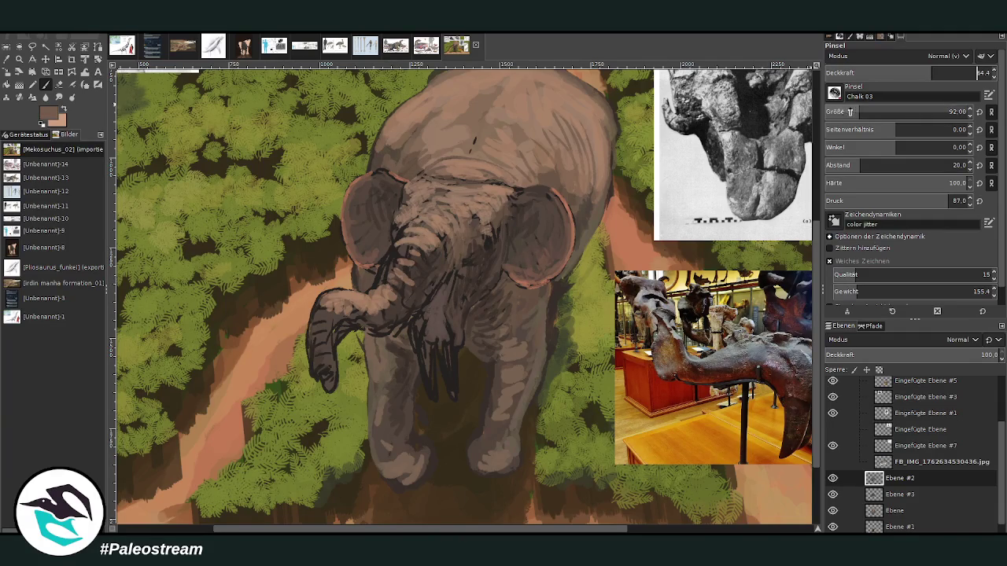
{"action": "mouse_move", "coordinate": [398, 279]}
{"action": "left_mouse_down"}
{"action": "mouse_move", "coordinate": [380, 293]}
{"action": "mouse_move", "coordinate": [403, 263]}
{"action": "mouse_move", "coordinate": [402, 241]}
{"action": "mouse_move", "coordinate": [431, 280]}
{"action": "left_mouse_up"}
{"action": "mouse_move", "coordinate": [403, 242]}
{"action": "left_mouse_down"}
{"action": "mouse_move", "coordinate": [393, 275]}
{"action": "mouse_move", "coordinate": [314, 315]}
{"action": "left_mouse_up"}
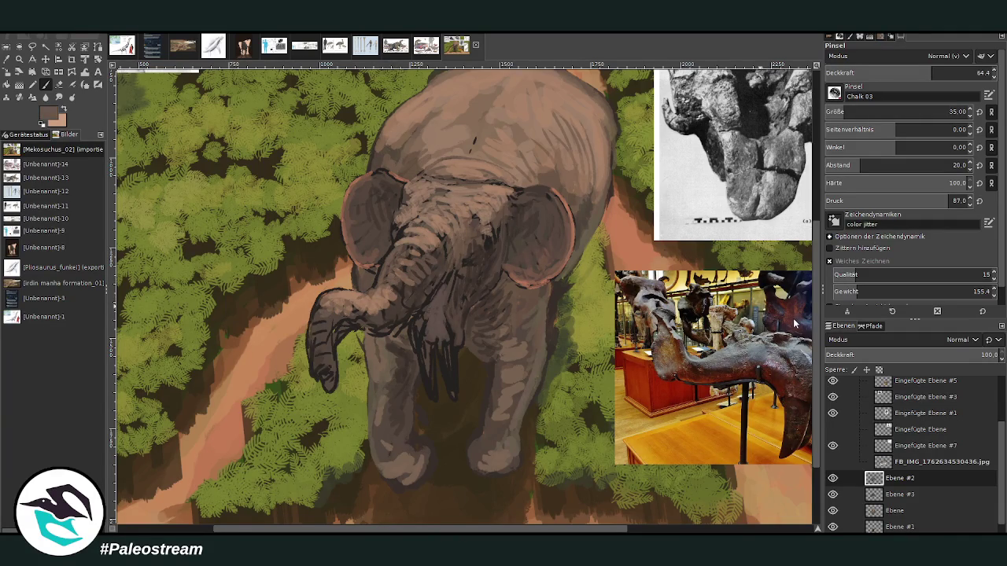
Step: Shade the curled trunk tip and darken the forehead and trunk base with grey-brown
{"action": "left_click", "coordinate": [952, 71]}
{"action": "mouse_move", "coordinate": [315, 349]}
{"action": "left_mouse_down"}
{"action": "mouse_move", "coordinate": [324, 373]}
{"action": "mouse_move", "coordinate": [315, 364]}
{"action": "left_mouse_up"}
{"action": "mouse_move", "coordinate": [313, 305]}
{"action": "left_mouse_down"}
{"action": "mouse_move", "coordinate": [312, 356]}
{"action": "mouse_move", "coordinate": [333, 378]}
{"action": "left_mouse_up"}
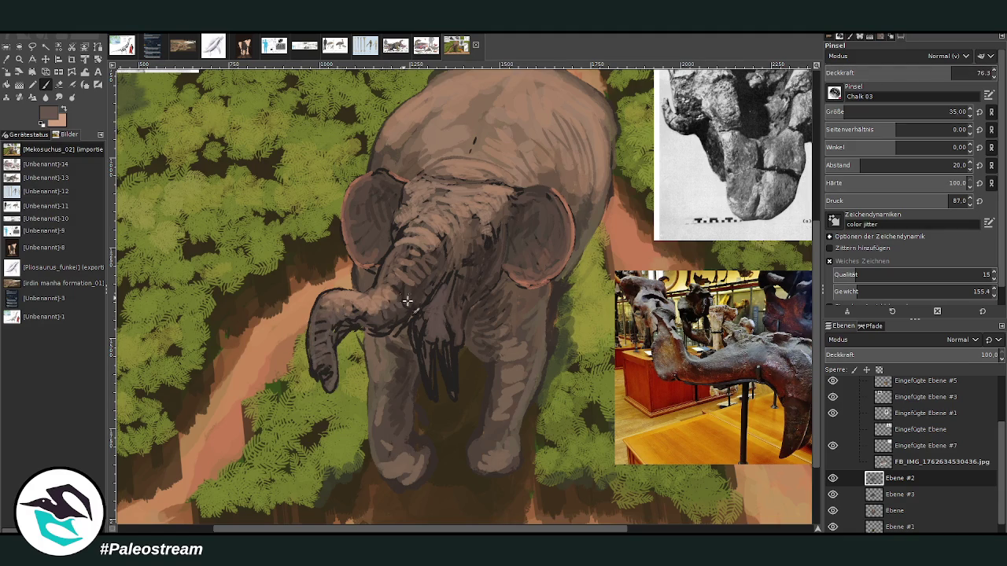
{"action": "left_click", "coordinate": [792, 327], "text": "ctrl"}
{"action": "mouse_move", "coordinate": [426, 250]}
{"action": "left_mouse_down"}
{"action": "mouse_move", "coordinate": [441, 251]}
{"action": "mouse_move", "coordinate": [409, 251]}
{"action": "mouse_move", "coordinate": [401, 236]}
{"action": "mouse_move", "coordinate": [381, 265]}
{"action": "left_mouse_up"}
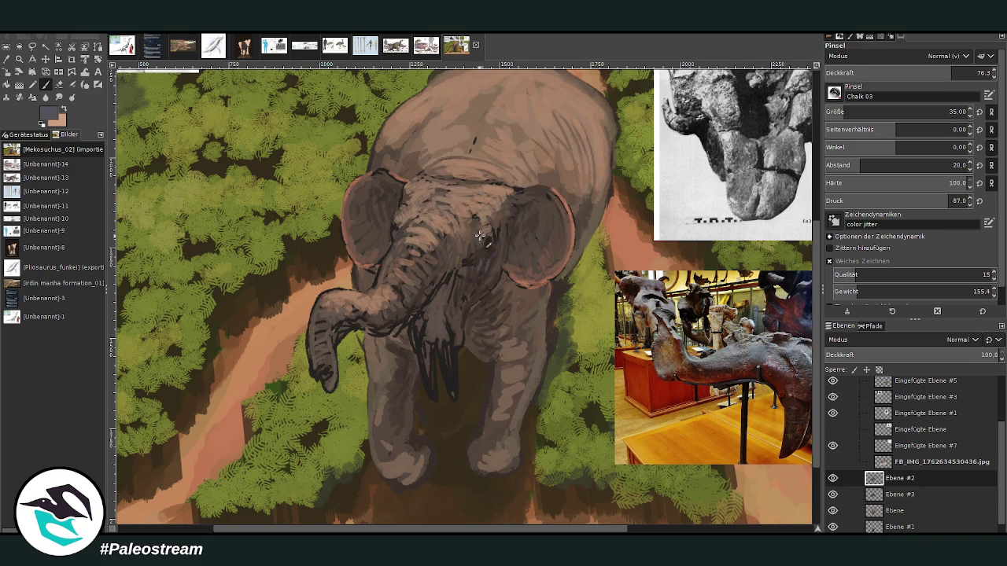
Step: Highlight the left tusk with light grey, then reduce the brush to size 33, opacity 23.7
{"action": "left_click", "coordinate": [874, 73]}
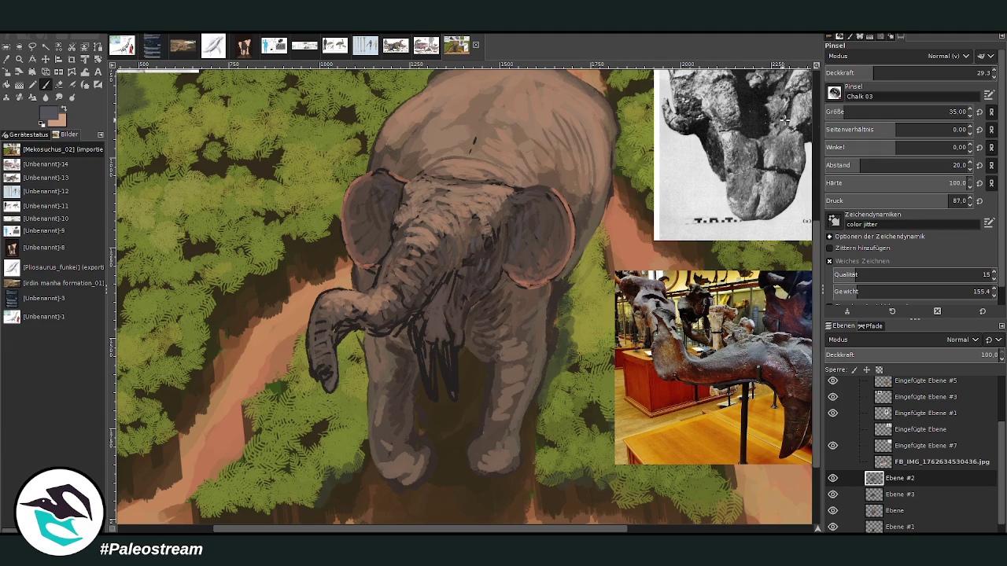
{"action": "left_click", "coordinate": [902, 69]}
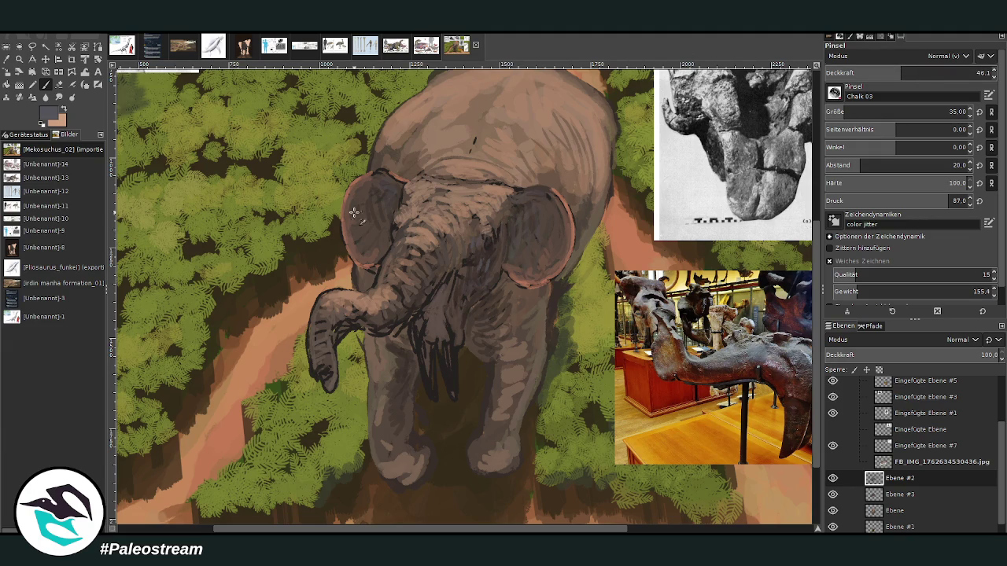
{"action": "left_click_drag", "start_coordinate": [446, 350], "coordinate": [452, 389]}
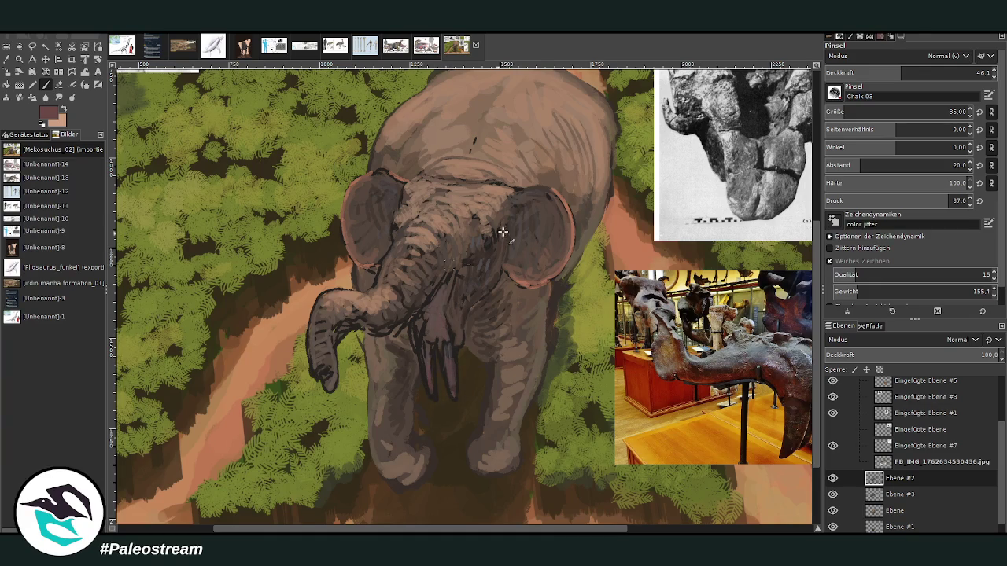
{"action": "left_click", "coordinate": [802, 317], "text": "ctrl"}
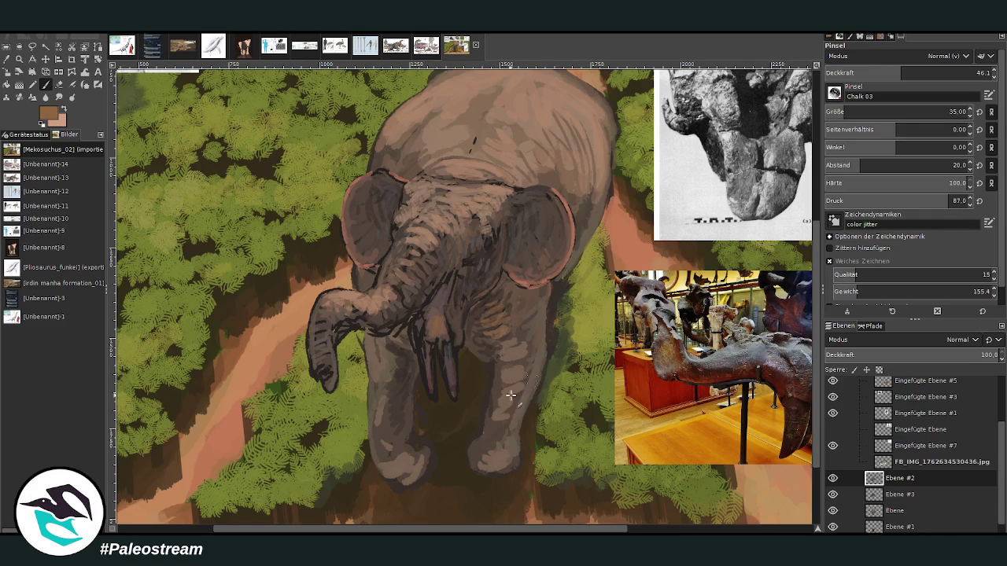
{"action": "scroll", "coordinate": [904, 112], "scroll_direction": "down", "scroll_amount": 2}
{"action": "left_click", "coordinate": [868, 76]}
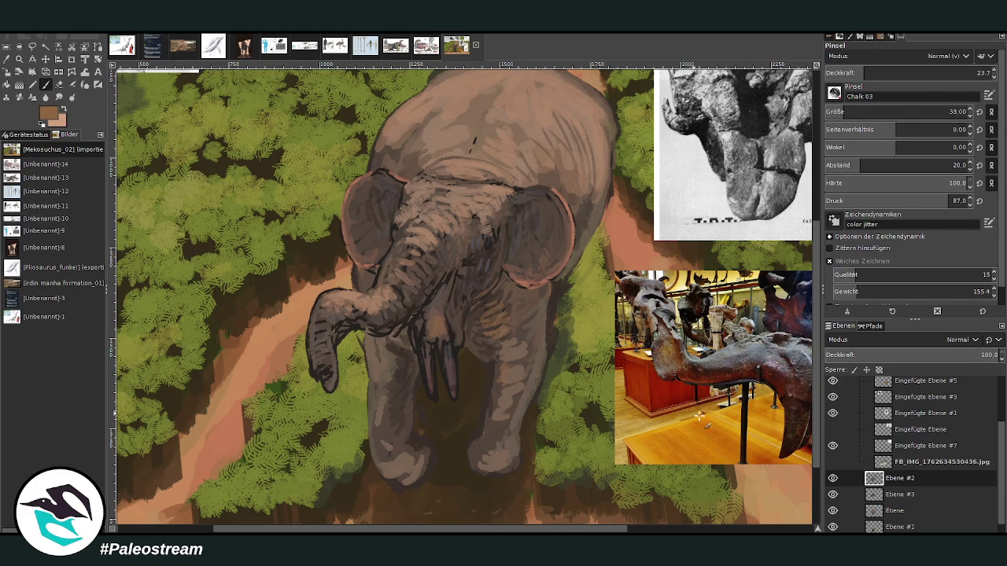
{"action": "scroll", "coordinate": [699, 415], "scroll_direction": "down", "scroll_amount": 3}
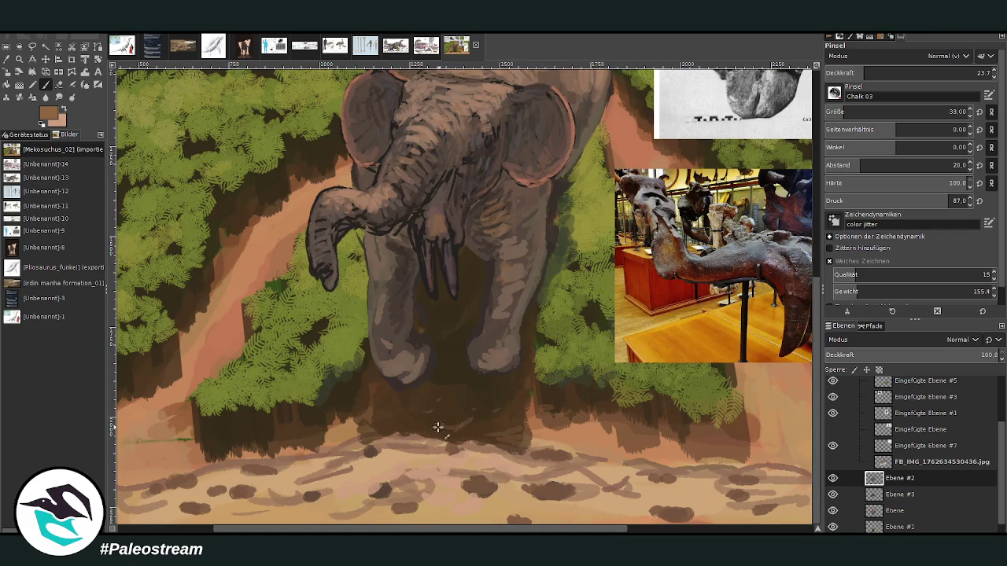
Step: Brush faint light strokes on the ground and highlight the right foot and face
{"action": "mouse_move", "coordinate": [438, 427]}
{"action": "left_mouse_down"}
{"action": "mouse_move", "coordinate": [213, 443]}
{"action": "mouse_move", "coordinate": [195, 407]}
{"action": "left_mouse_up"}
{"action": "scroll", "coordinate": [818, 467], "scroll_direction": "up", "scroll_amount": 3}
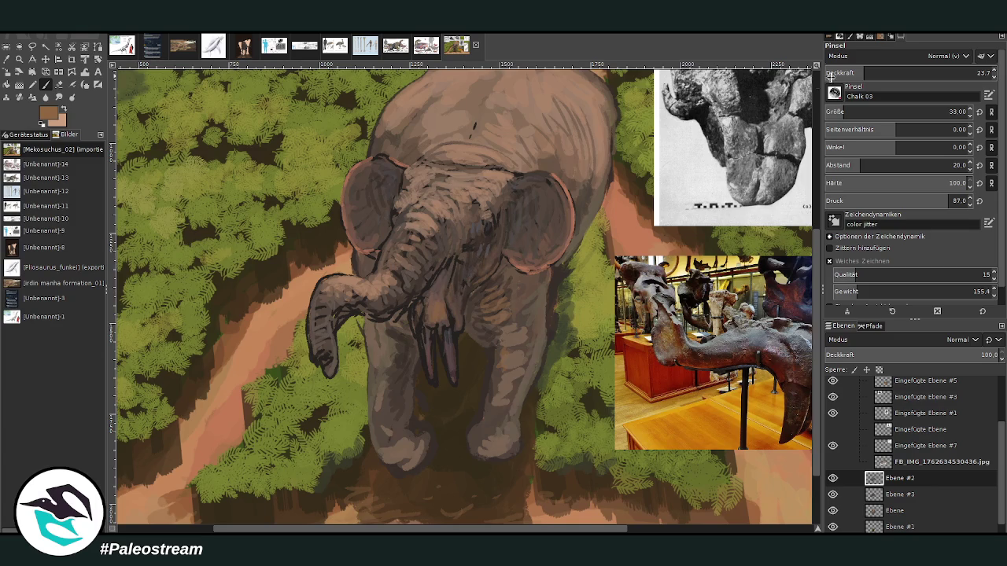
{"action": "left_click_drag", "start_coordinate": [833, 72], "coordinate": [979, 72]}
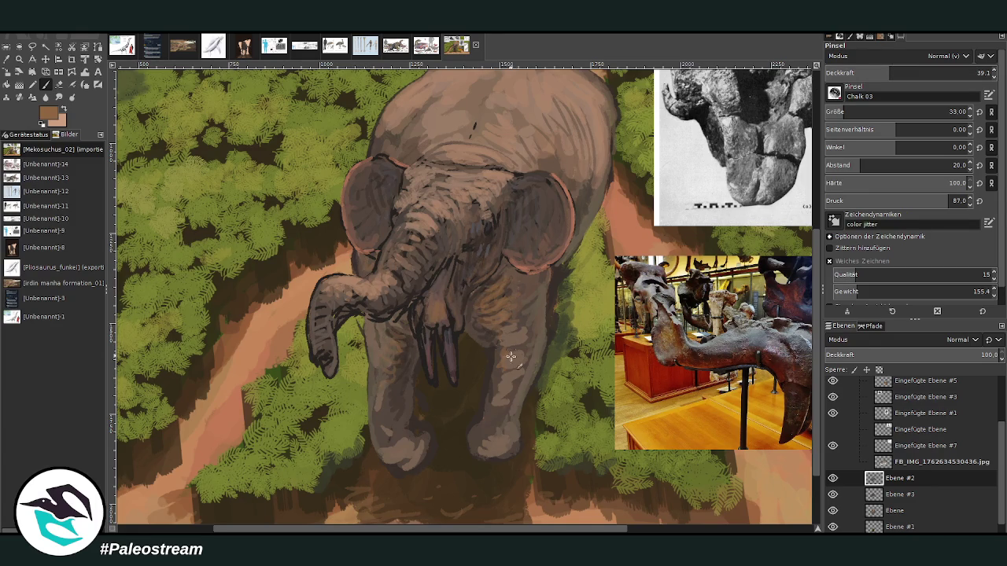
{"action": "left_click_drag", "start_coordinate": [490, 427], "coordinate": [469, 416]}
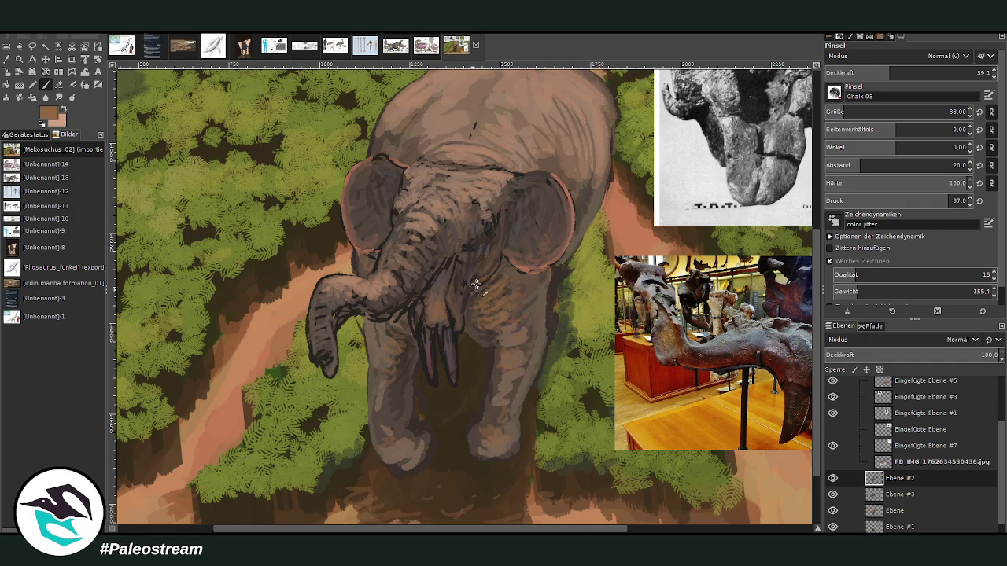
{"action": "left_click_drag", "start_coordinate": [817, 465], "coordinate": [819, 446]}
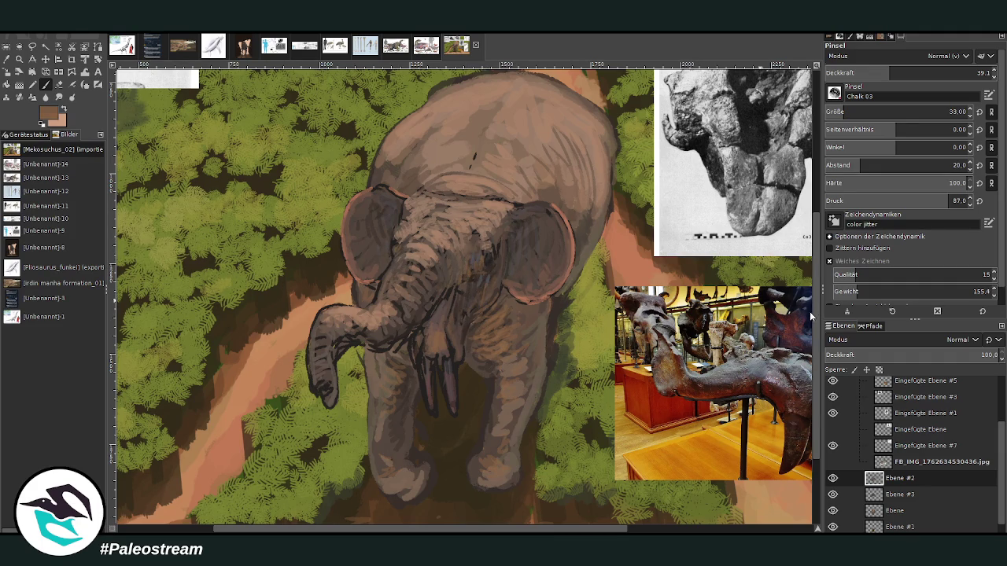
{"action": "left_click", "coordinate": [923, 72]}
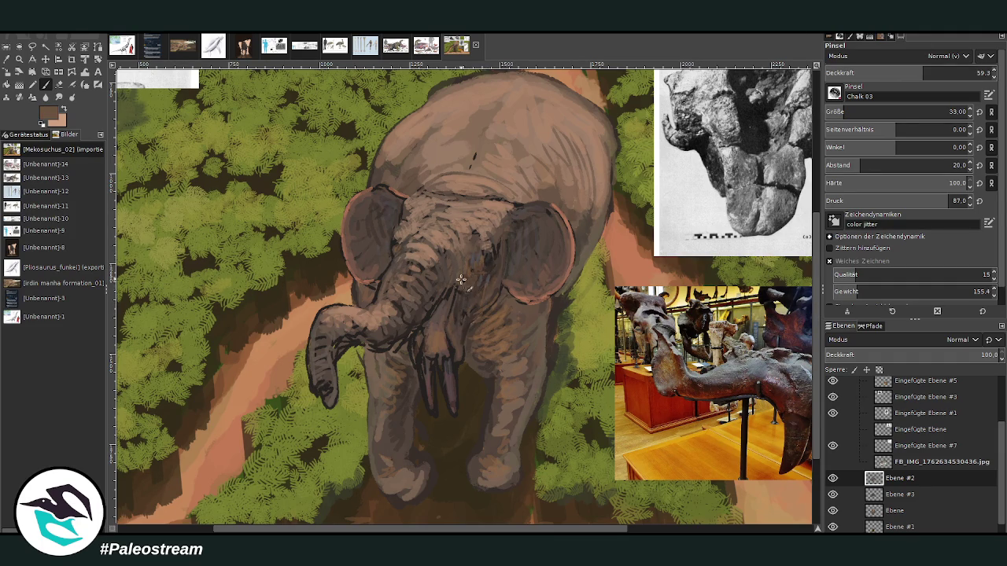
{"action": "left_click_drag", "start_coordinate": [478, 293], "coordinate": [505, 282]}
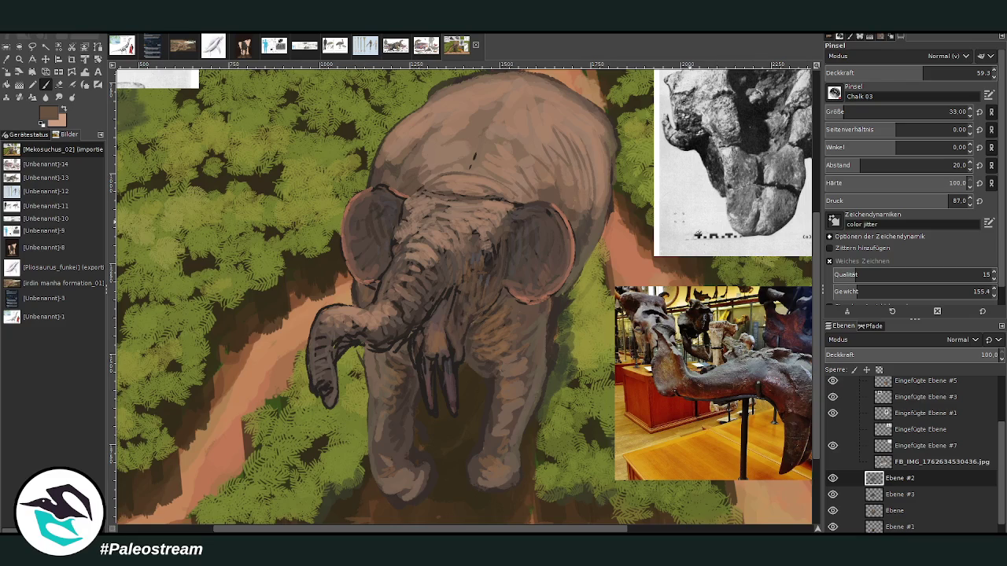
Step: Dab dark grey atop the left ear, round the front toes, and outline the front leg darker
{"action": "left_click", "coordinate": [683, 160], "text": "ctrl"}
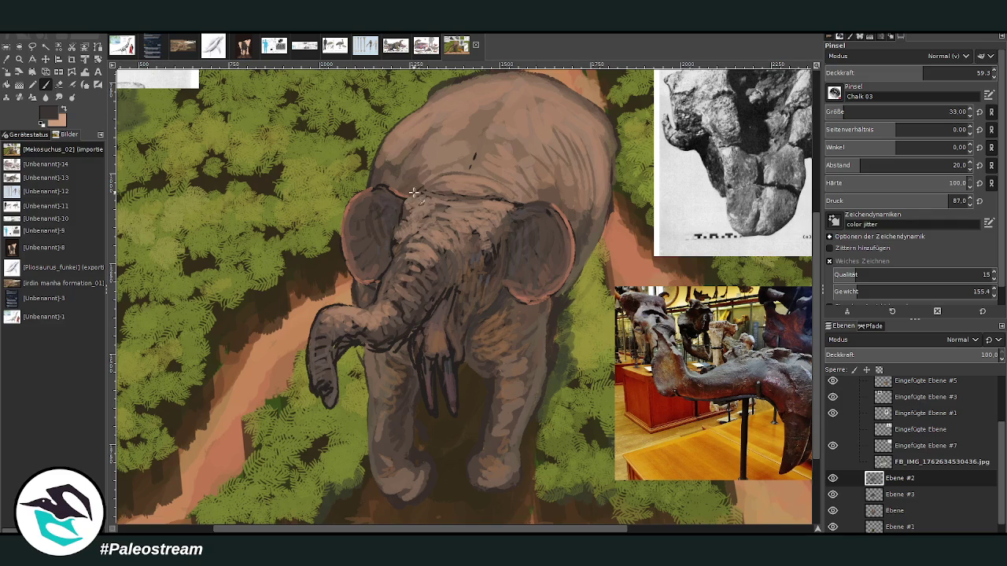
{"action": "left_click_drag", "start_coordinate": [411, 189], "coordinate": [401, 192]}
{"action": "left_click", "coordinate": [572, 227], "text": "ctrl"}
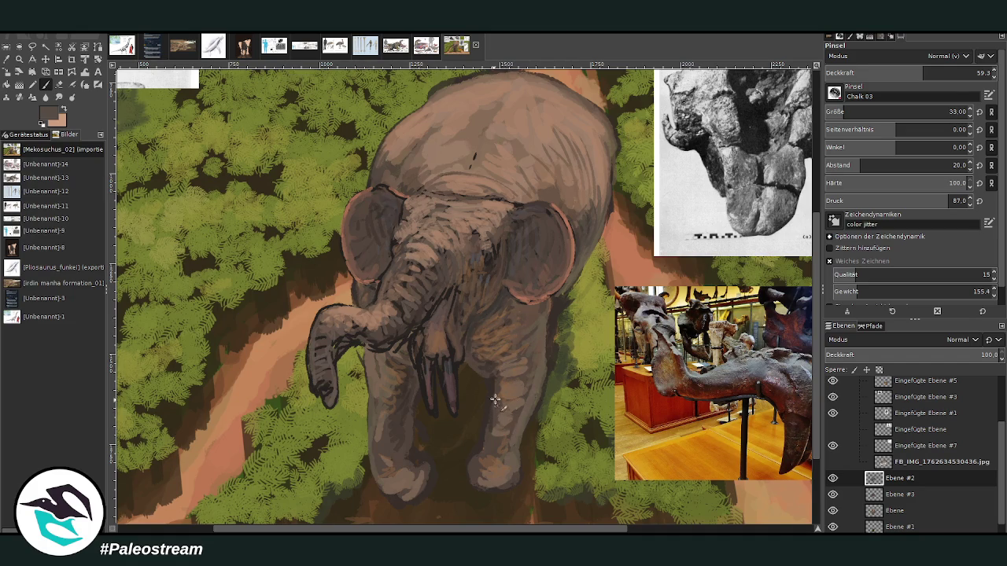
{"action": "left_click", "coordinate": [840, 112]}
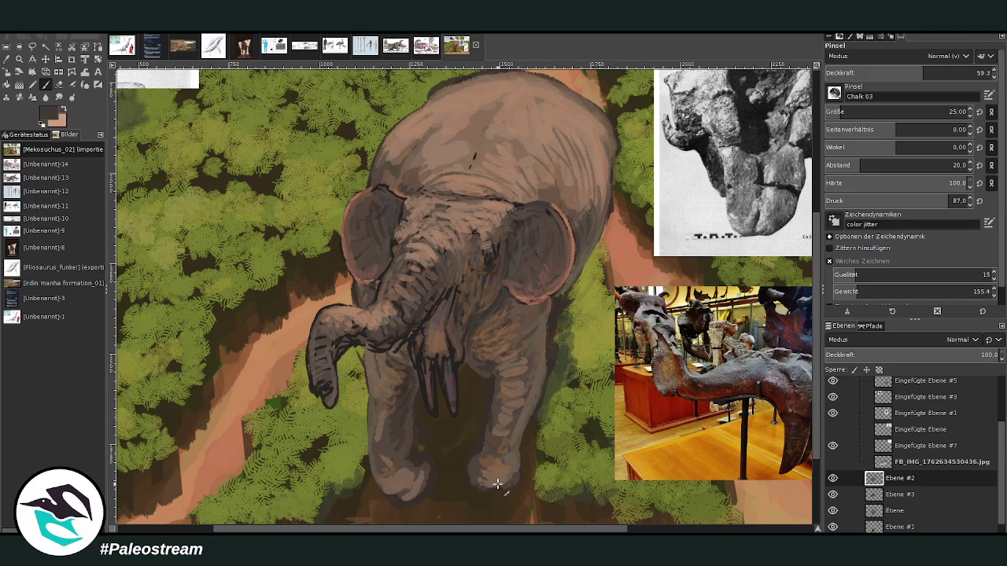
{"action": "left_click_drag", "start_coordinate": [402, 498], "coordinate": [414, 469]}
{"action": "left_click", "coordinate": [788, 345], "text": "ctrl"}
{"action": "mouse_move", "coordinate": [389, 486]}
{"action": "left_mouse_down"}
{"action": "mouse_move", "coordinate": [403, 470]}
{"action": "mouse_move", "coordinate": [413, 397]}
{"action": "left_mouse_up"}
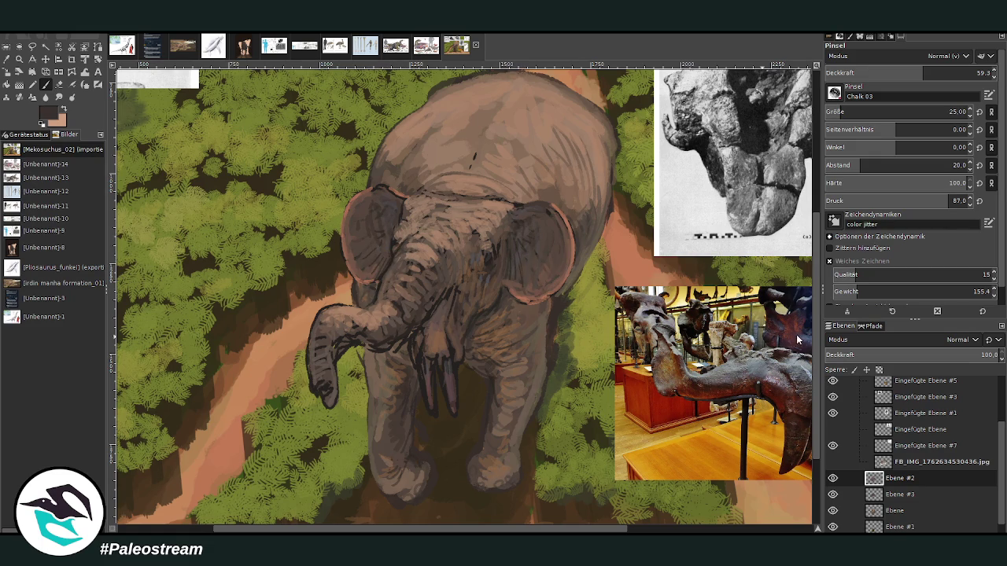
Step: Paint dark purplish strokes under the trunk and between the trunk base and tusks
{"action": "left_click", "coordinate": [948, 69]}
{"action": "left_click", "coordinate": [762, 262], "text": "ctrl"}
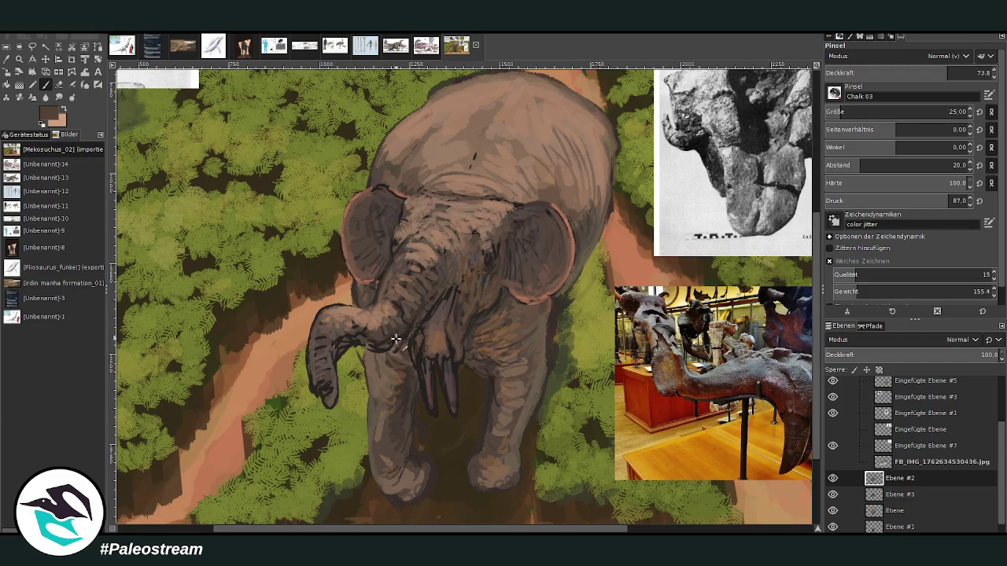
{"action": "left_click", "coordinate": [804, 336], "text": "ctrl"}
{"action": "key", "text": "bracketright"}
{"action": "left_click_drag", "start_coordinate": [366, 344], "coordinate": [340, 348]}
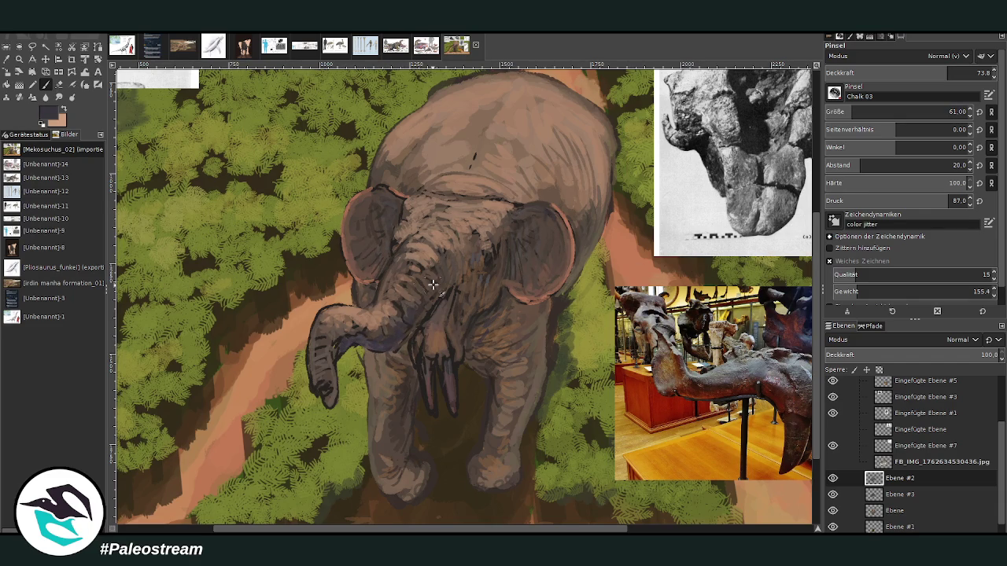
{"action": "left_click_drag", "start_coordinate": [866, 115], "coordinate": [832, 100]}
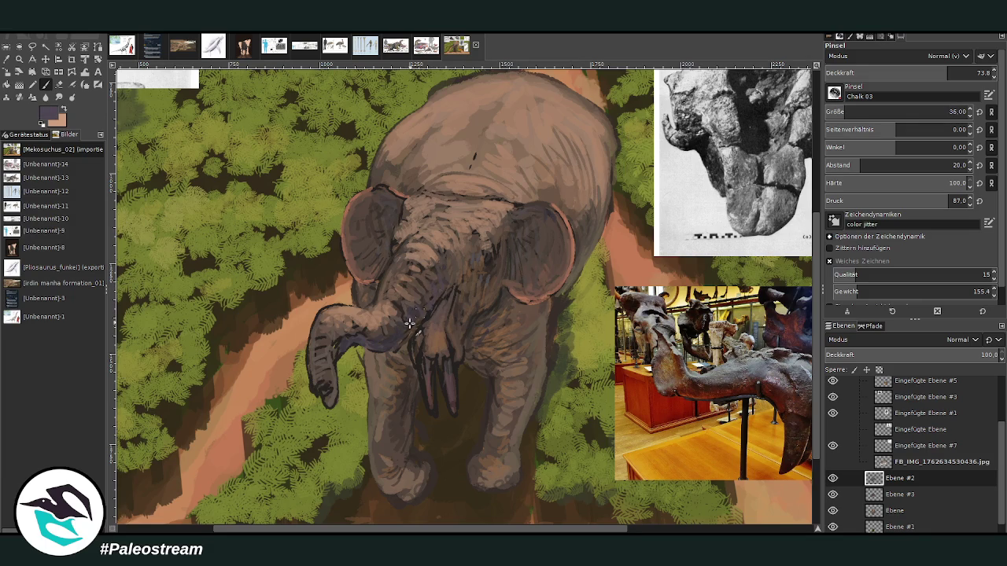
{"action": "left_click", "coordinate": [755, 192], "text": "ctrl"}
{"action": "left_click_drag", "start_coordinate": [441, 299], "coordinate": [429, 334]}
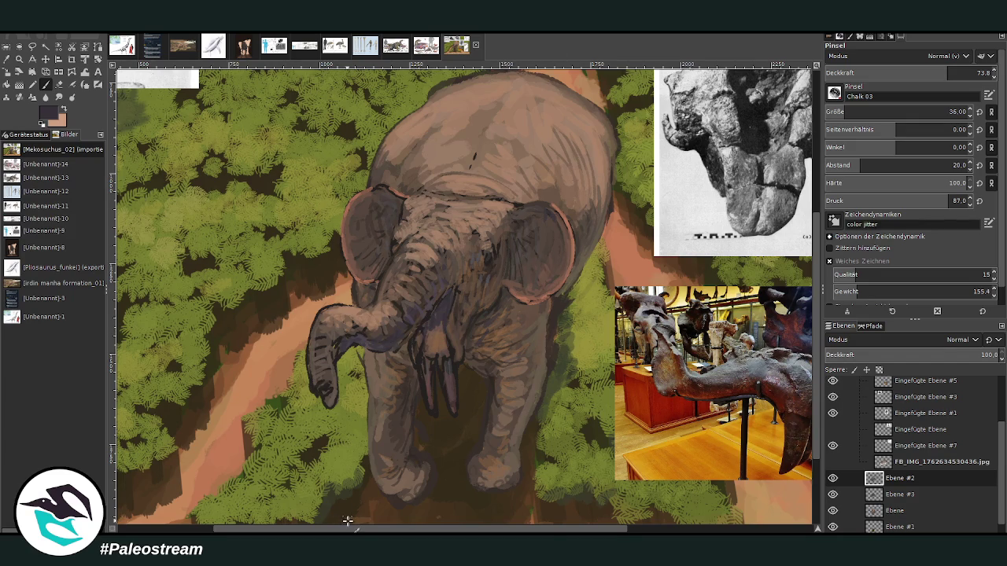
{"action": "left_click_drag", "start_coordinate": [461, 281], "coordinate": [454, 285]}
{"action": "left_click_drag", "start_coordinate": [516, 532], "coordinate": [590, 500]}
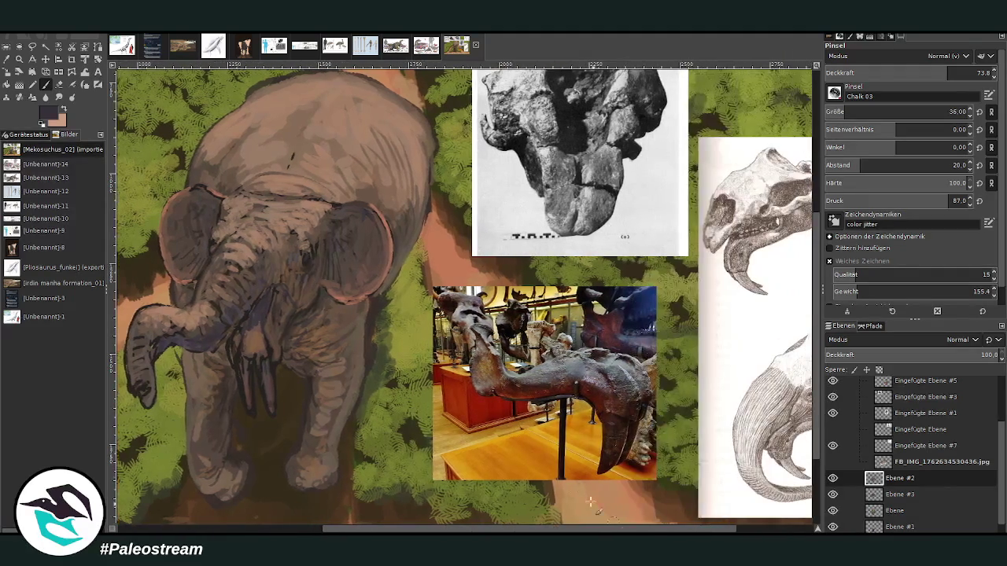
Step: Move the skull image and museum photo up and shift the skull drawing sheet toward the animal
{"action": "key", "text": "m"}
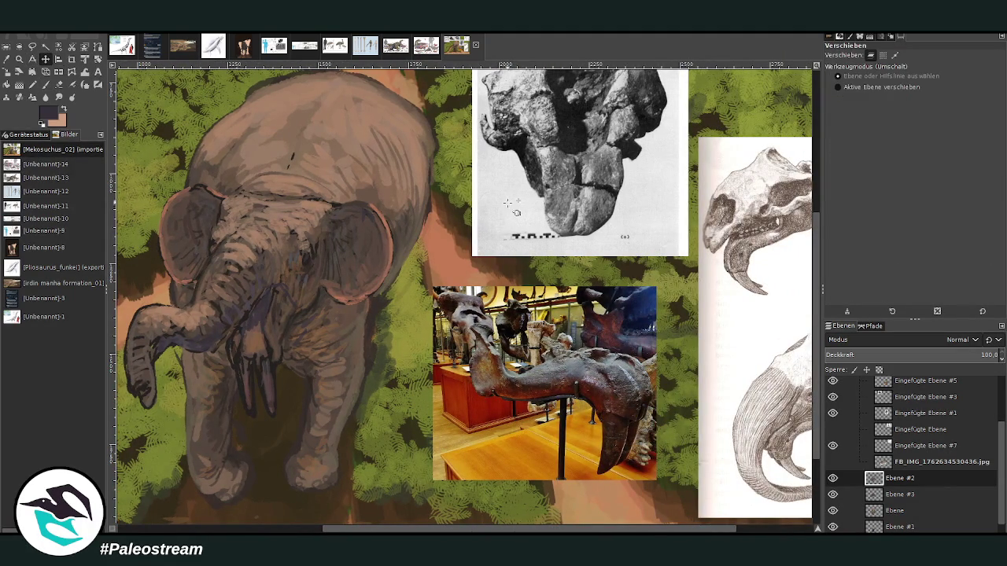
{"action": "left_click_drag", "start_coordinate": [515, 213], "coordinate": [516, 98]}
{"action": "left_click_drag", "start_coordinate": [507, 334], "coordinate": [508, 110]}
{"action": "left_click_drag", "start_coordinate": [713, 328], "coordinate": [469, 312]}
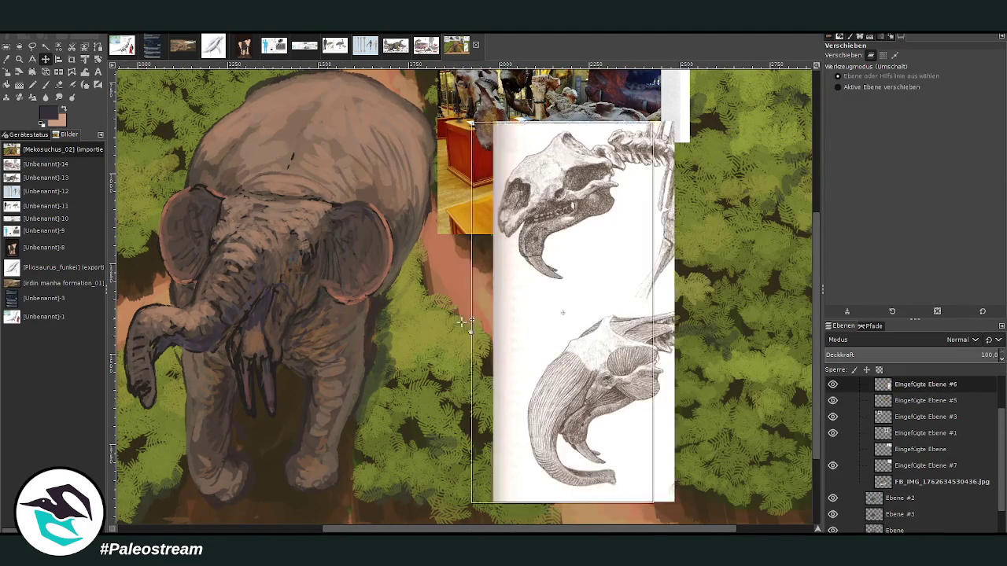
{"action": "left_click_drag", "start_coordinate": [400, 528], "coordinate": [348, 528]}
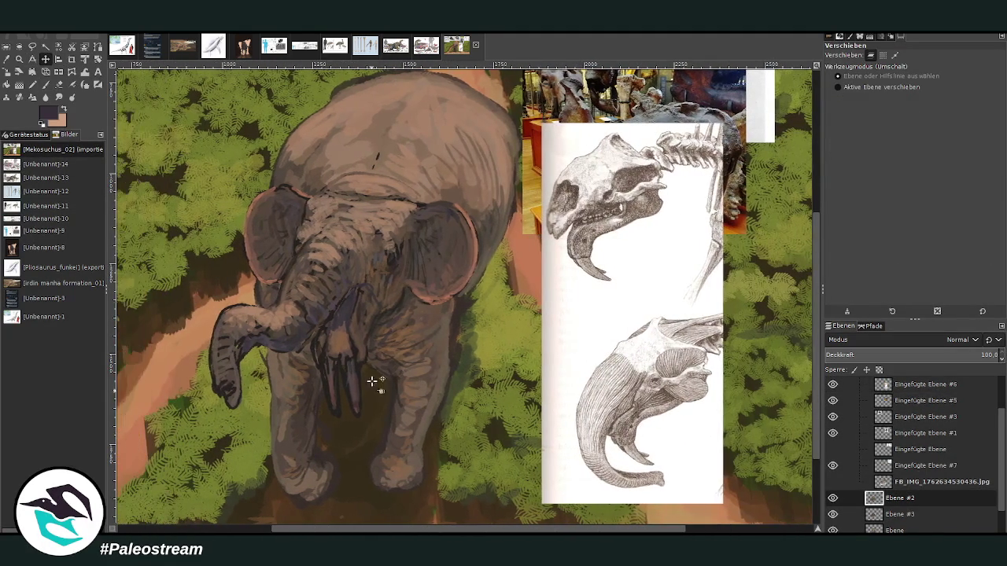
Step: Sample the deinothere's skin, pick a darker brown, and set the brush to size 18, opacity 89.9
{"action": "left_click", "coordinate": [46, 84]}
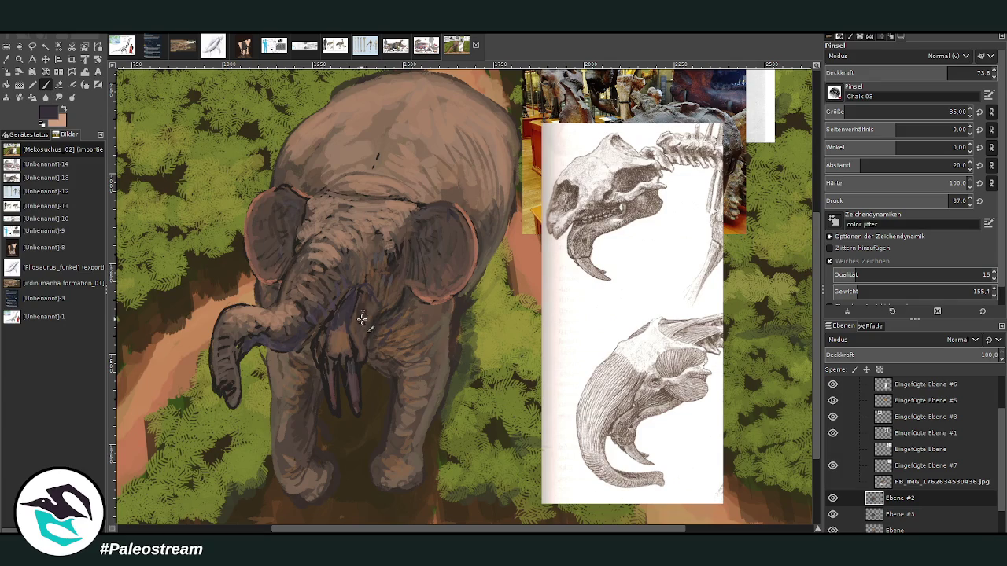
{"action": "key", "text": "o"}
{"action": "left_click", "coordinate": [358, 251]}
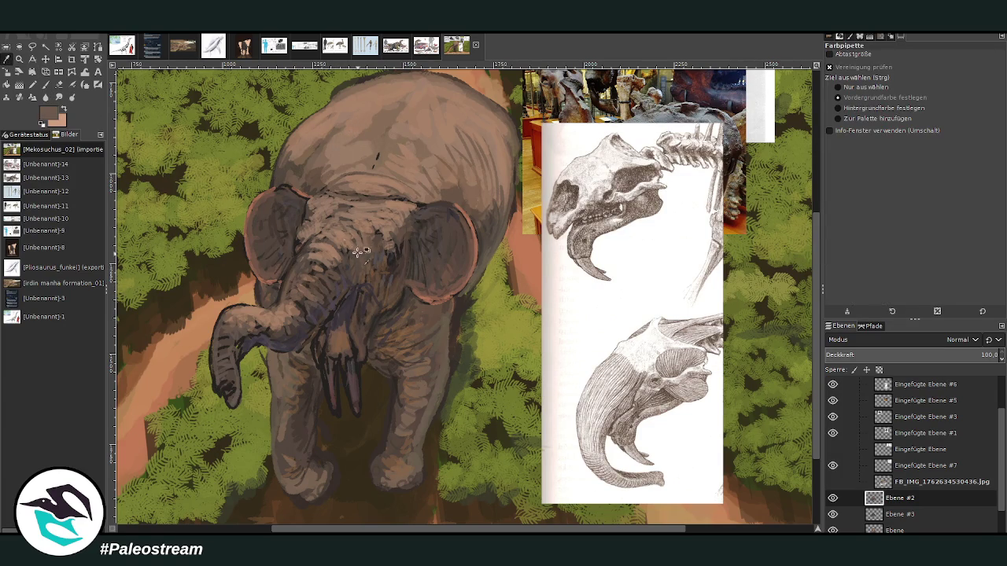
{"action": "left_click", "coordinate": [45, 84]}
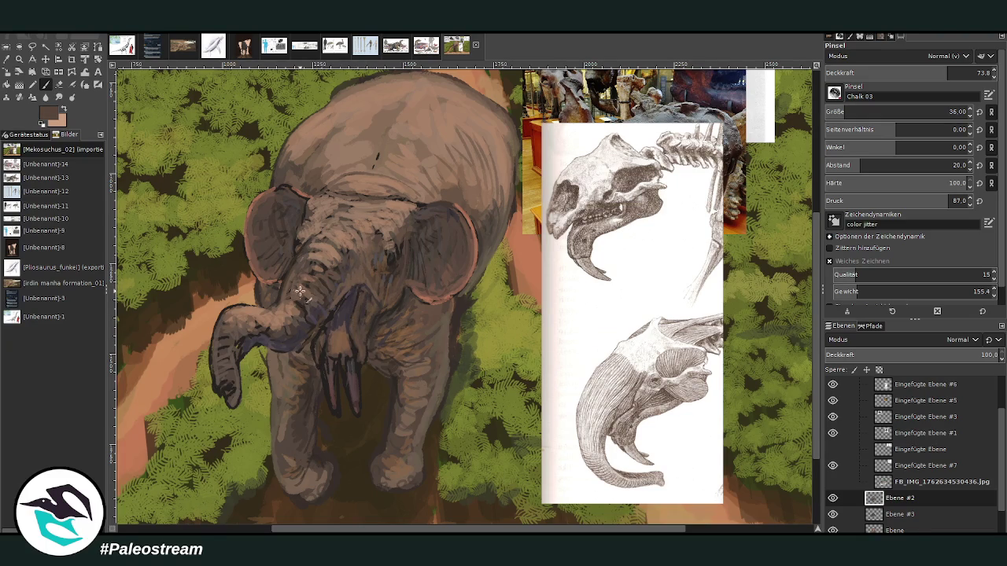
{"action": "left_click", "coordinate": [793, 342], "text": "ctrl"}
{"action": "left_click", "coordinate": [961, 69]}
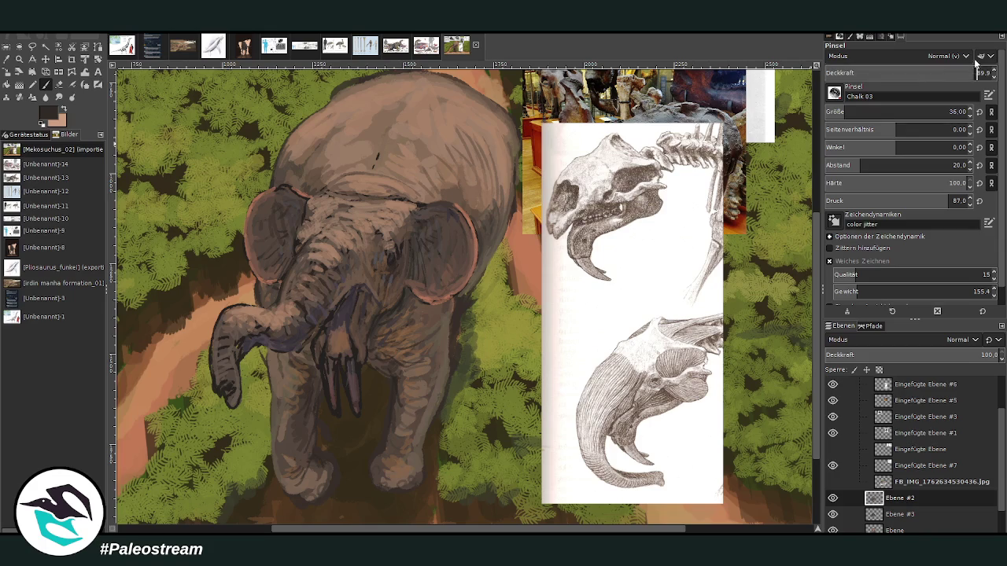
{"action": "left_click", "coordinate": [840, 108]}
Step: Hatch brown wrinkle strokes at the trunk base and across the forehead
{"action": "left_click_drag", "start_coordinate": [291, 298], "coordinate": [293, 281]}
{"action": "left_click_drag", "start_coordinate": [305, 267], "coordinate": [298, 284]}
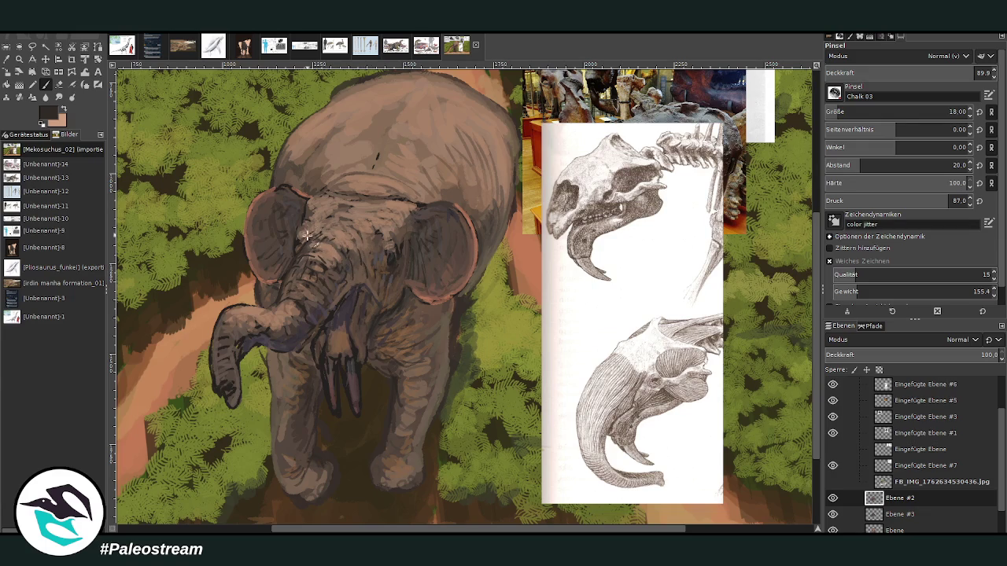
{"action": "left_click_drag", "start_coordinate": [413, 165], "coordinate": [408, 170]}
Step: Resample a brown from the painting, then try lighter and darker brown paint colours
{"action": "key", "text": "o"}
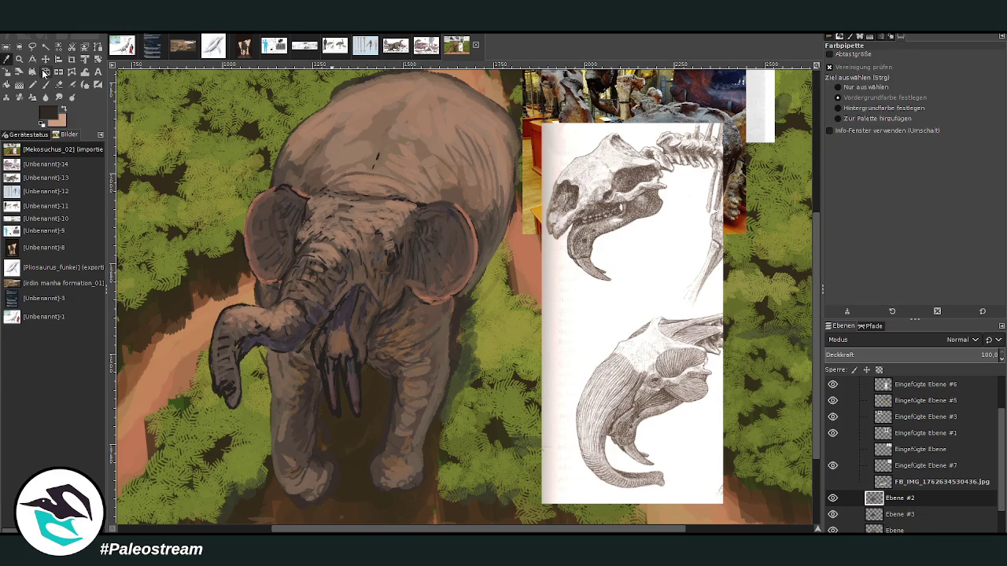
{"action": "left_click", "coordinate": [389, 243]}
{"action": "key", "text": "p"}
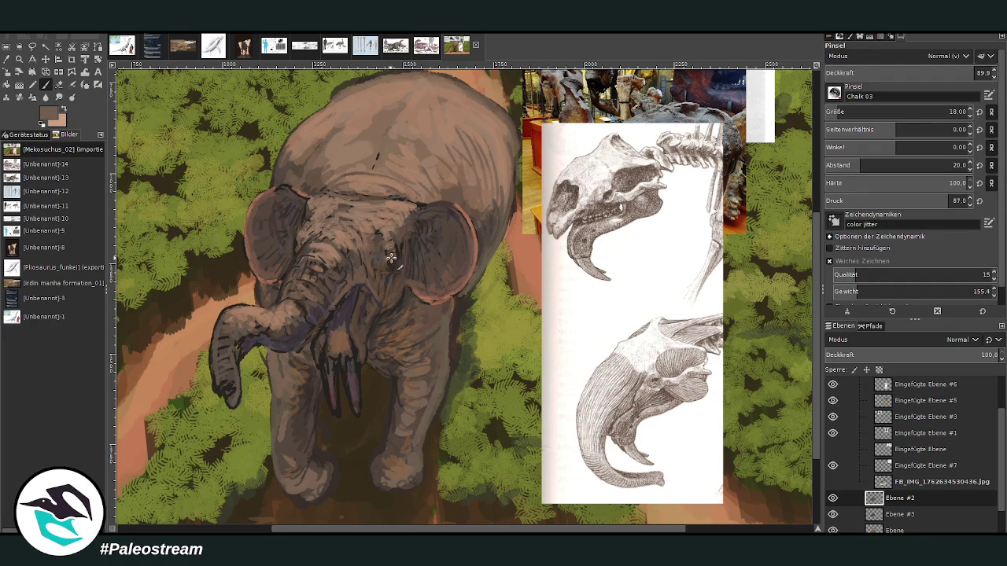
{"action": "left_click", "coordinate": [799, 313], "text": "ctrl"}
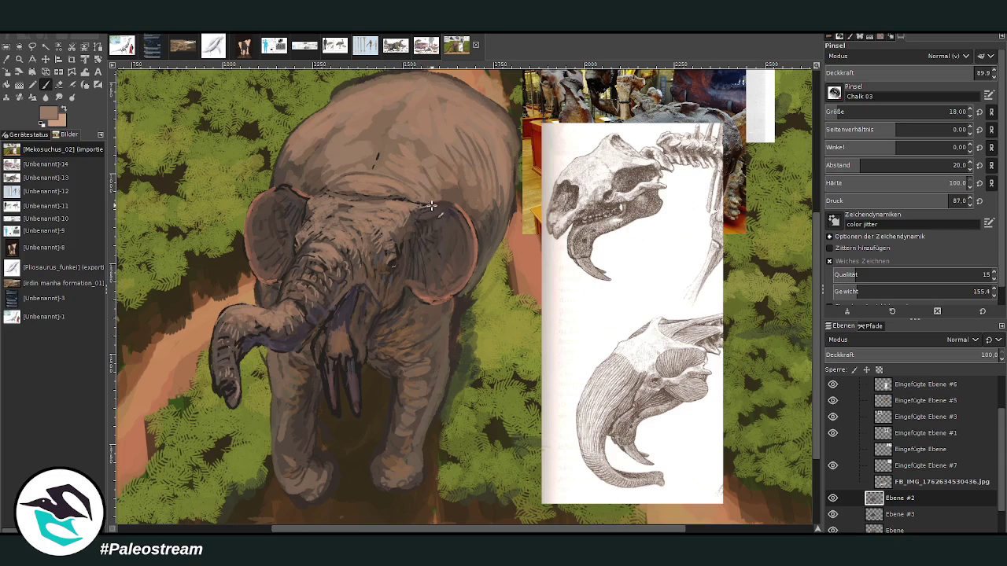
{"action": "left_click", "coordinate": [454, 158], "text": "ctrl"}
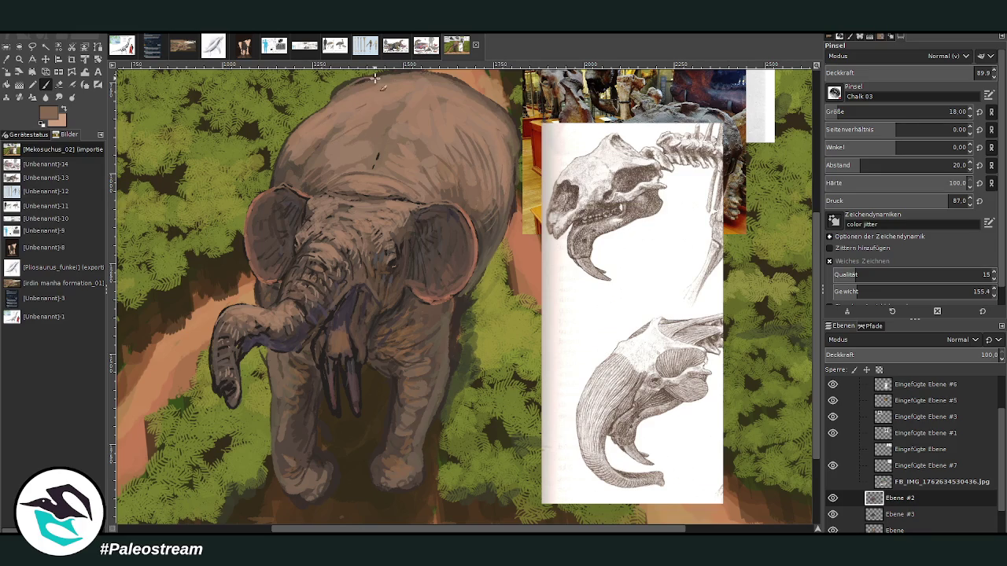
{"action": "scroll", "coordinate": [809, 431], "scroll_direction": "up", "scroll_amount": 1}
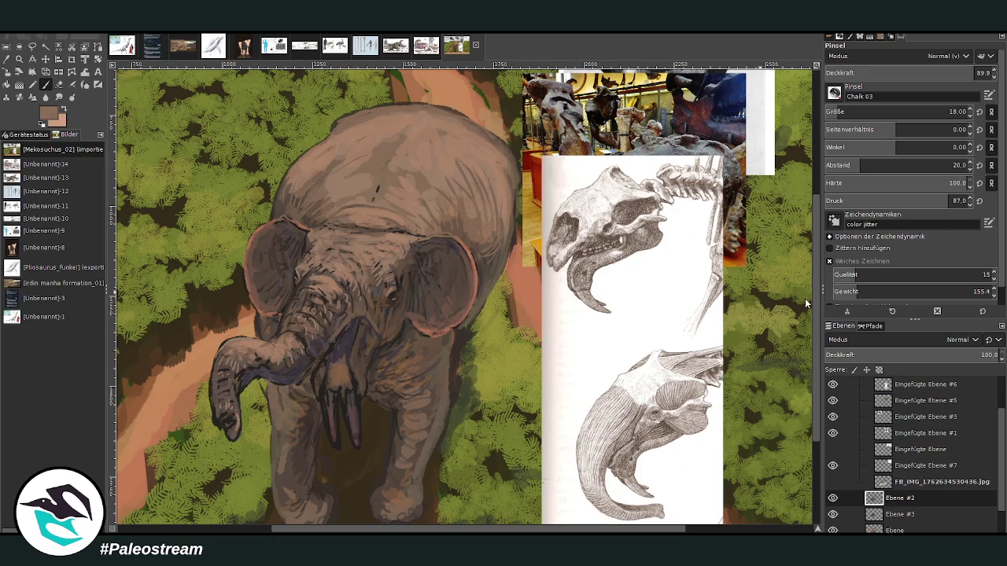
Step: At 55.5 opacity, paint light peach over the forehead mark and the back's top outline
{"action": "left_click", "coordinate": [390, 223], "text": "ctrl"}
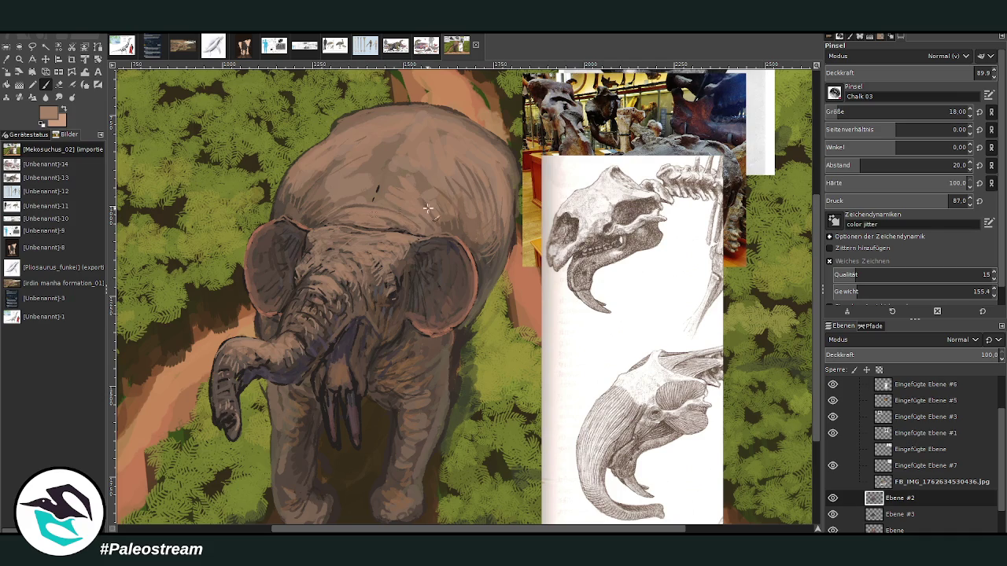
{"action": "key", "text": "x"}
{"action": "left_click", "coordinate": [916, 74]}
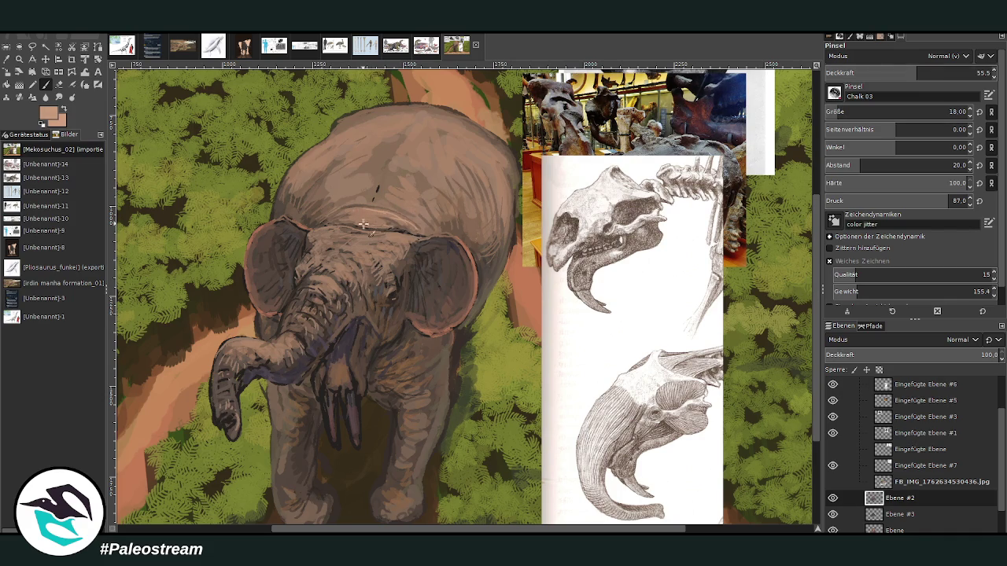
{"action": "mouse_move", "coordinate": [391, 219]}
{"action": "left_mouse_down"}
{"action": "mouse_move", "coordinate": [366, 202]}
{"action": "mouse_move", "coordinate": [379, 184]}
{"action": "left_mouse_up"}
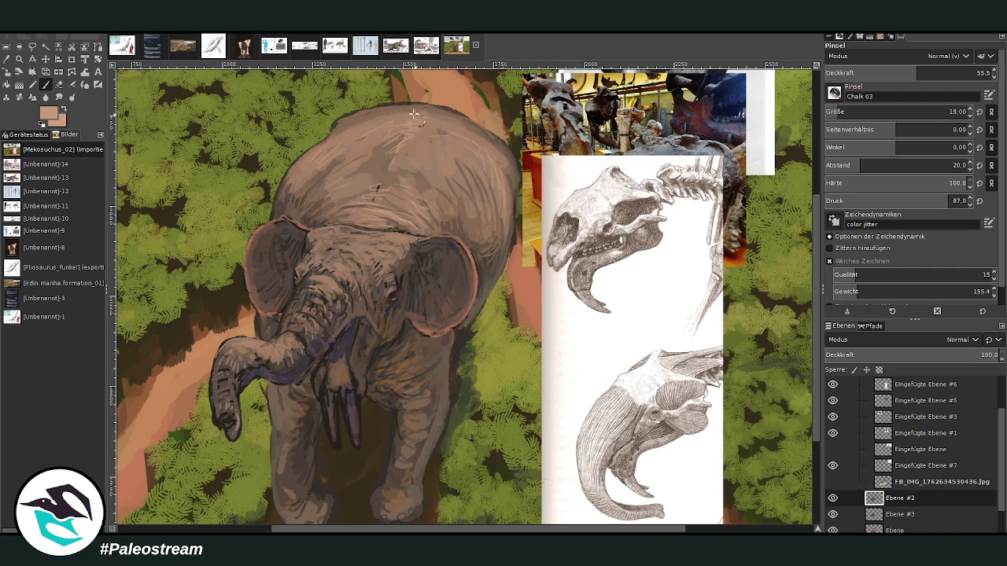
{"action": "mouse_move", "coordinate": [397, 115]}
{"action": "left_mouse_down"}
{"action": "mouse_move", "coordinate": [464, 118]}
{"action": "mouse_move", "coordinate": [353, 117]}
{"action": "left_mouse_up"}
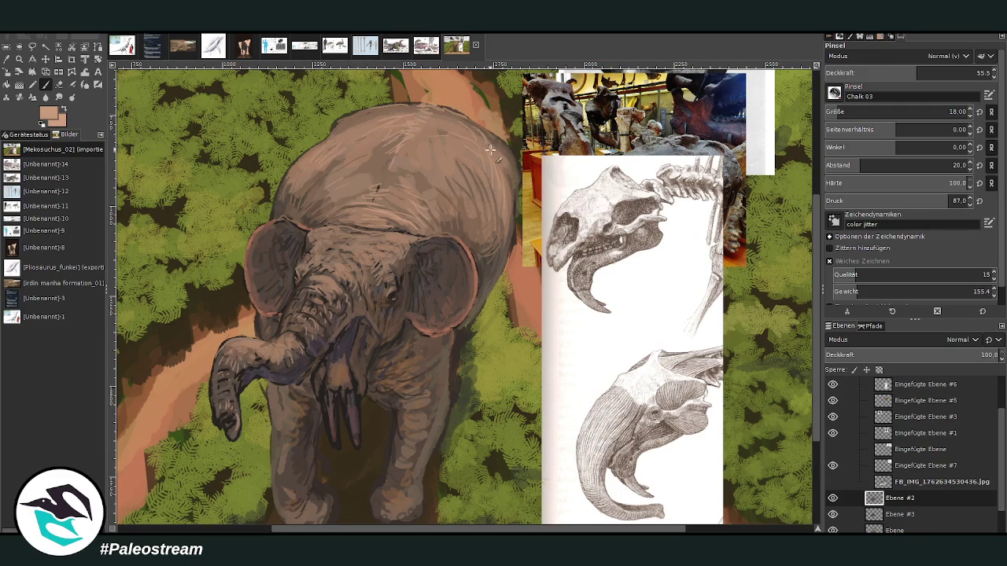
Step: Brush light strokes along the top of the back at 37.9 opacity, then pick olive grey-brown at 34.7
{"action": "left_click", "coordinate": [887, 72]}
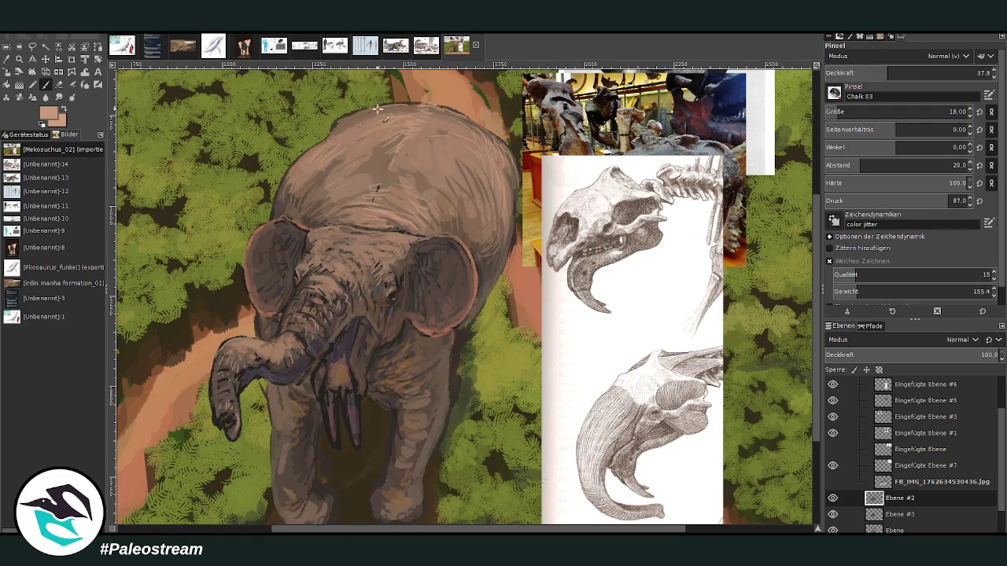
{"action": "mouse_move", "coordinate": [333, 136]}
{"action": "left_mouse_down"}
{"action": "mouse_move", "coordinate": [421, 107]}
{"action": "mouse_move", "coordinate": [452, 135]}
{"action": "left_mouse_up"}
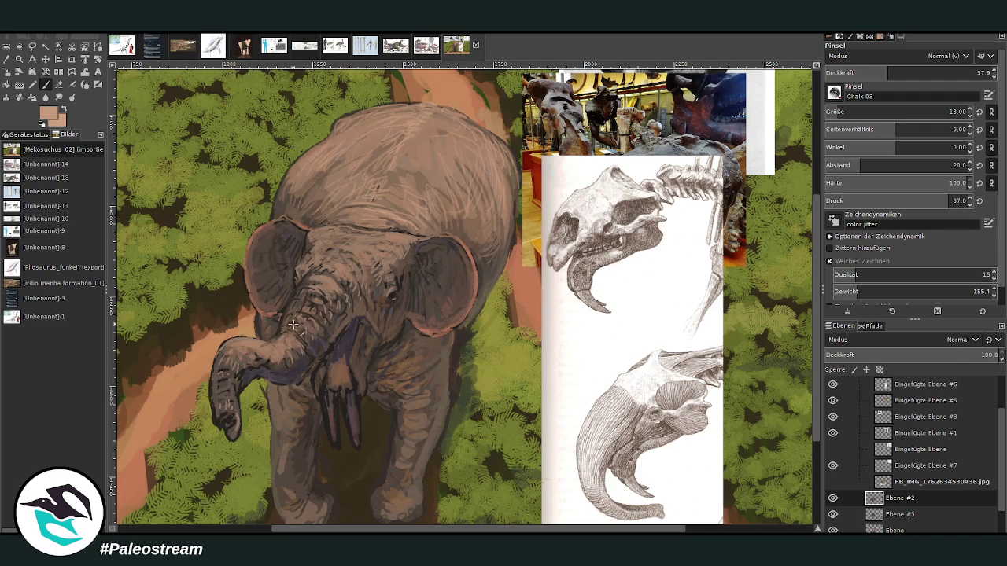
{"action": "left_click", "coordinate": [918, 73]}
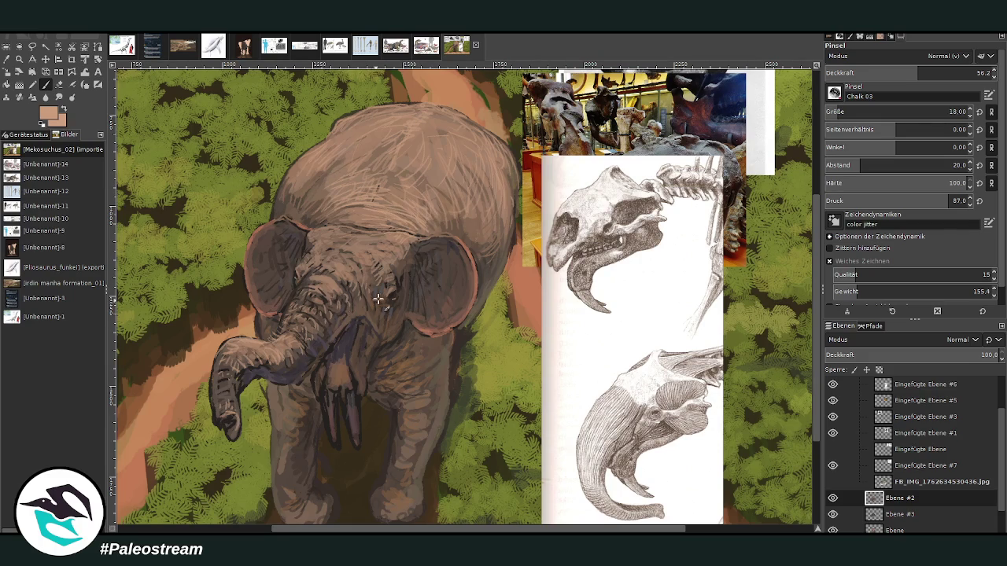
{"action": "left_click", "coordinate": [807, 308], "text": "ctrl"}
{"action": "left_click", "coordinate": [883, 72]}
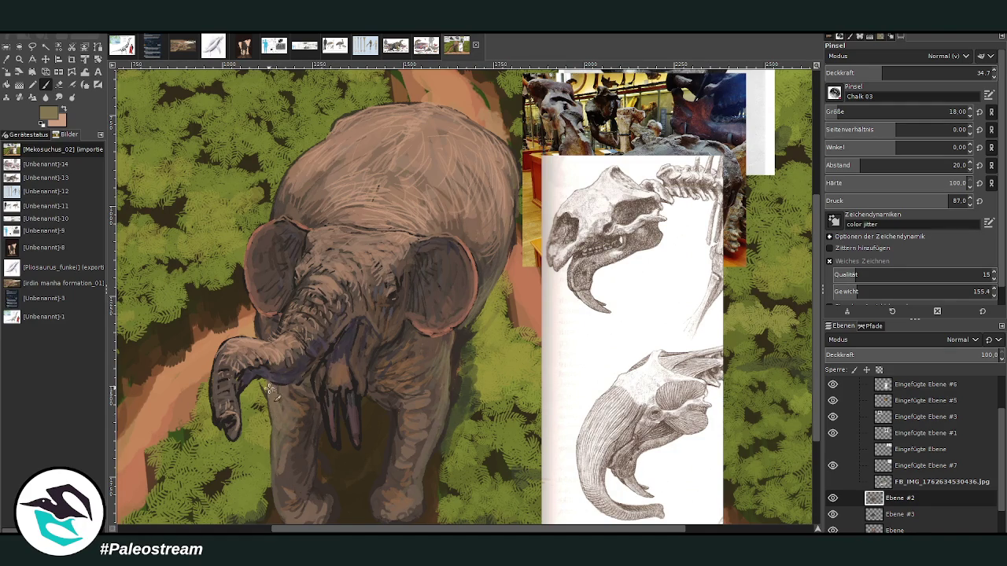
{"action": "left_click", "coordinate": [59, 84]}
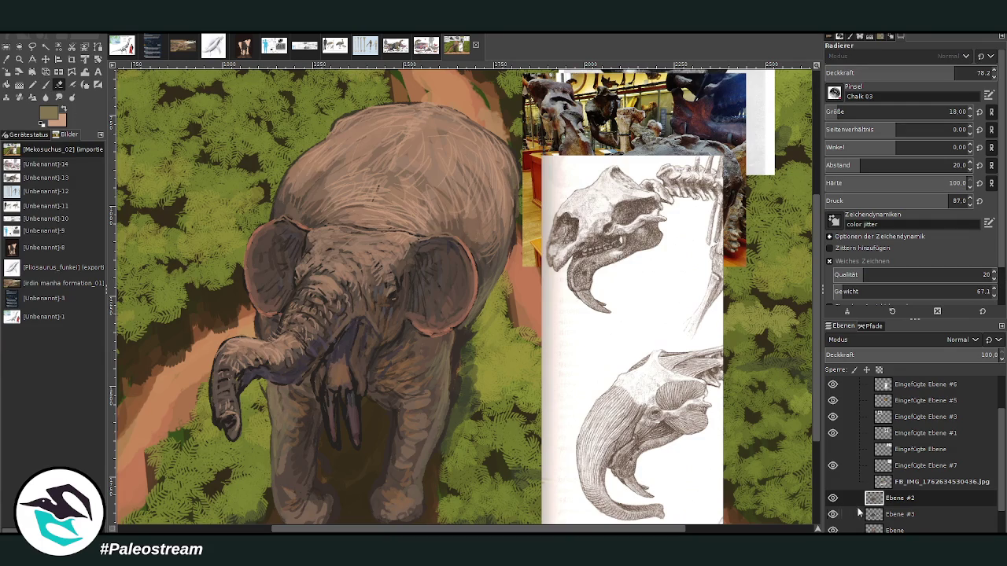
Step: Check the Ebene #3 and Ebene layers and zoom in on the whole painting
{"action": "left_click", "coordinate": [903, 516]}
{"action": "scroll", "coordinate": [912, 511], "scroll_direction": "down", "scroll_amount": 1}
{"action": "left_click", "coordinate": [894, 495]}
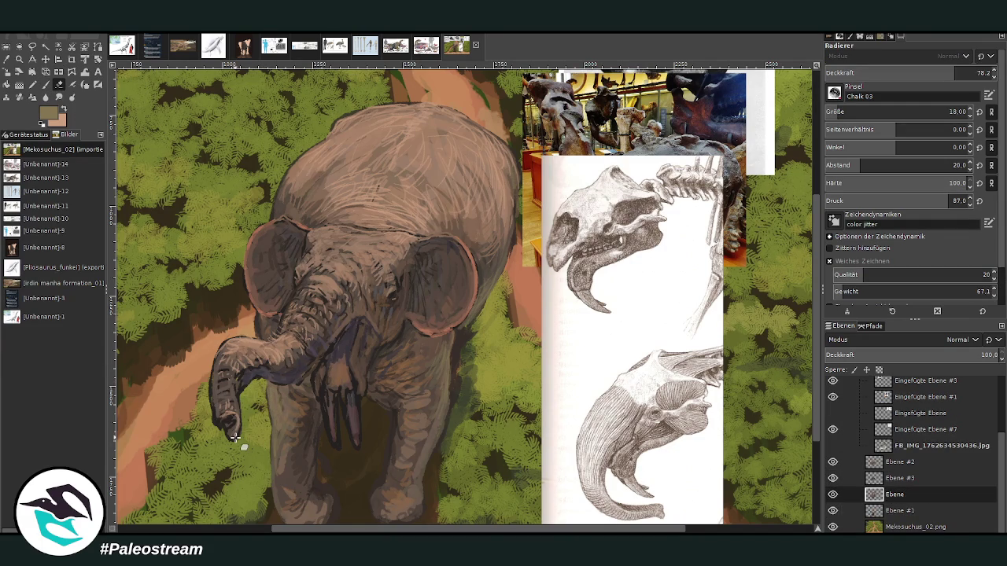
{"action": "scroll", "coordinate": [234, 438], "scroll_direction": "down", "scroll_amount": 3}
{"action": "scroll", "coordinate": [234, 437], "scroll_direction": "down", "scroll_amount": 1}
{"action": "key", "text": "z"}
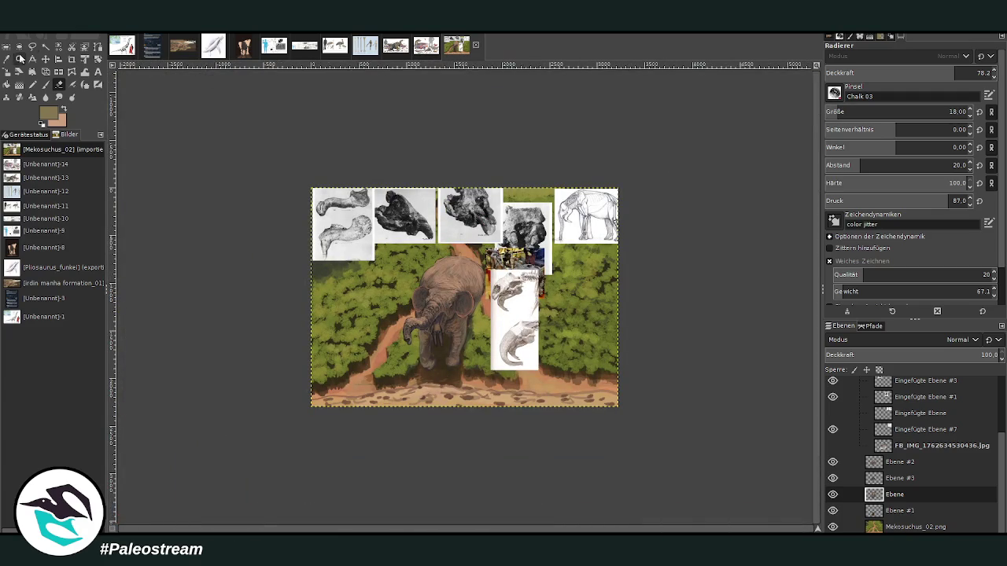
{"action": "left_click_drag", "start_coordinate": [292, 177], "coordinate": [571, 346]}
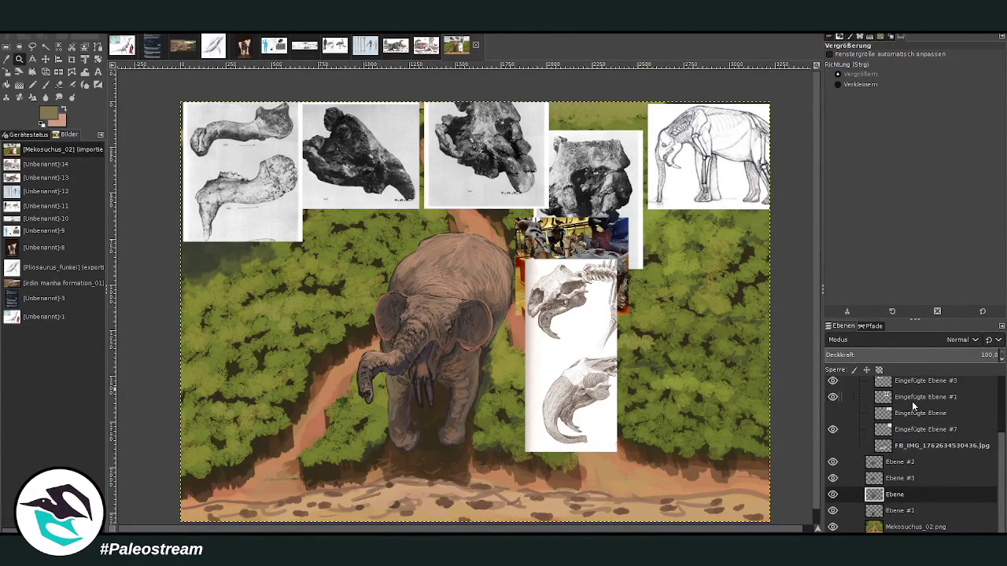
Step: Collapse and hide the Ebenengruppe reference images, then activate the Mekosuchus_02.png layer
{"action": "scroll", "coordinate": [842, 401], "scroll_direction": "up", "scroll_amount": 2}
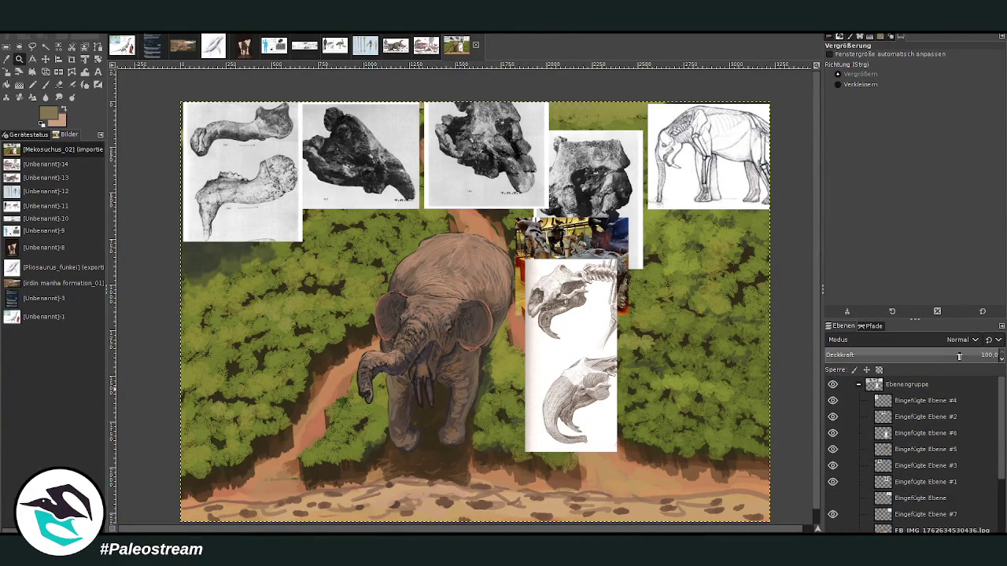
{"action": "left_click", "coordinate": [847, 386]}
{"action": "left_click", "coordinate": [858, 386]}
{"action": "left_click", "coordinate": [832, 384]}
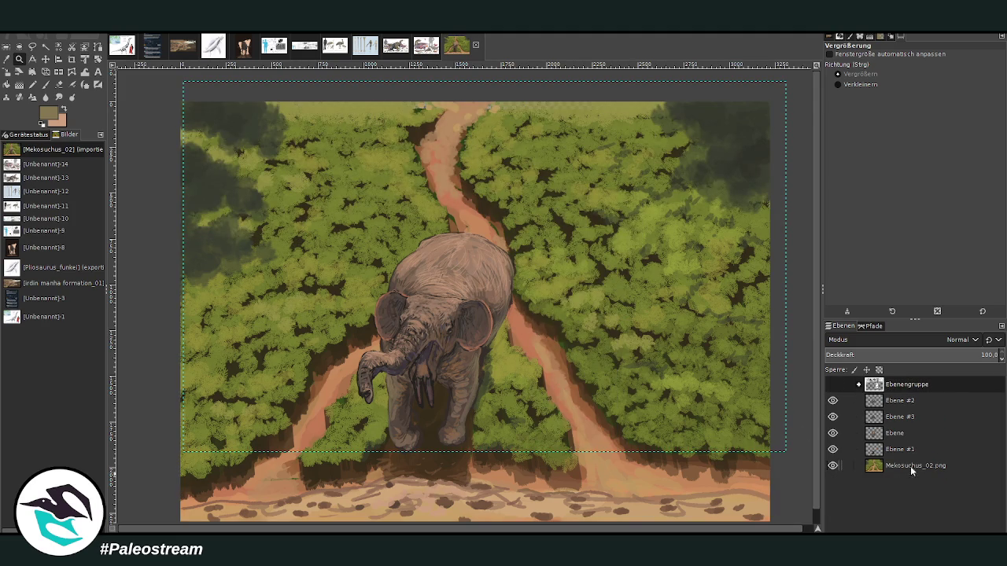
{"action": "left_click", "coordinate": [910, 466]}
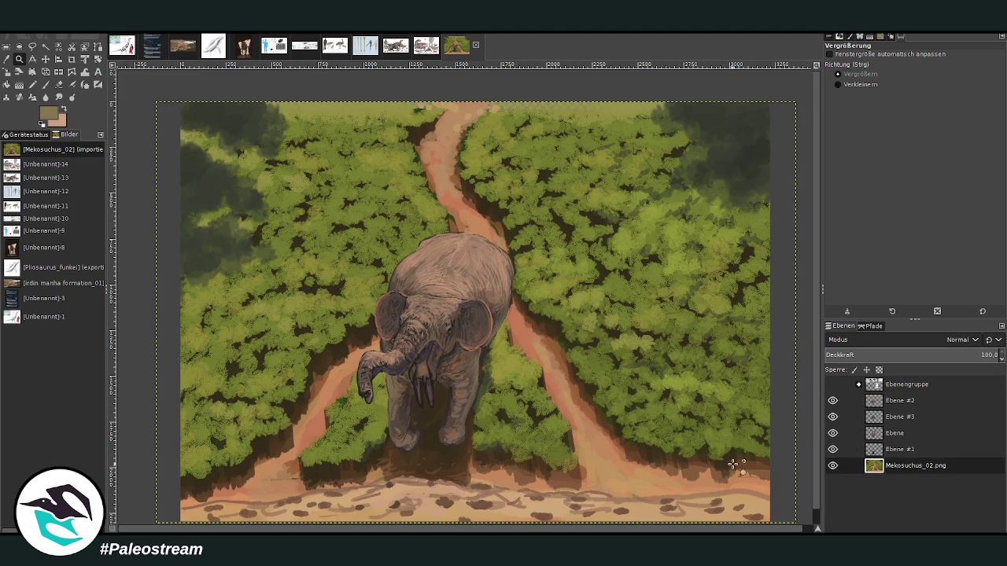
Step: Push the top of the dirt path with a size-783 Warp Transform, then add a new empty layer
{"action": "left_click", "coordinate": [85, 72]}
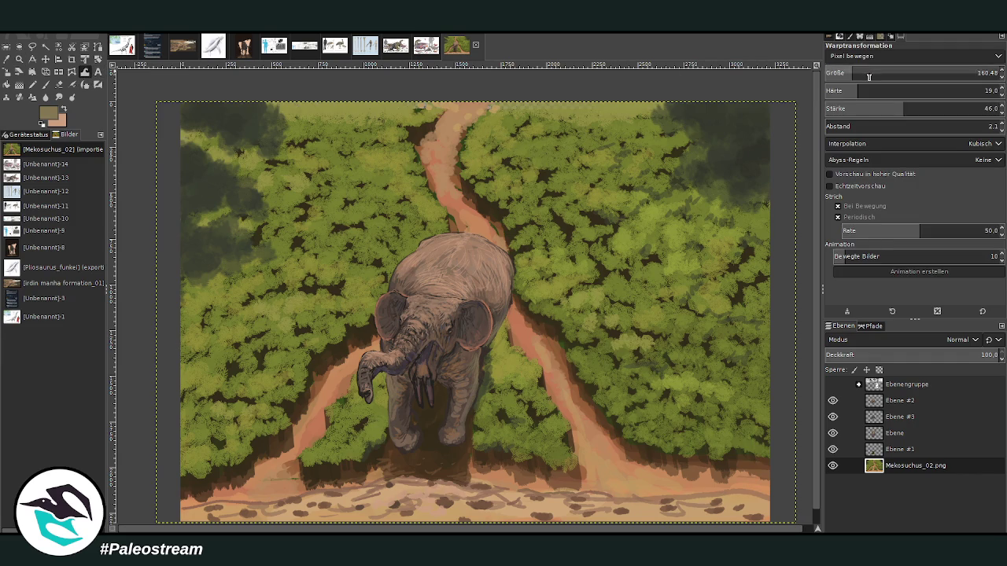
{"action": "left_click_drag", "start_coordinate": [869, 76], "coordinate": [961, 73]}
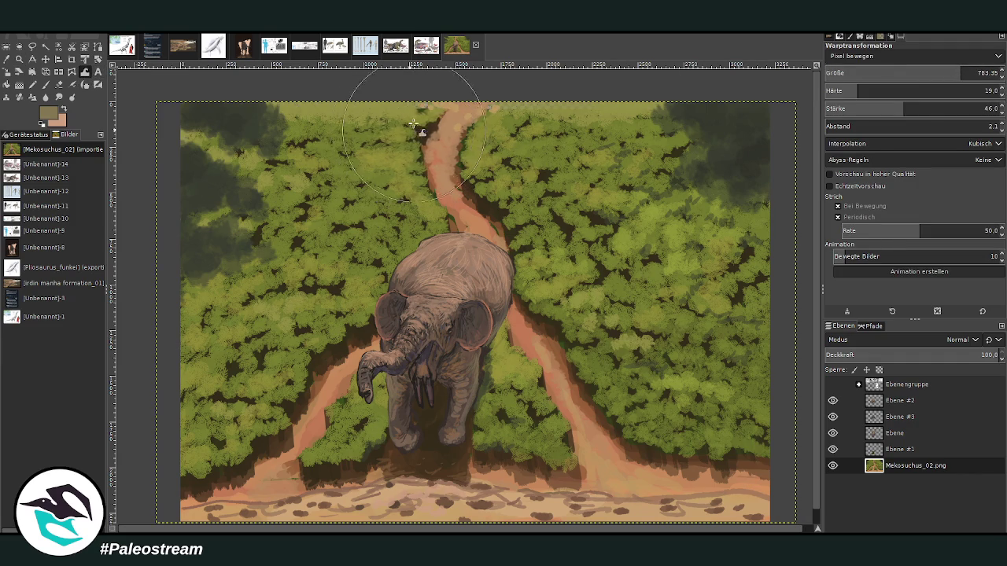
{"action": "mouse_move", "coordinate": [412, 123]}
{"action": "left_mouse_down"}
{"action": "mouse_move", "coordinate": [559, 107]}
{"action": "mouse_move", "coordinate": [477, 116]}
{"action": "mouse_move", "coordinate": [449, 103]}
{"action": "left_mouse_up"}
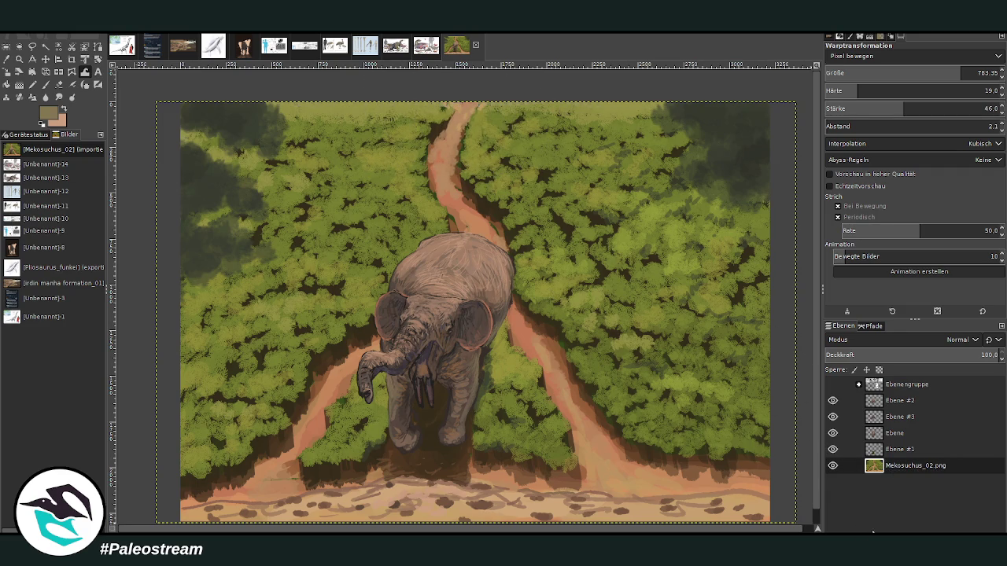
{"action": "left_click", "coordinate": [872, 532], "text": "shift"}
Step: Move the new layer below the background painting, sample a foliage green, and set chalk size 746
{"action": "left_click", "coordinate": [905, 532]}
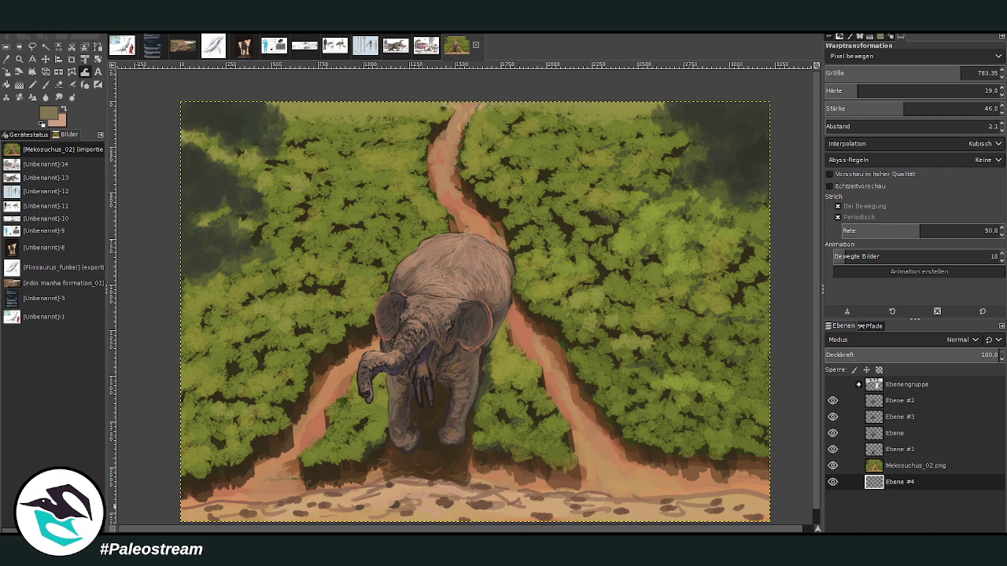
{"action": "key", "text": "o"}
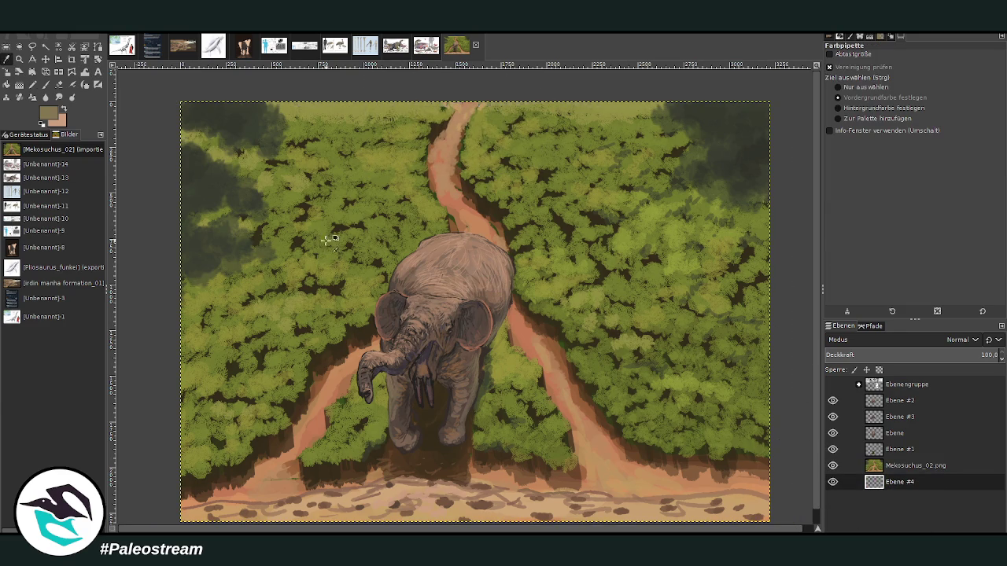
{"action": "left_click", "coordinate": [357, 229]}
{"action": "left_click", "coordinate": [46, 84]}
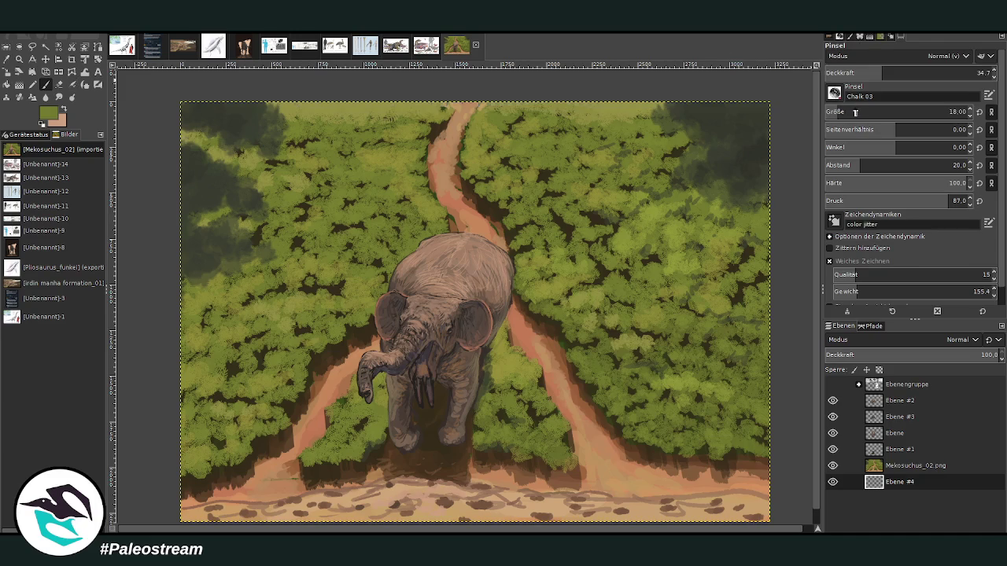
{"action": "left_click_drag", "start_coordinate": [938, 107], "coordinate": [928, 109]}
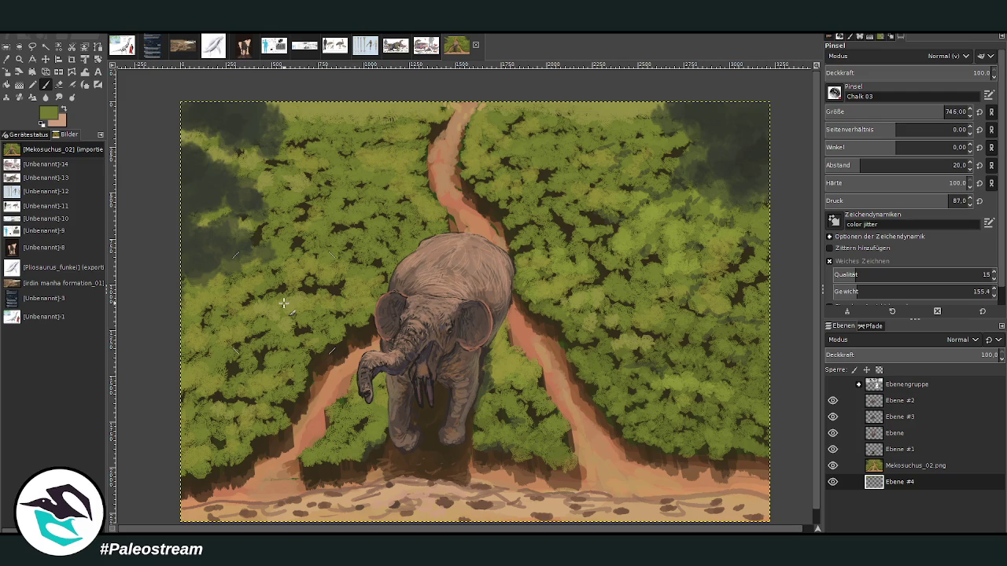
Step: Sample the path's tan, set the chalk brush to size 67, opacity 91.5, on the background layer
{"action": "key", "text": "o"}
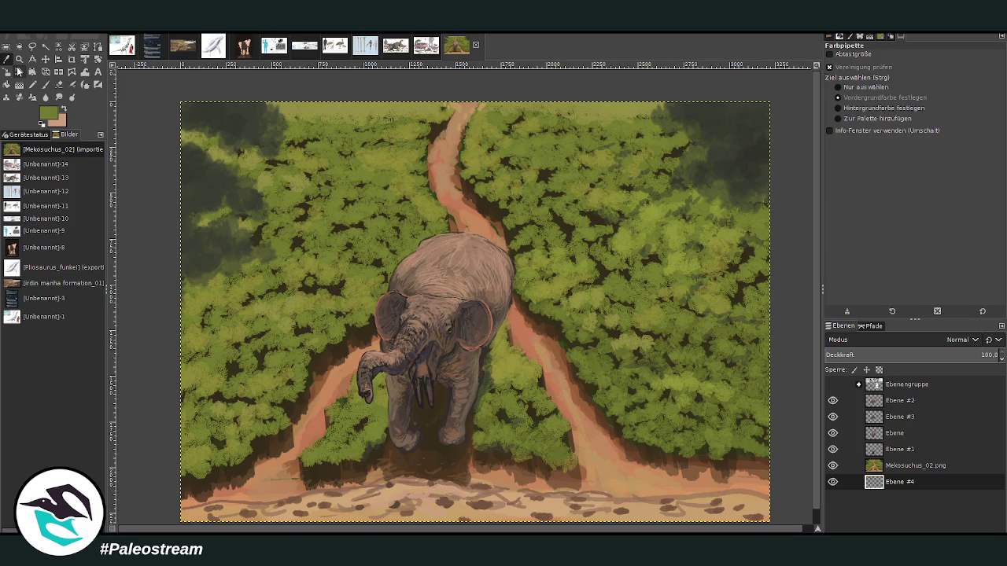
{"action": "left_click", "coordinate": [597, 459]}
{"action": "key", "text": "p"}
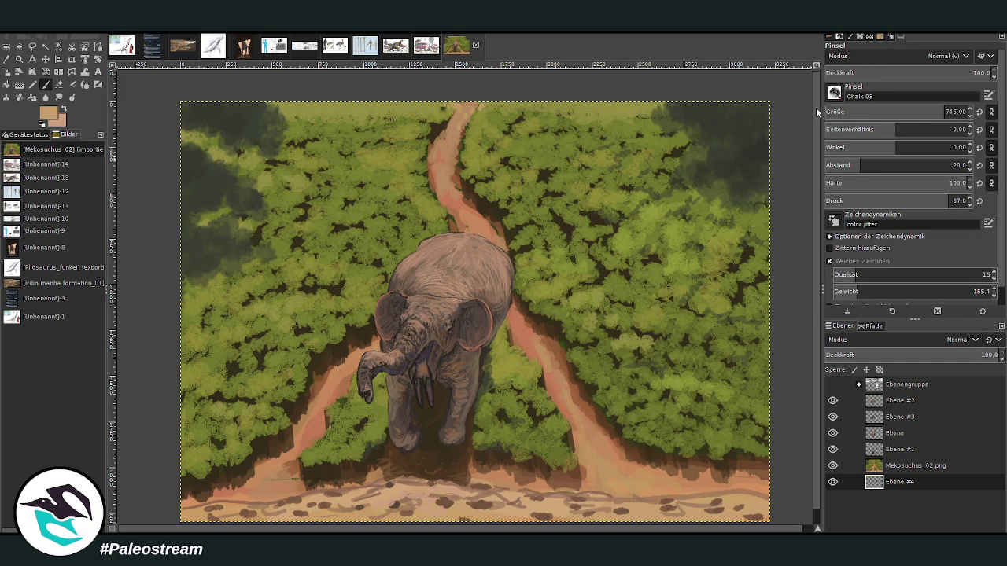
{"action": "left_click_drag", "start_coordinate": [944, 112], "coordinate": [846, 112]}
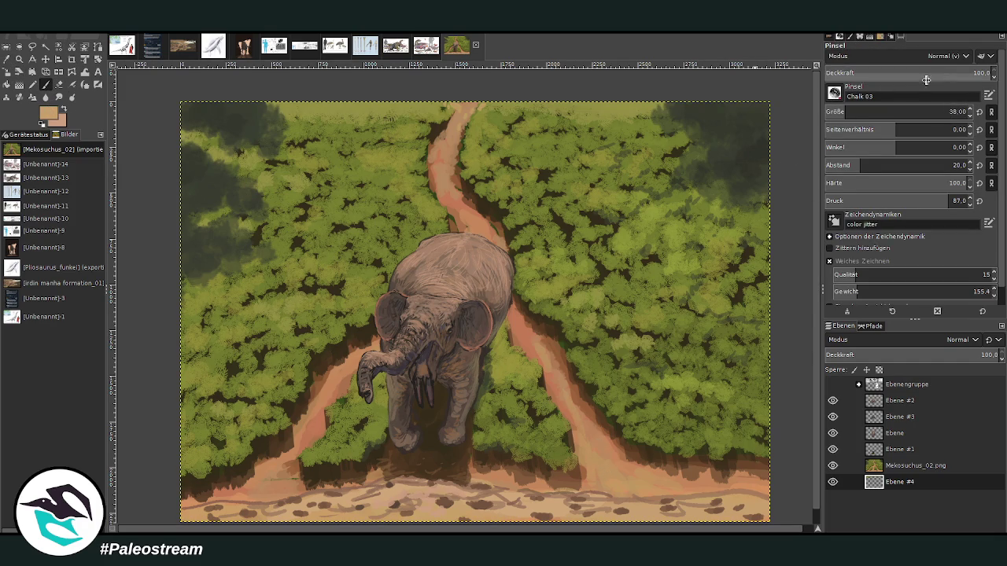
{"action": "mouse_move", "coordinate": [992, 73]}
{"action": "left_mouse_down"}
{"action": "mouse_move", "coordinate": [967, 73]}
{"action": "mouse_move", "coordinate": [978, 73]}
{"action": "left_mouse_up"}
{"action": "left_click_drag", "start_coordinate": [846, 112], "coordinate": [856, 111]}
{"action": "left_click", "coordinate": [893, 464]}
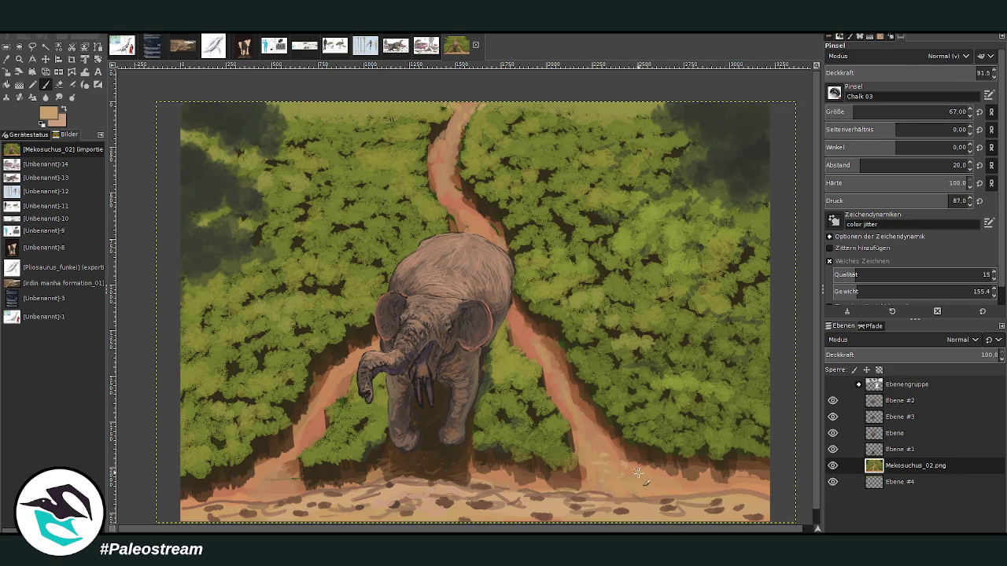
Step: Lighten the right, left and upper path branches with chalk dabs, then set size 45, opacity 69.7
{"action": "left_click_drag", "start_coordinate": [594, 451], "coordinate": [619, 474]}
{"action": "left_click_drag", "start_coordinate": [296, 435], "coordinate": [308, 425]}
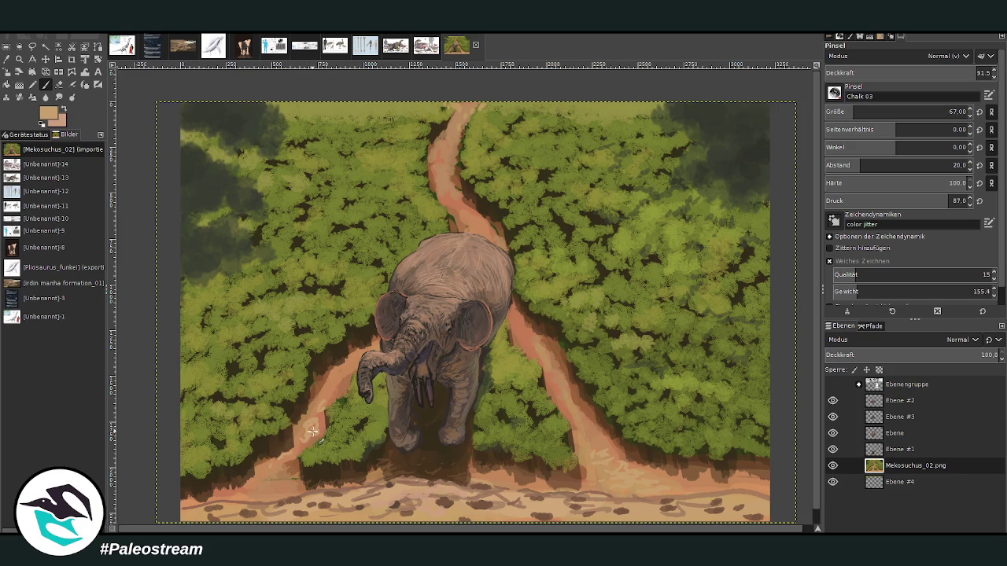
{"action": "left_click_drag", "start_coordinate": [322, 398], "coordinate": [339, 347]}
{"action": "left_click_drag", "start_coordinate": [450, 220], "coordinate": [451, 135]}
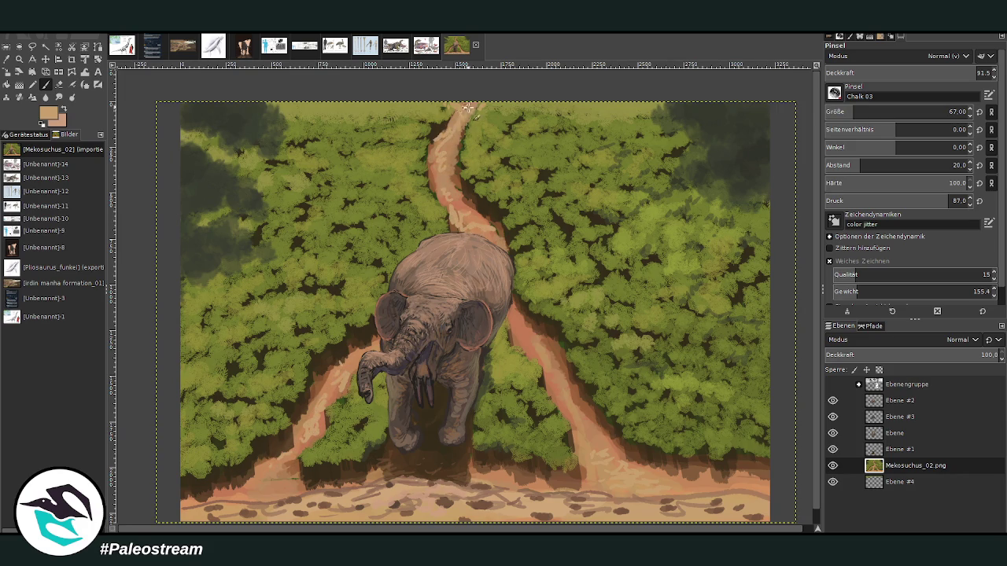
{"action": "mouse_move", "coordinate": [528, 350]}
{"action": "left_mouse_down"}
{"action": "mouse_move", "coordinate": [541, 360]}
{"action": "mouse_move", "coordinate": [512, 334]}
{"action": "left_mouse_up"}
{"action": "left_click", "coordinate": [854, 110]}
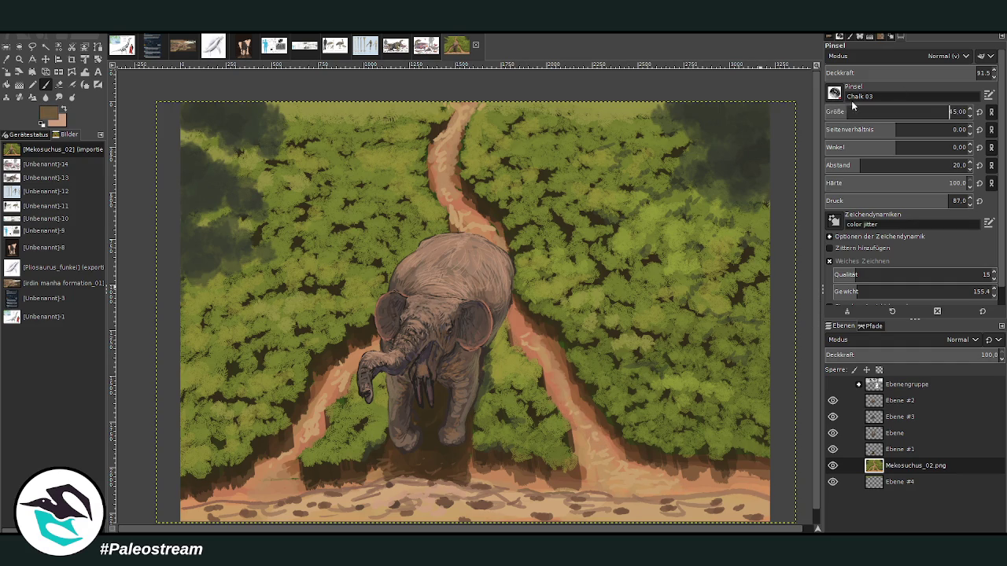
{"action": "left_click", "coordinate": [936, 72]}
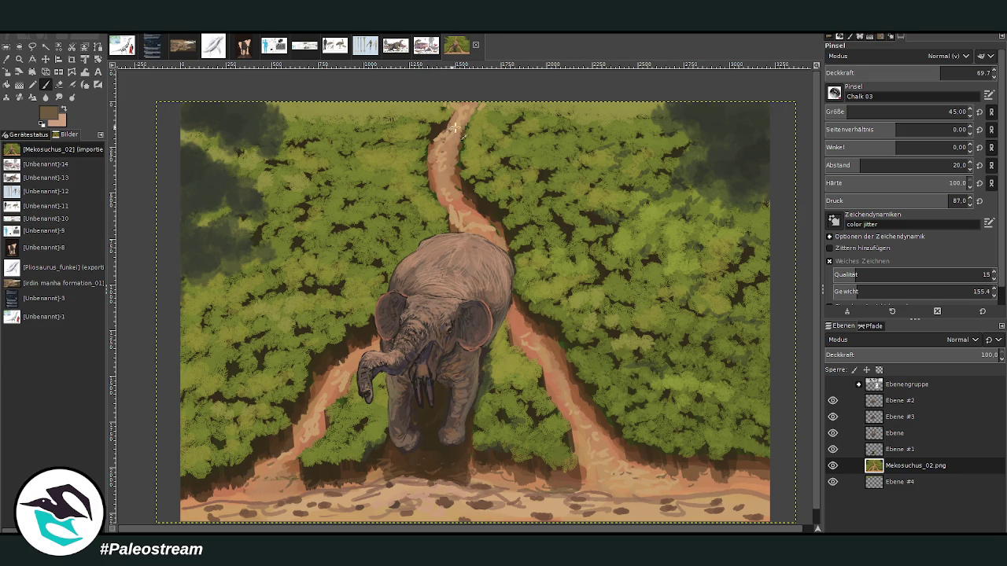
{"action": "left_click", "coordinate": [6, 60]}
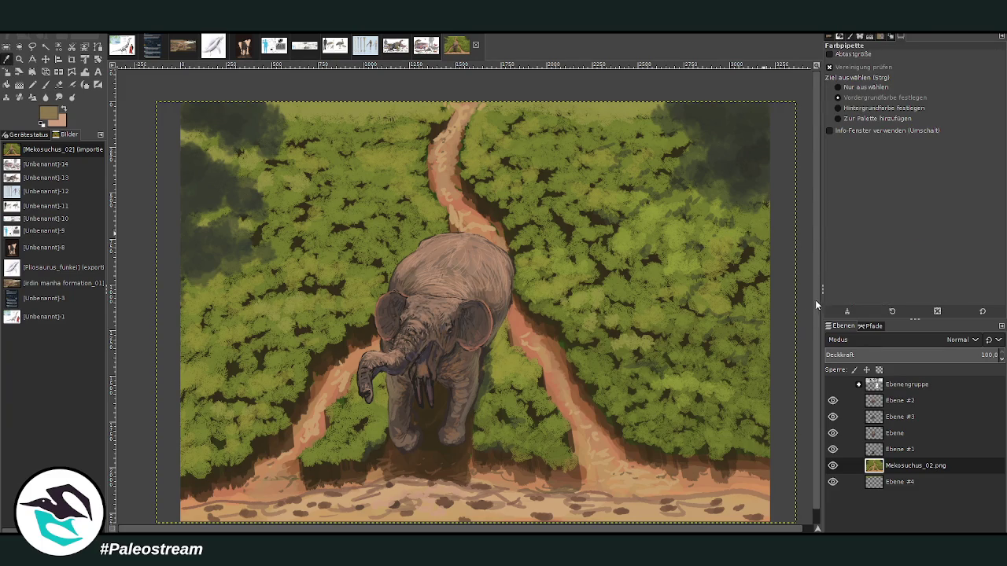
Step: Set the chalk paintbrush to size 1044 with opacity 7.6
{"action": "left_click", "coordinate": [45, 85]}
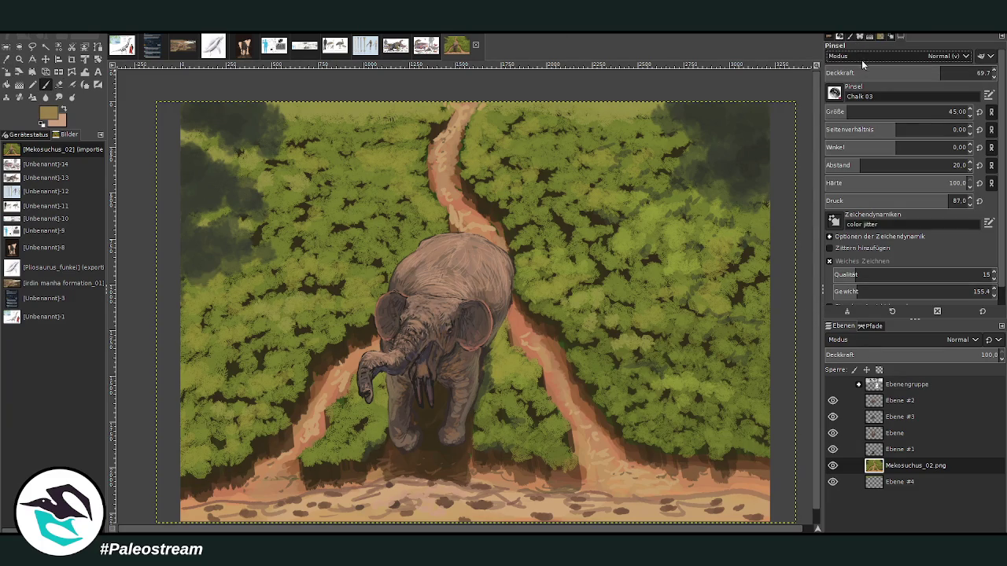
{"action": "left_click", "coordinate": [868, 109]}
{"action": "left_click", "coordinate": [837, 69]}
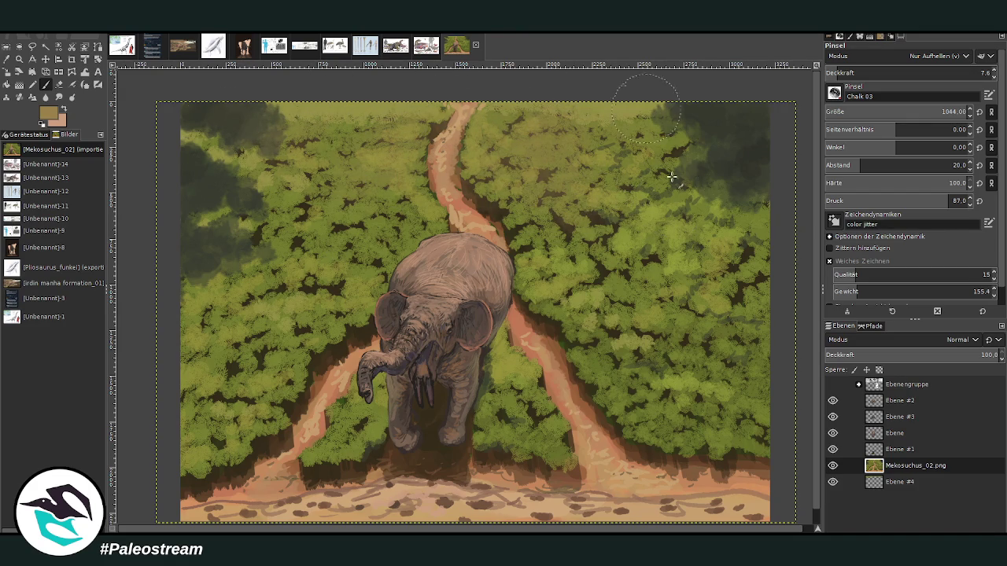
Step: Zoom back in on the whole painting and add a new layer above Mekosuchus_02.png
{"action": "scroll", "coordinate": [551, 165], "scroll_direction": "down", "scroll_amount": 1}
{"action": "scroll", "coordinate": [498, 158], "scroll_direction": "down", "scroll_amount": 2}
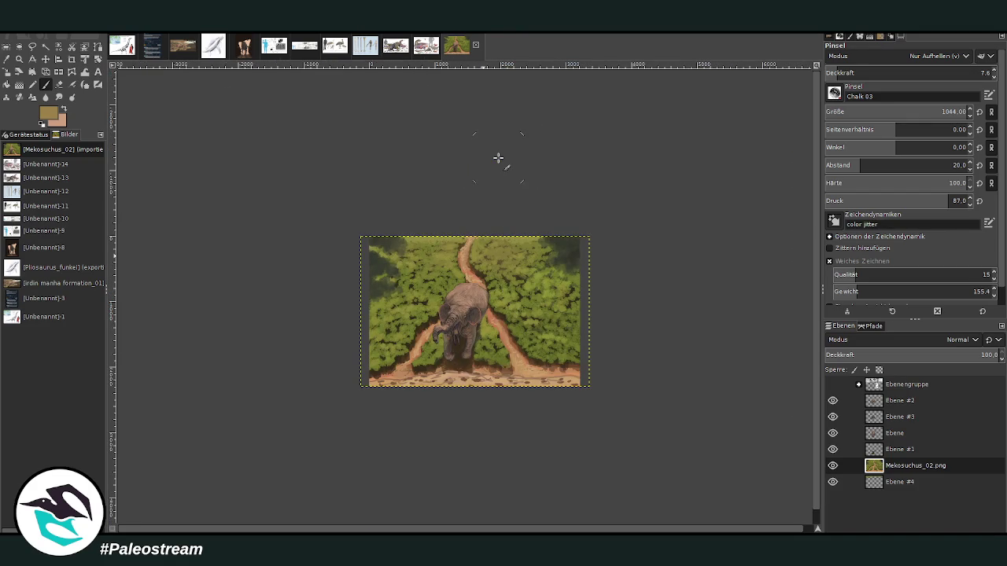
{"action": "key", "text": "z"}
{"action": "left_click_drag", "start_coordinate": [359, 237], "coordinate": [570, 407]}
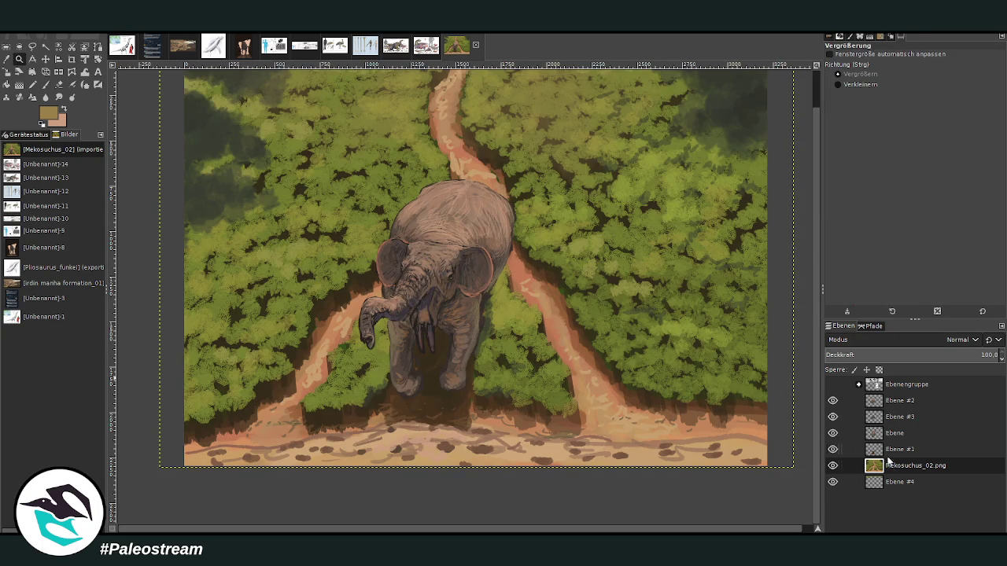
{"action": "double_click", "coordinate": [848, 530]}
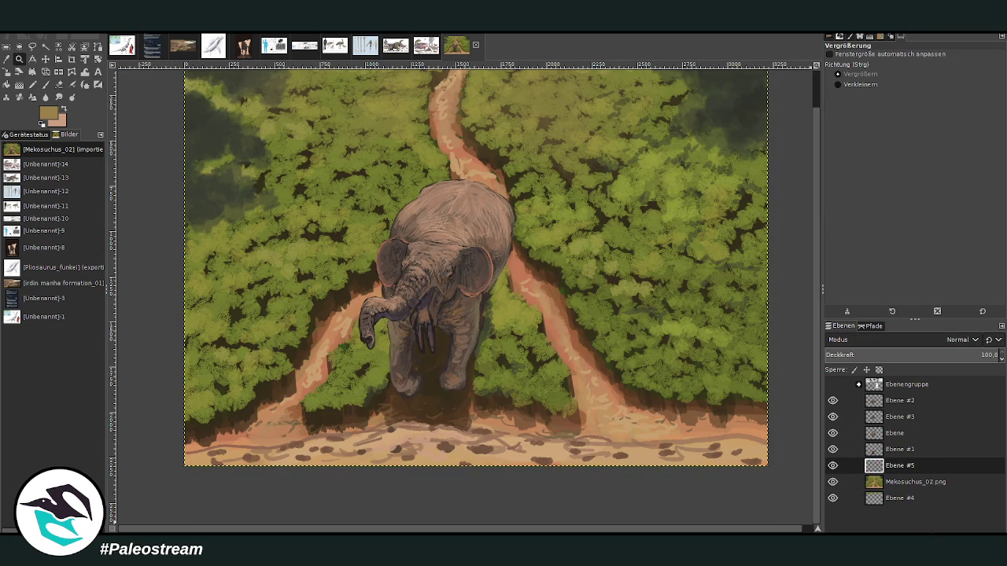
Step: Zoom closer and brush faint light chalk along the path's upper and lower edges
{"action": "left_click", "coordinate": [479, 397]}
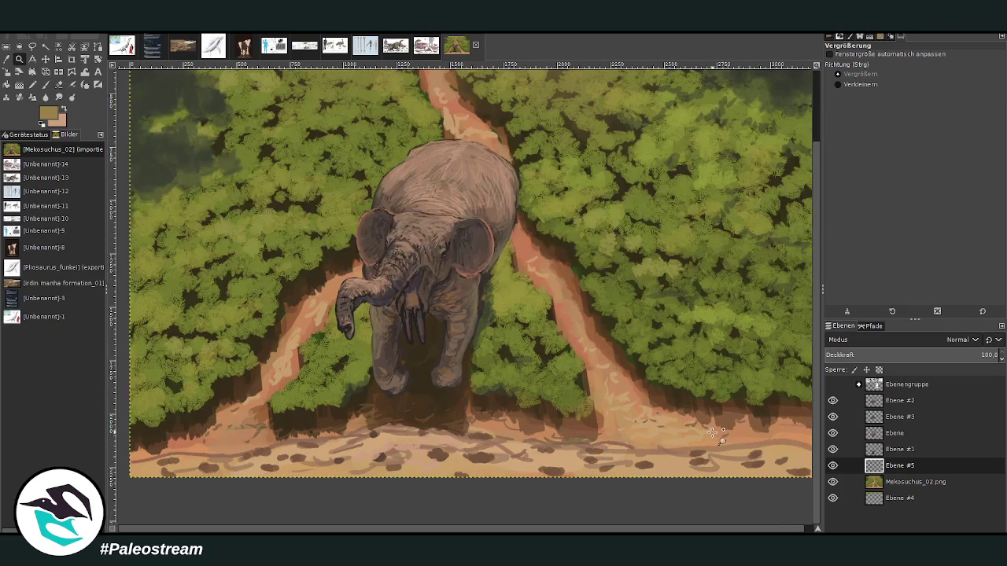
{"action": "left_click", "coordinate": [45, 84]}
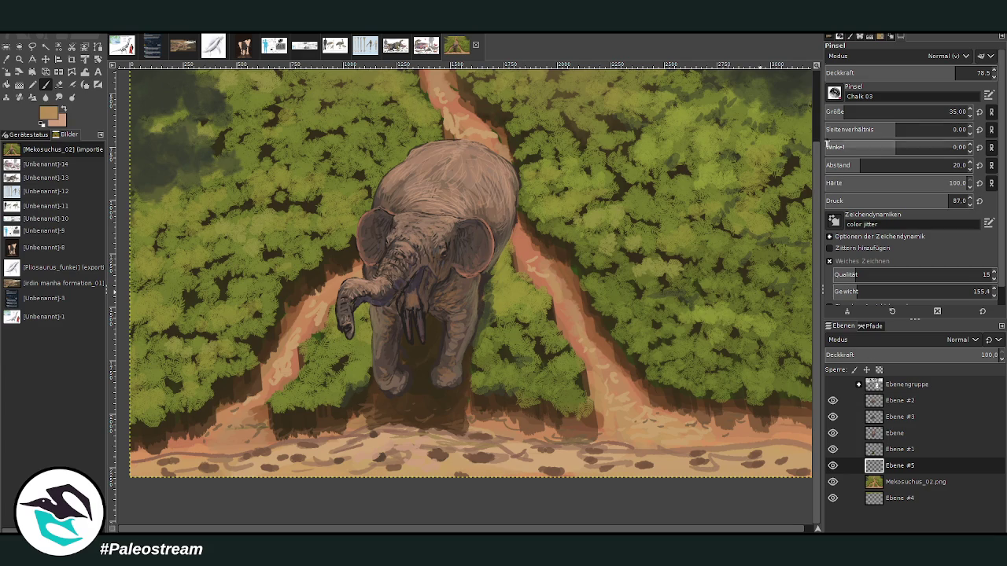
{"action": "scroll", "coordinate": [905, 111], "scroll_direction": "up", "scroll_amount": 5}
{"action": "scroll", "coordinate": [905, 72], "scroll_direction": "up", "scroll_amount": 3}
{"action": "left_click_drag", "start_coordinate": [439, 445], "coordinate": [192, 454]}
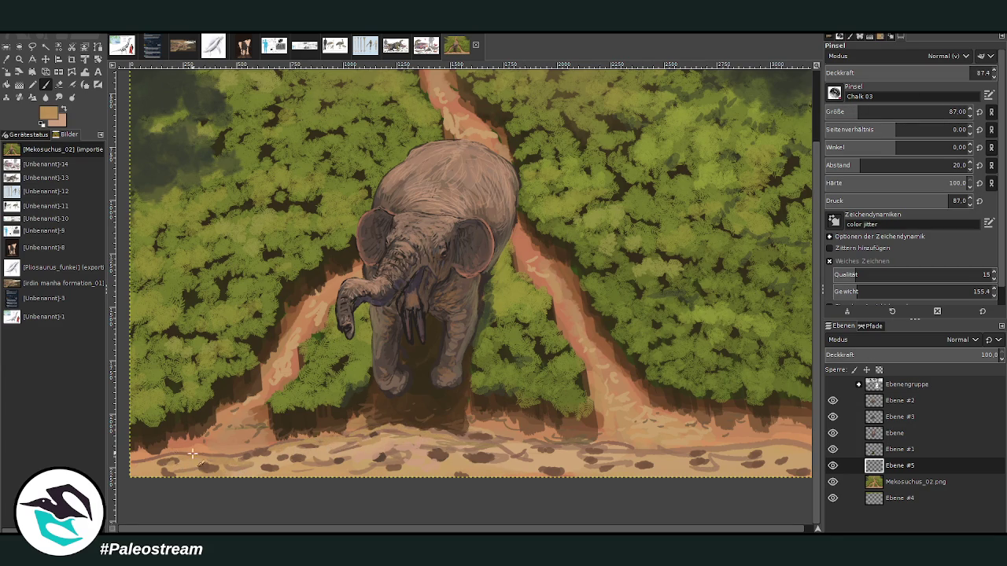
{"action": "left_click_drag", "start_coordinate": [449, 443], "coordinate": [768, 449]}
Step: Switch to salmon at 60.9 opacity, add faint strokes along the bottom dirt road, then zoom out fully
{"action": "scroll", "coordinate": [661, 452], "scroll_direction": "right", "scroll_amount": 1}
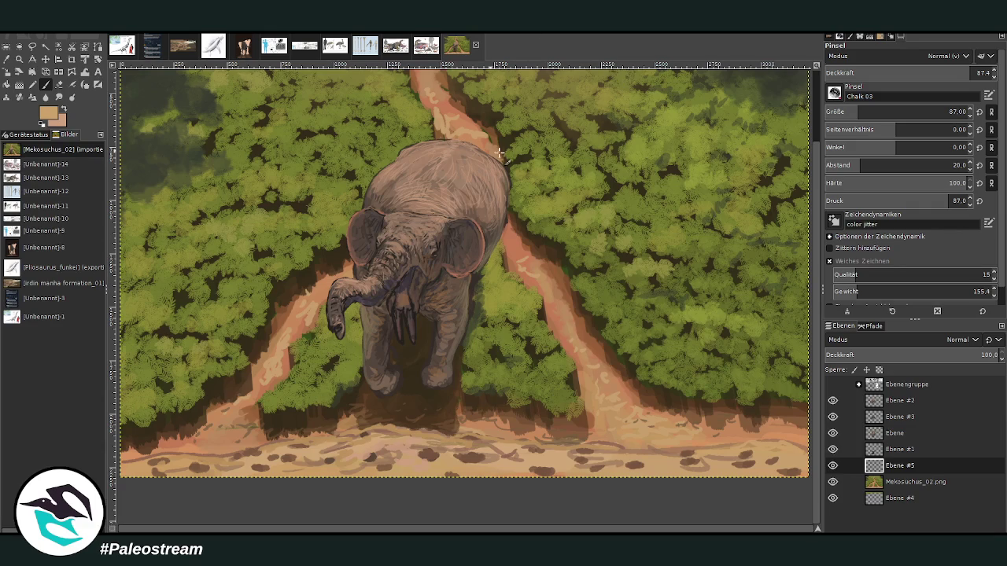
{"action": "key", "text": "x"}
{"action": "left_click", "coordinate": [881, 477]}
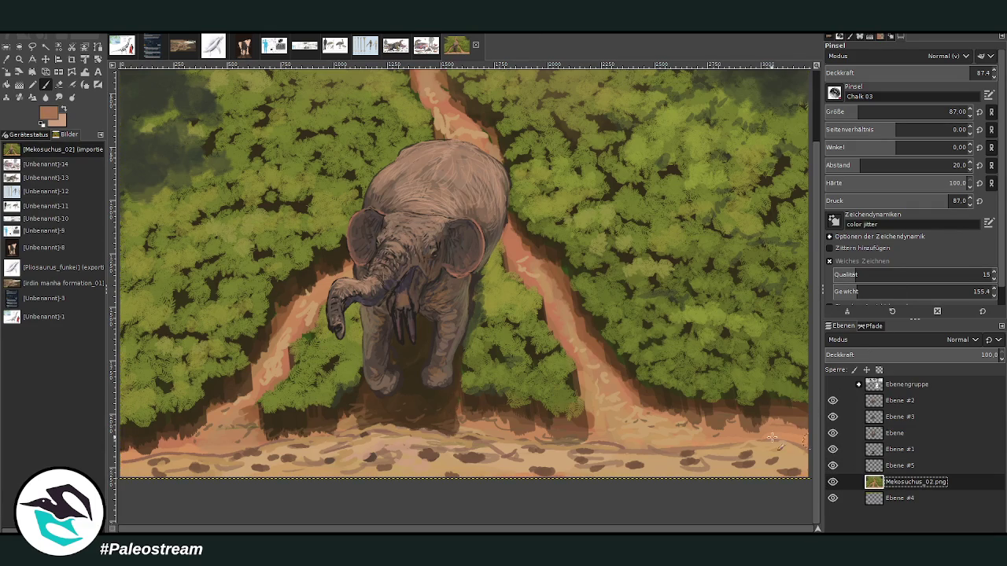
{"action": "left_click_drag", "start_coordinate": [942, 72], "coordinate": [925, 72]}
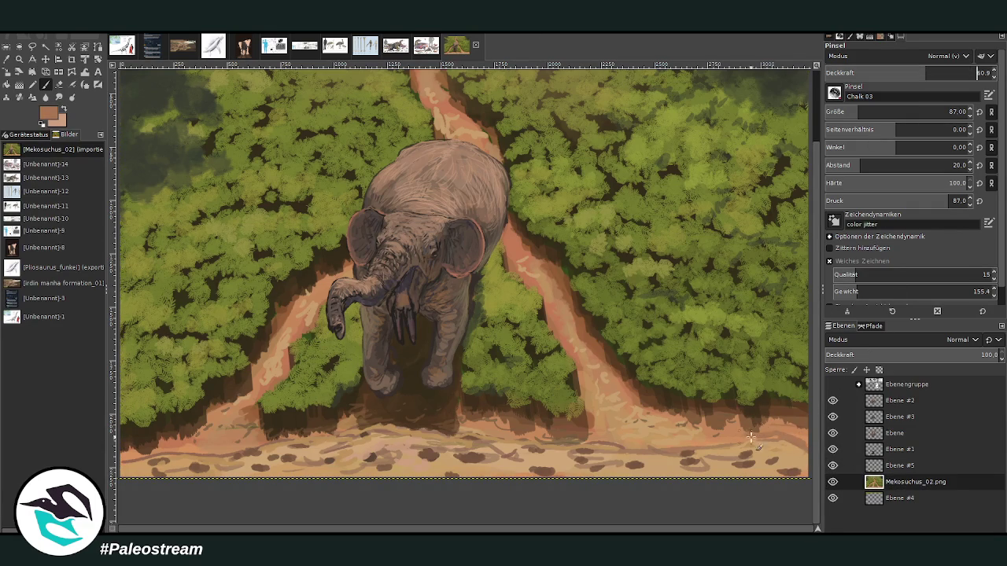
{"action": "left_click_drag", "start_coordinate": [650, 449], "coordinate": [781, 429]}
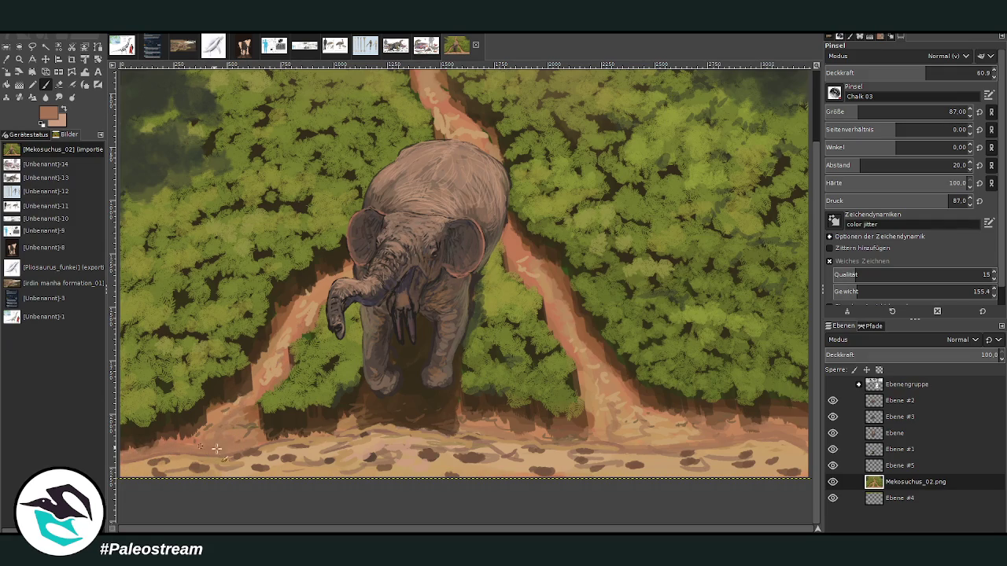
{"action": "left_click_drag", "start_coordinate": [702, 437], "coordinate": [642, 414]}
{"action": "mouse_move", "coordinate": [721, 426]}
{"action": "left_mouse_down"}
{"action": "mouse_move", "coordinate": [605, 409]}
{"action": "mouse_move", "coordinate": [590, 362]}
{"action": "left_mouse_up"}
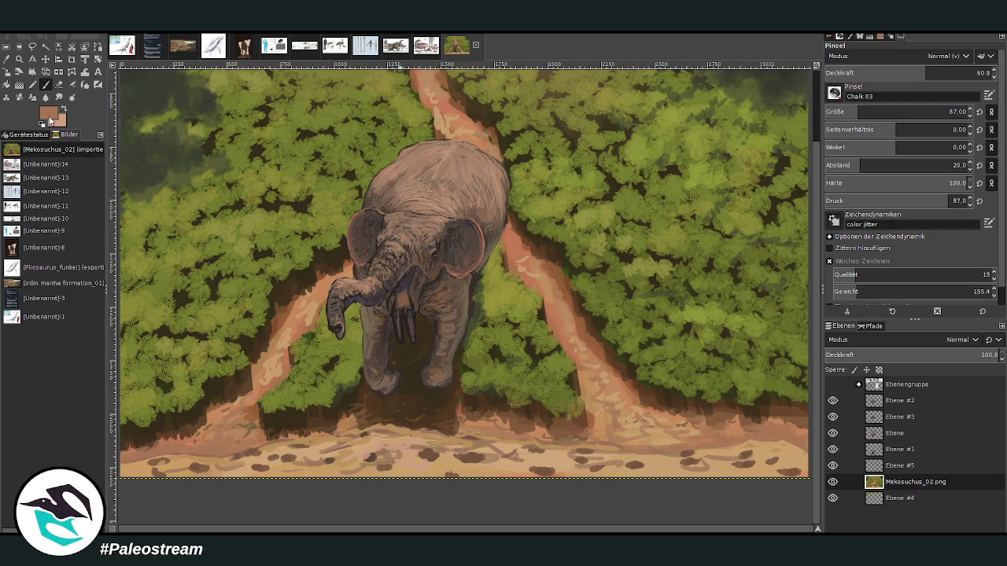
{"action": "key", "text": "minus"}
{"action": "key", "text": "minus"}
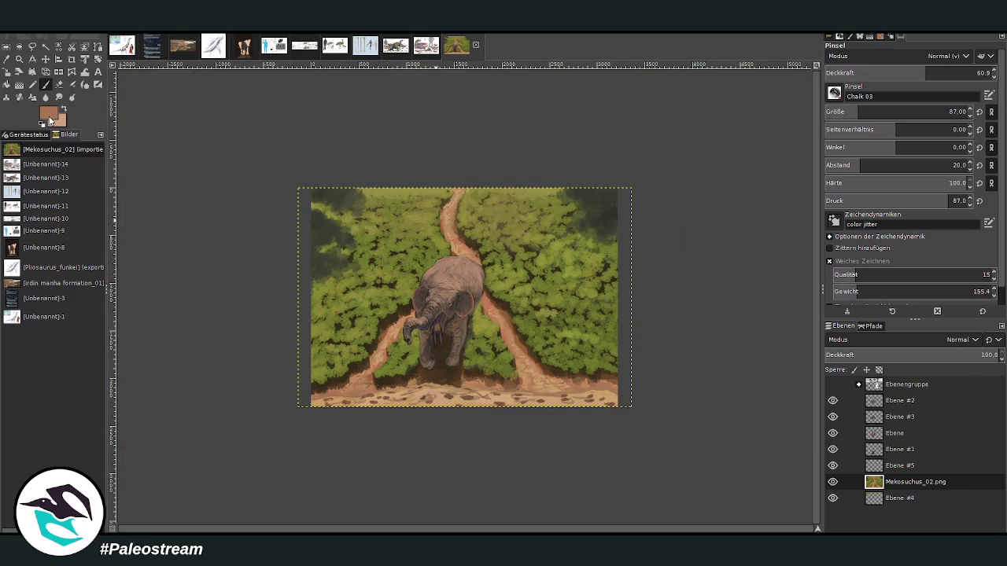
Step: Zoom in on the deinothere and set the paintbrush to Nur Aufhellen mode, size 188, opacity ~20
{"action": "left_click", "coordinate": [19, 59]}
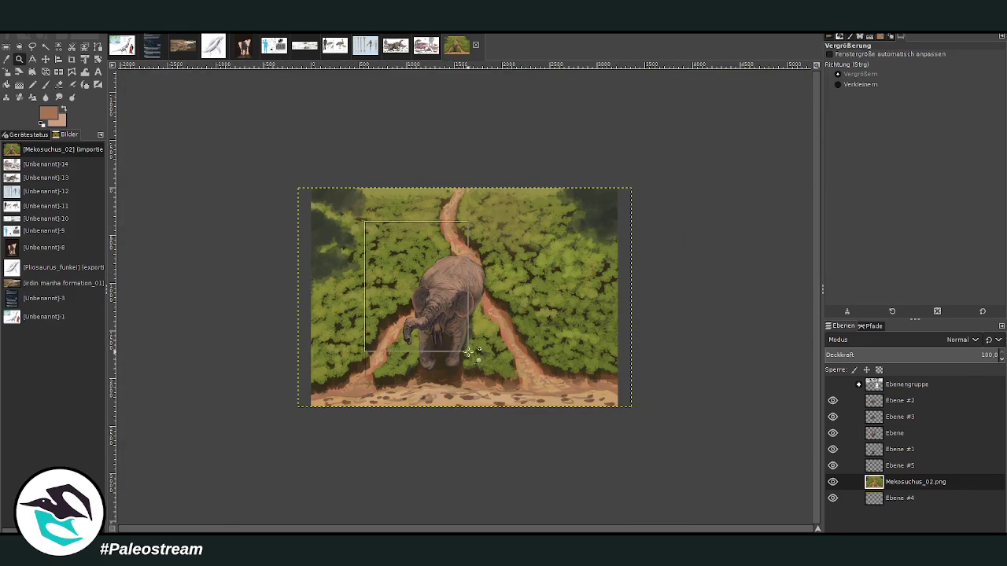
{"action": "left_click_drag", "start_coordinate": [363, 222], "coordinate": [469, 374]}
{"action": "left_click_drag", "start_coordinate": [338, 151], "coordinate": [582, 464]}
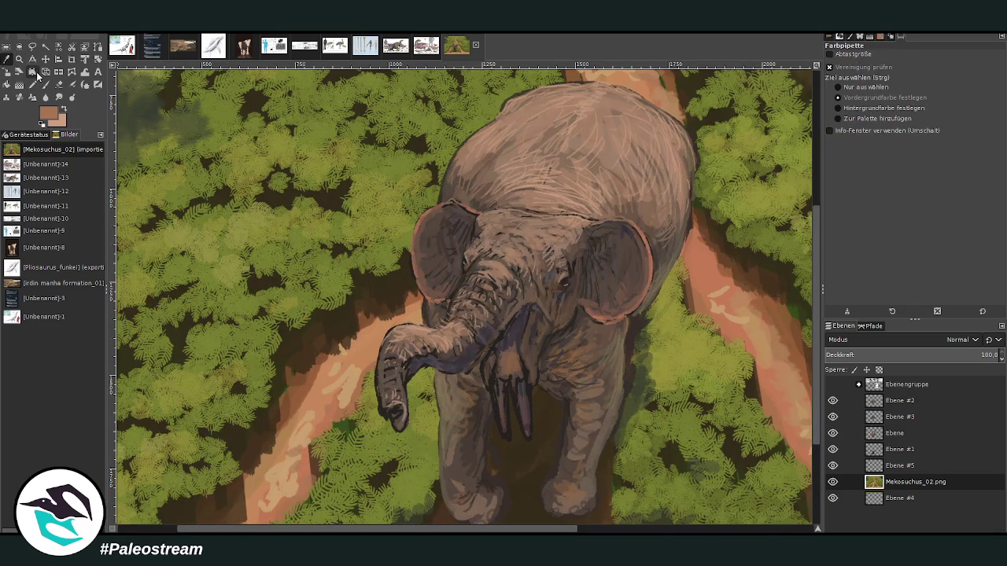
{"action": "left_click", "coordinate": [45, 84]}
{"action": "left_click", "coordinate": [868, 54]}
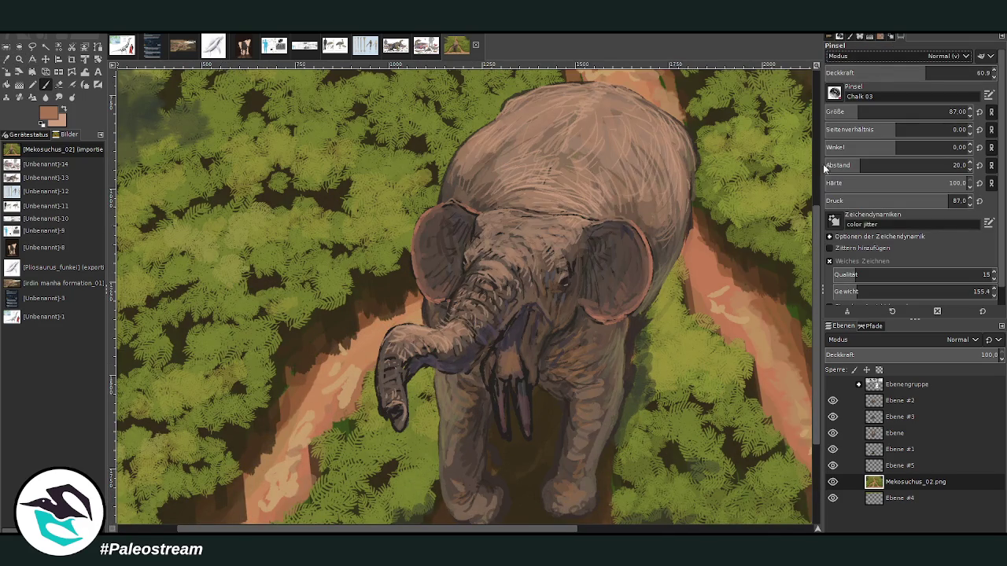
{"action": "left_click", "coordinate": [842, 126]}
{"action": "left_click", "coordinate": [865, 111]}
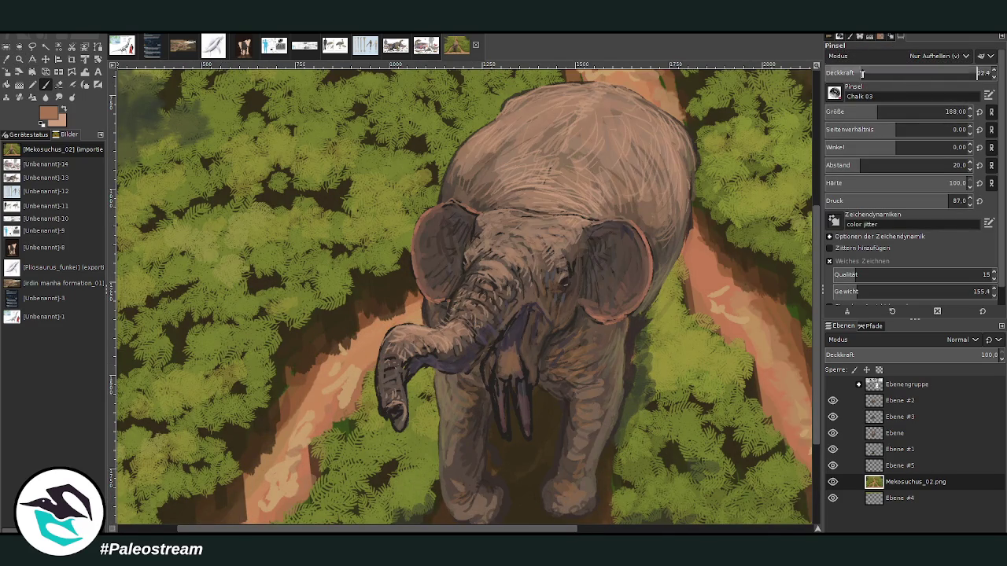
{"action": "left_click", "coordinate": [854, 73]}
Step: On layer Ebene #2, dab light chalk beside the trunk, then raise opacity to 35
{"action": "left_click", "coordinate": [900, 416]}
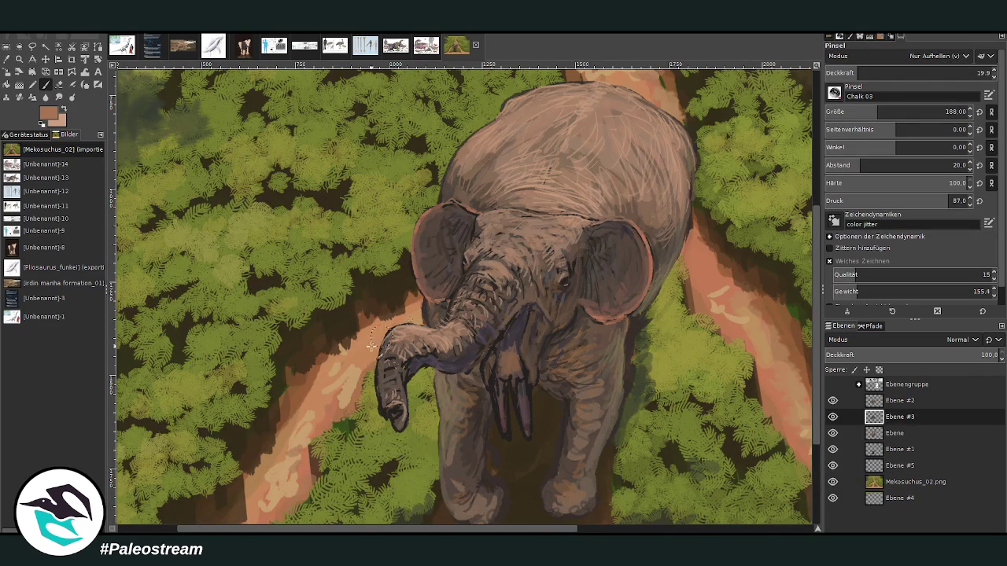
{"action": "left_click", "coordinate": [873, 398]}
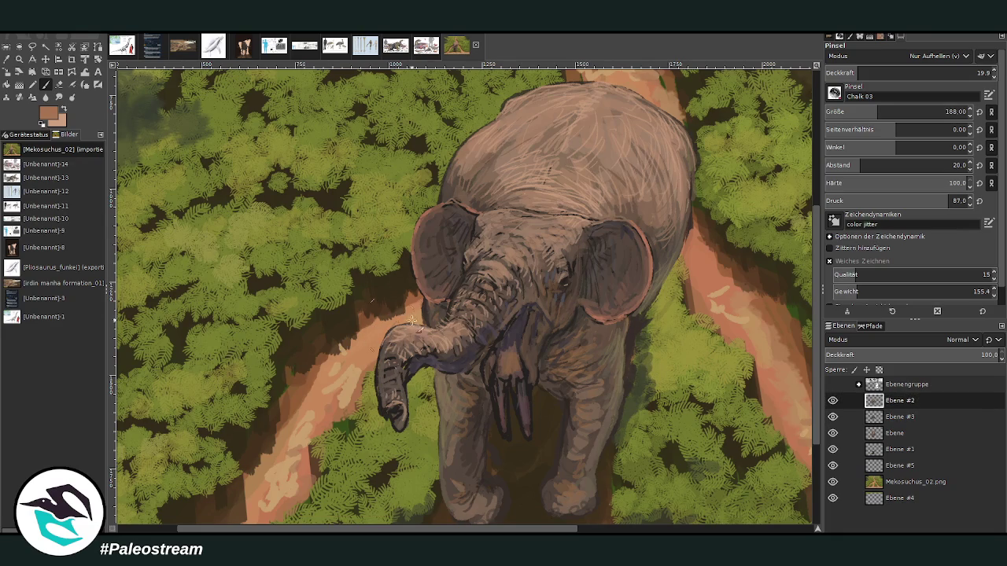
{"action": "left_click", "coordinate": [361, 334]}
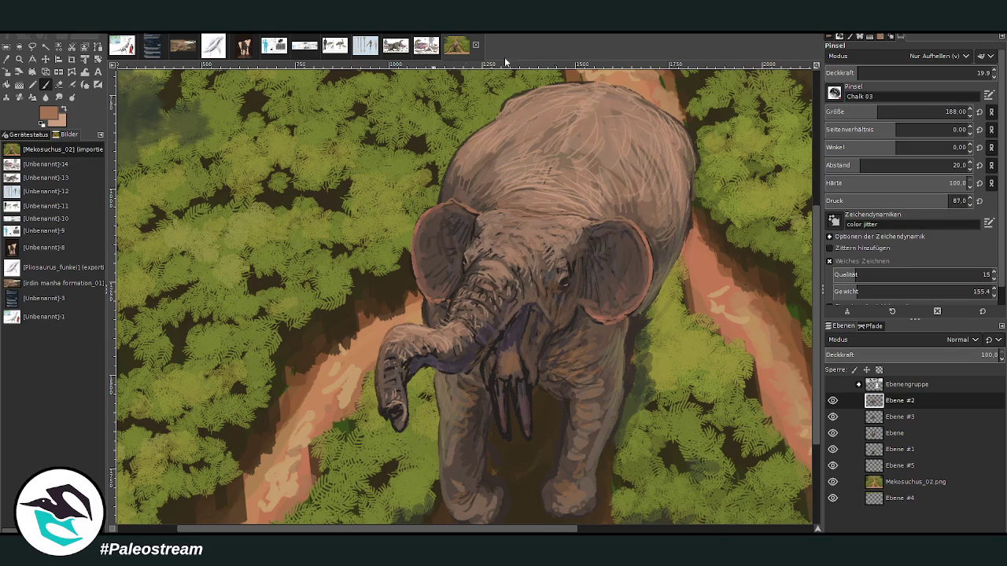
{"action": "left_click_drag", "start_coordinate": [857, 69], "coordinate": [880, 72]}
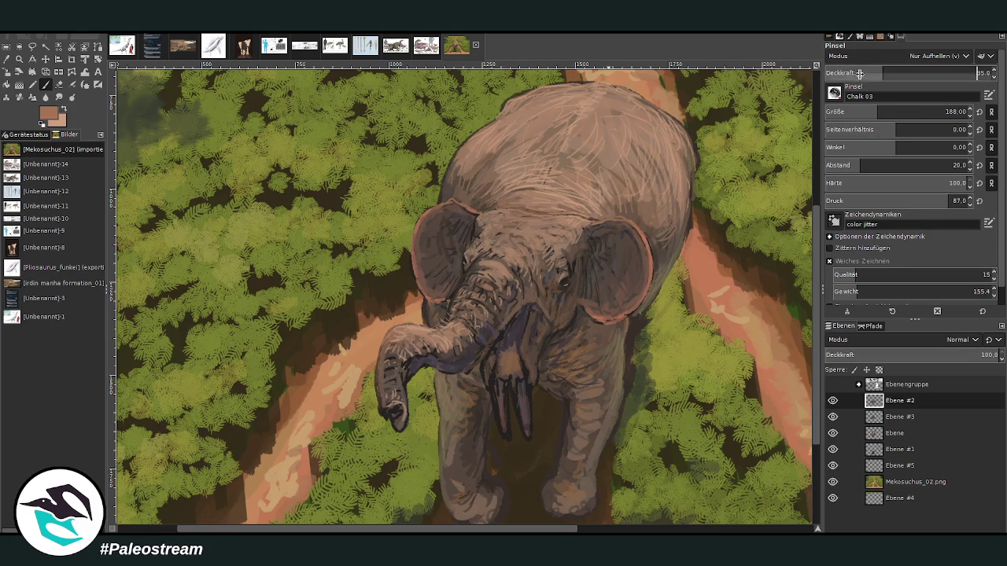
{"action": "key", "text": "Page_Down"}
{"action": "key", "text": "Page_Down"}
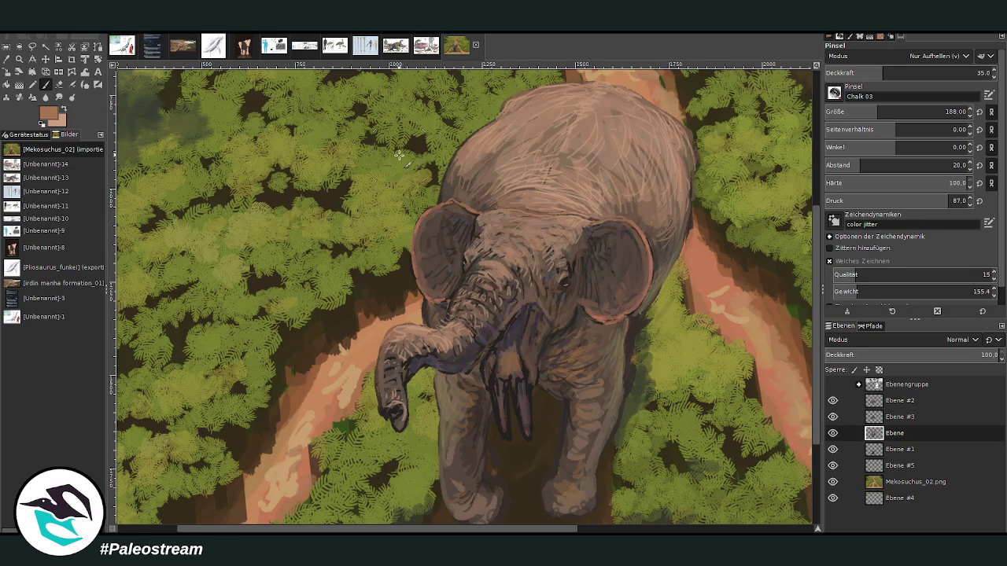
{"action": "scroll", "coordinate": [399, 154], "scroll_direction": "down", "scroll_amount": 3}
{"action": "scroll", "coordinate": [399, 155], "scroll_direction": "down", "scroll_amount": 1}
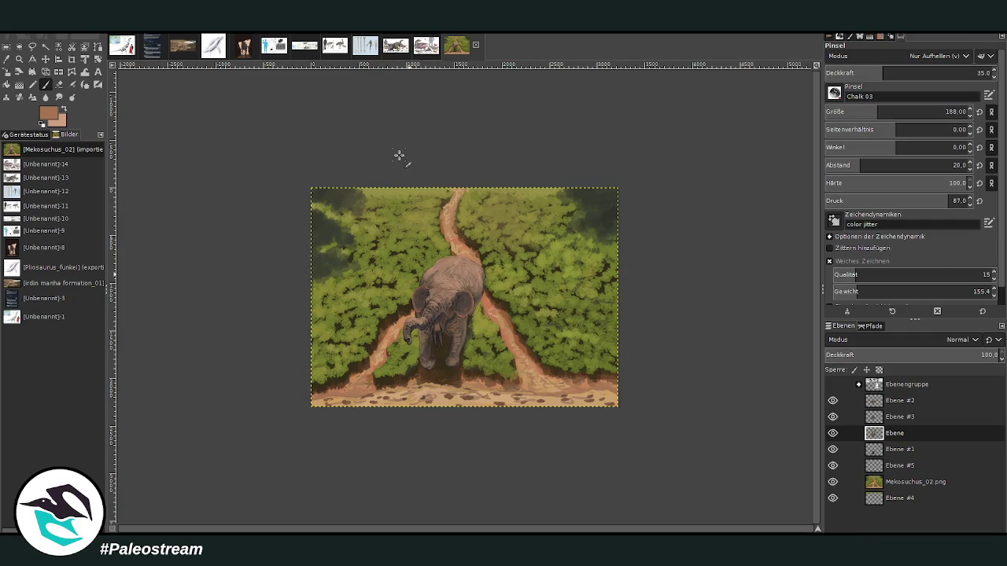
Step: Zoom in around the deinothere and move Ebene #5 to the top of the layer group
{"action": "key", "text": "z"}
{"action": "left_click_drag", "start_coordinate": [378, 229], "coordinate": [497, 409]}
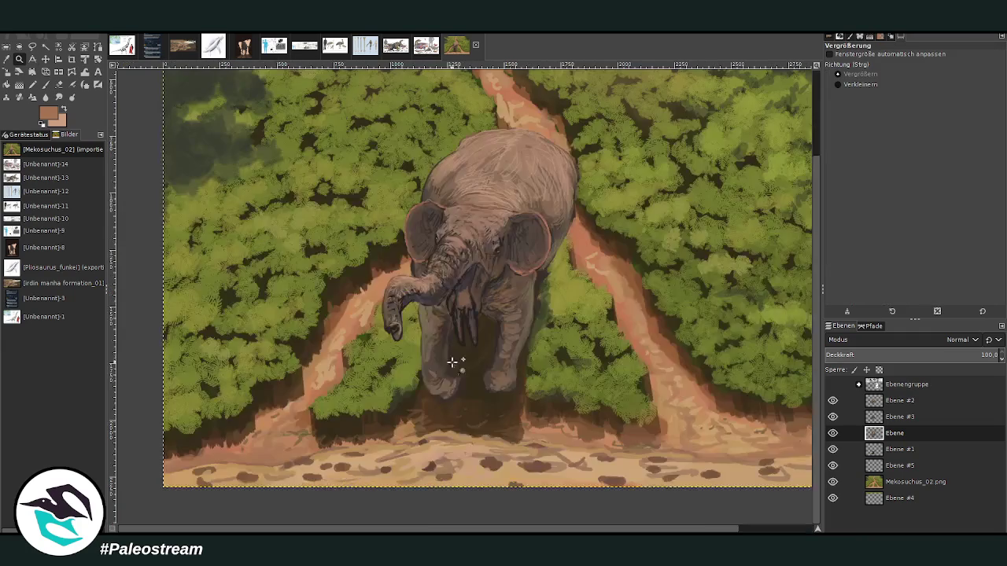
{"action": "left_click", "coordinate": [6, 59]}
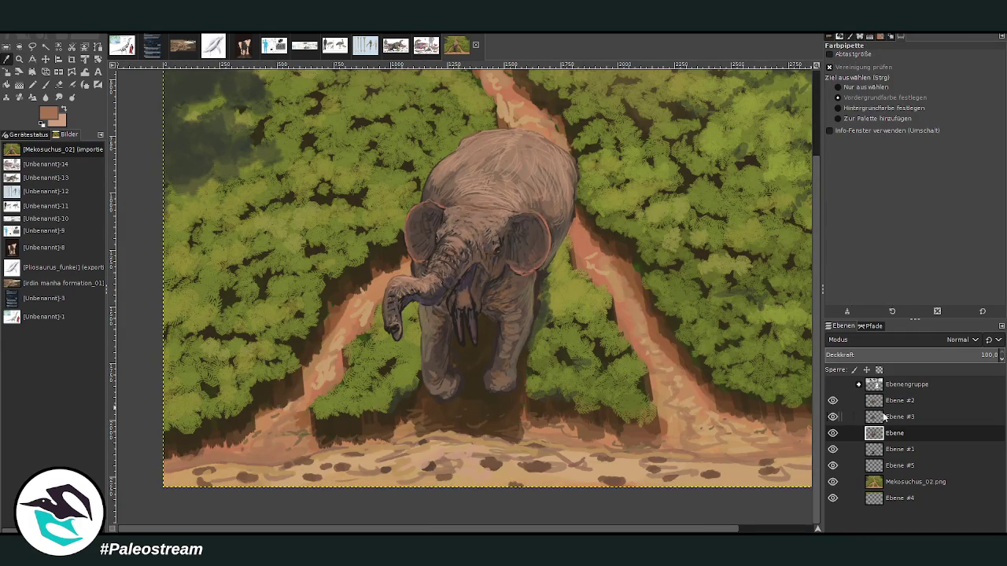
{"action": "left_click", "coordinate": [897, 404]}
{"action": "key", "text": "Down"}
{"action": "key", "text": "Down"}
{"action": "key", "text": "Down"}
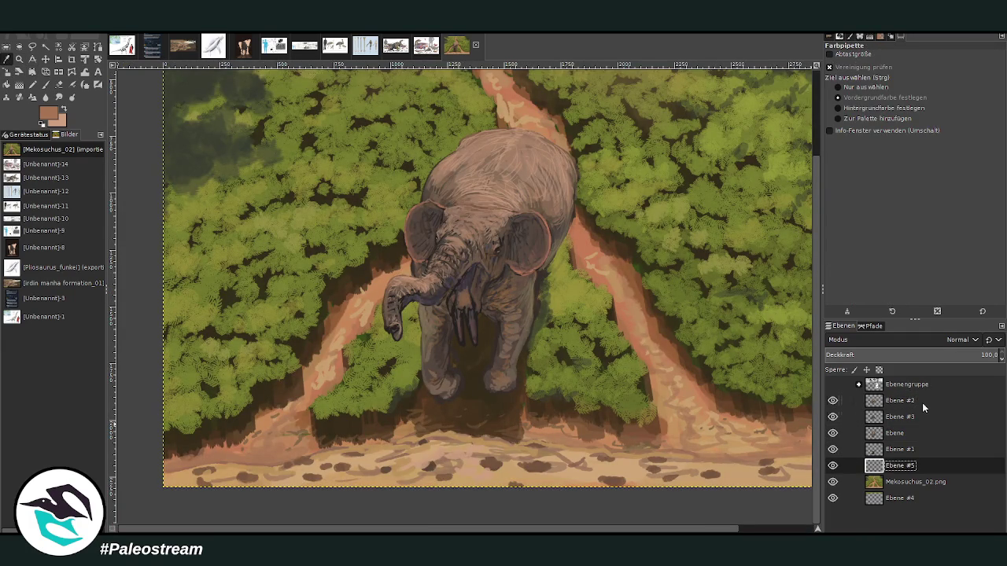
{"action": "left_click_drag", "start_coordinate": [840, 466], "coordinate": [840, 399]}
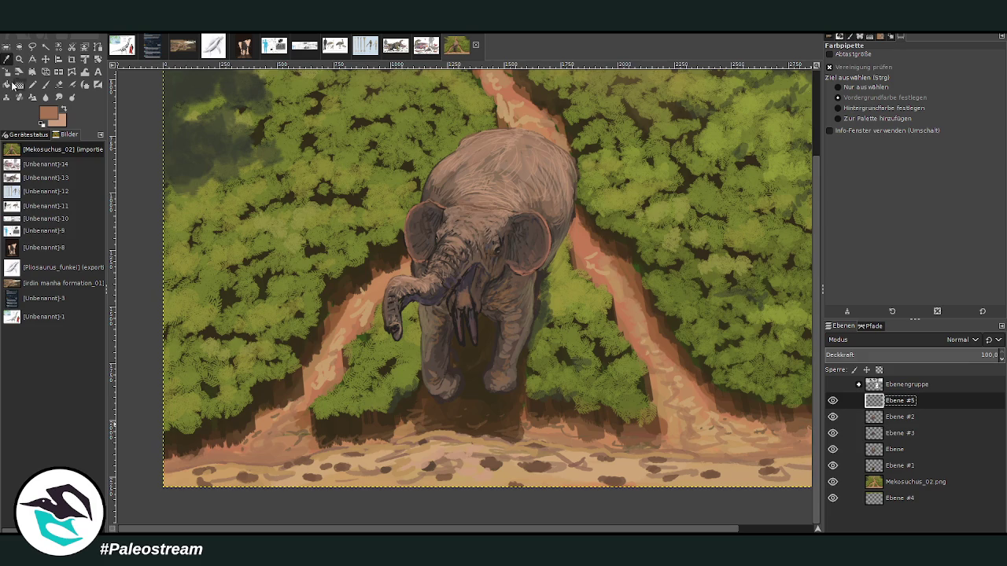
Step: Pick a light tan and paint ground strokes below the feet at opacity 82.3, size 106
{"action": "left_click", "coordinate": [566, 453]}
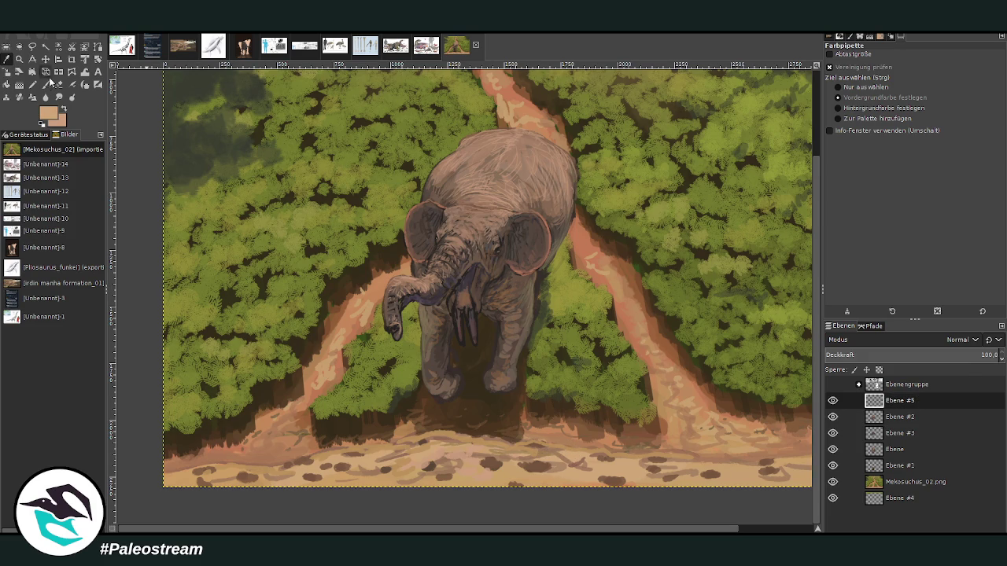
{"action": "left_click", "coordinate": [45, 84]}
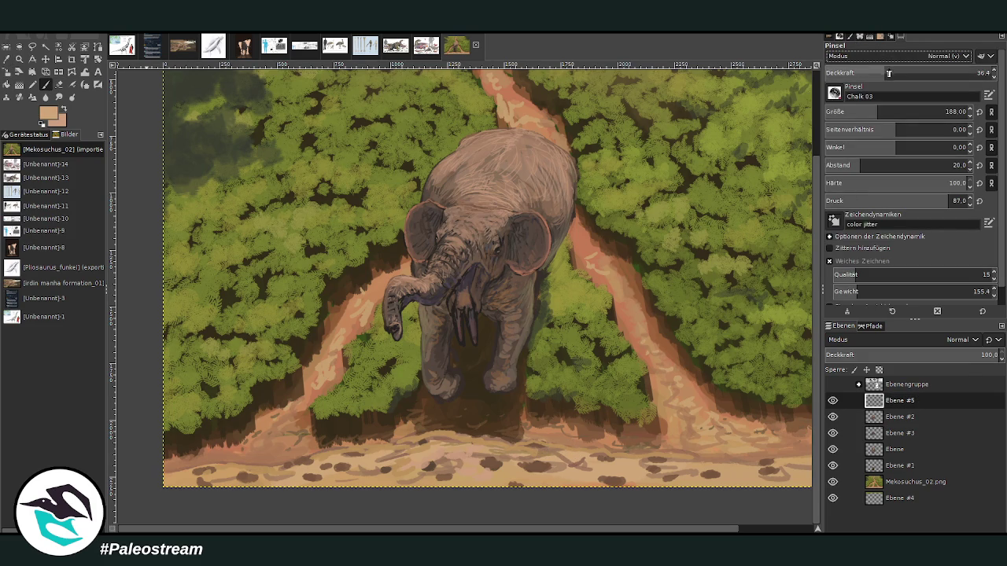
{"action": "left_click_drag", "start_coordinate": [888, 73], "coordinate": [948, 73]}
{"action": "left_click_drag", "start_coordinate": [904, 112], "coordinate": [945, 111]}
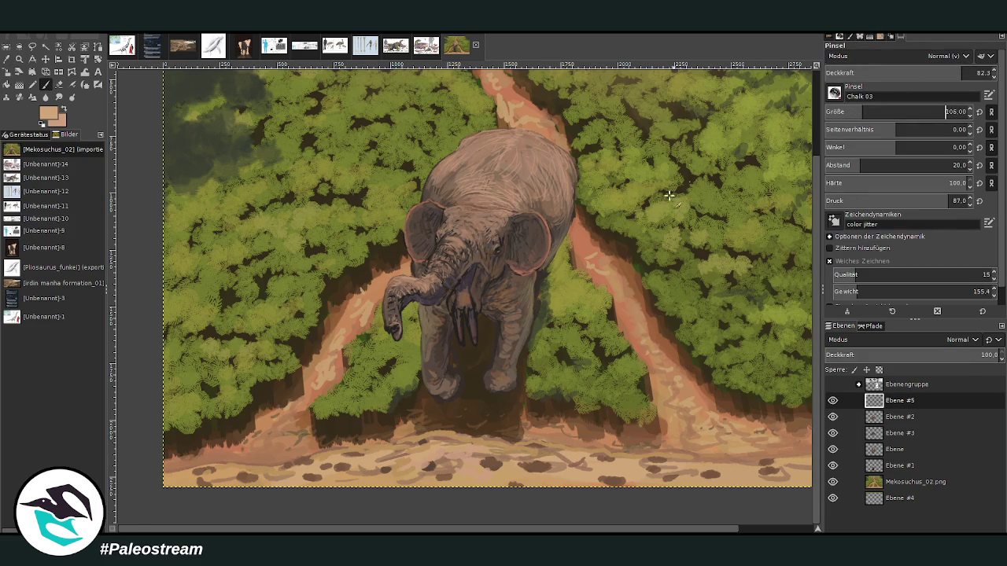
{"action": "mouse_move", "coordinate": [533, 447]}
{"action": "left_mouse_down"}
{"action": "mouse_move", "coordinate": [453, 444]}
{"action": "mouse_move", "coordinate": [497, 458]}
{"action": "left_mouse_up"}
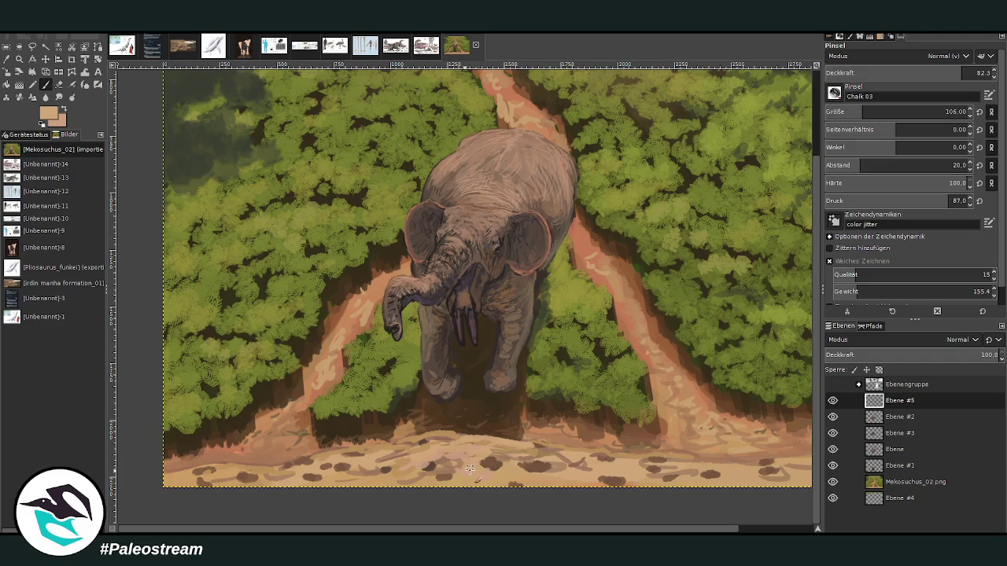
{"action": "left_click_drag", "start_coordinate": [580, 475], "coordinate": [554, 459]}
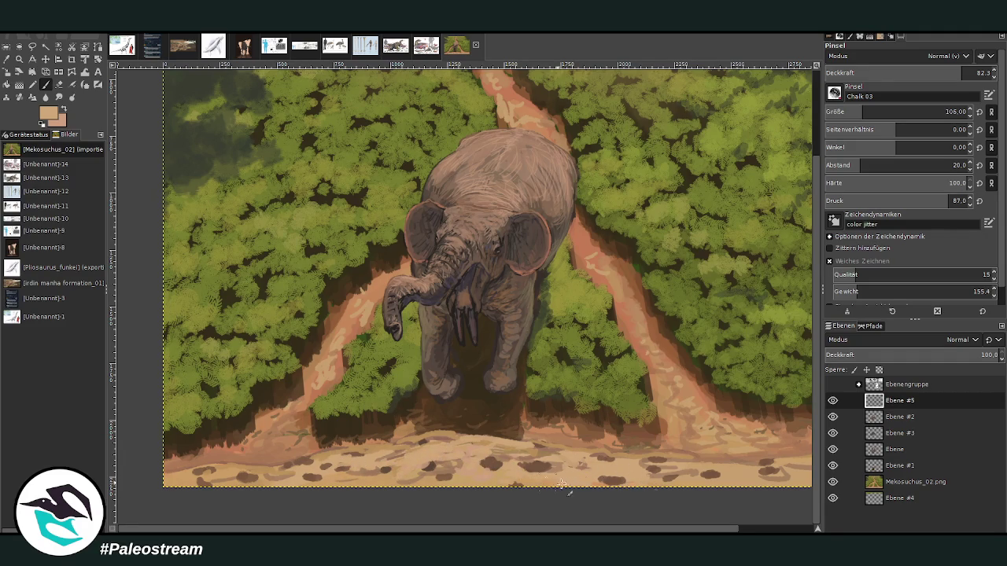
Step: Shrink the brush to 63 and dab dark brown spots along the sand strip
{"action": "scroll", "coordinate": [597, 484], "scroll_direction": "right", "scroll_amount": 3}
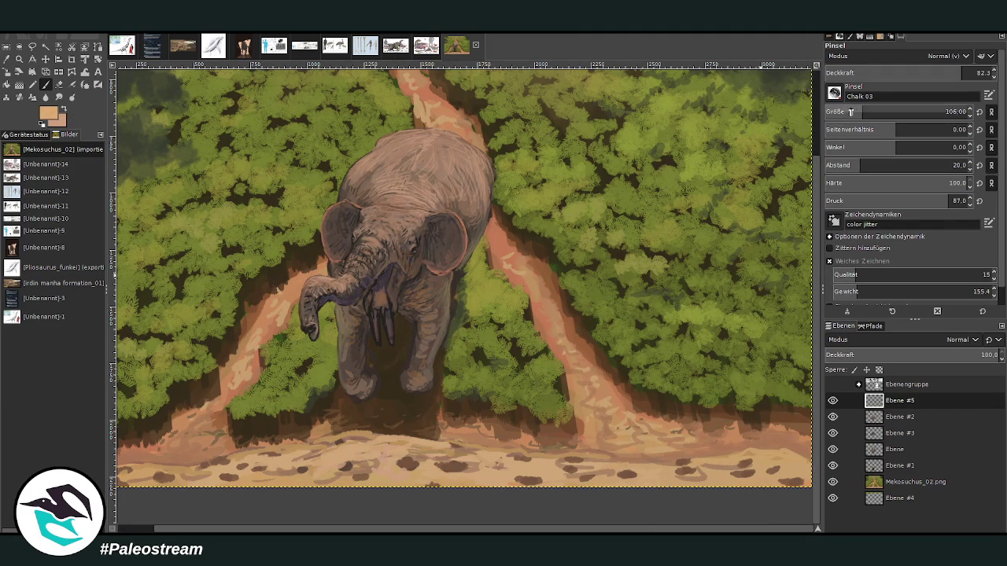
{"action": "left_click", "coordinate": [850, 112]}
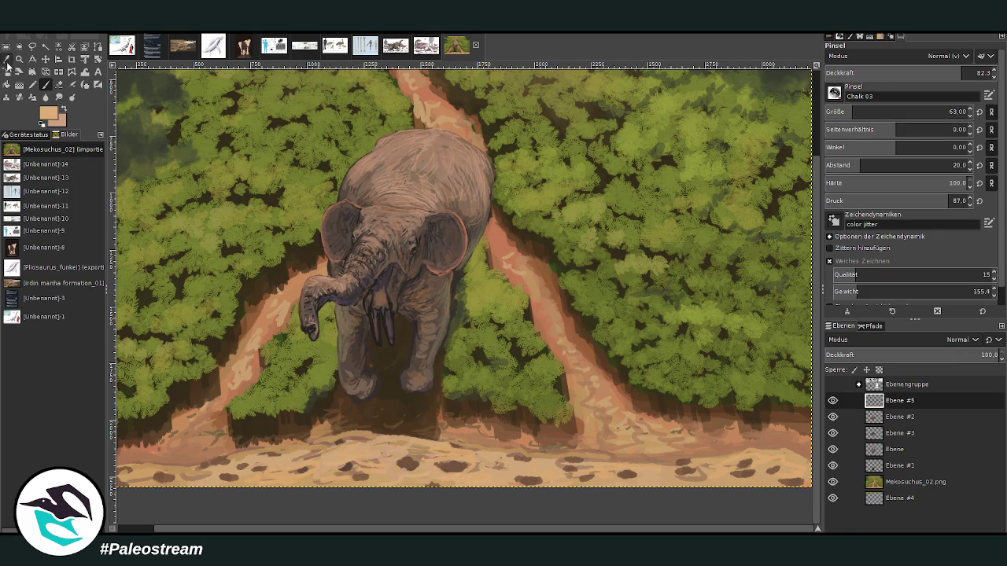
{"action": "left_click", "coordinate": [461, 466], "text": "ctrl"}
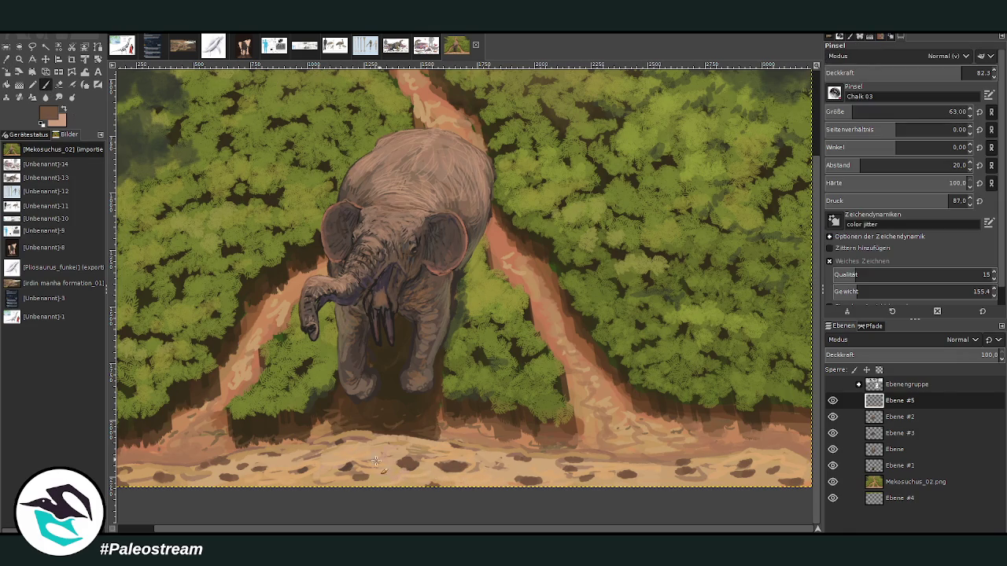
{"action": "mouse_move", "coordinate": [375, 461]}
{"action": "left_mouse_down"}
{"action": "mouse_move", "coordinate": [289, 481]}
{"action": "mouse_move", "coordinate": [228, 464]}
{"action": "mouse_move", "coordinate": [183, 471]}
{"action": "left_mouse_up"}
{"action": "mouse_move", "coordinate": [438, 464]}
{"action": "left_mouse_down"}
{"action": "mouse_move", "coordinate": [454, 465]}
{"action": "mouse_move", "coordinate": [410, 467]}
{"action": "left_mouse_up"}
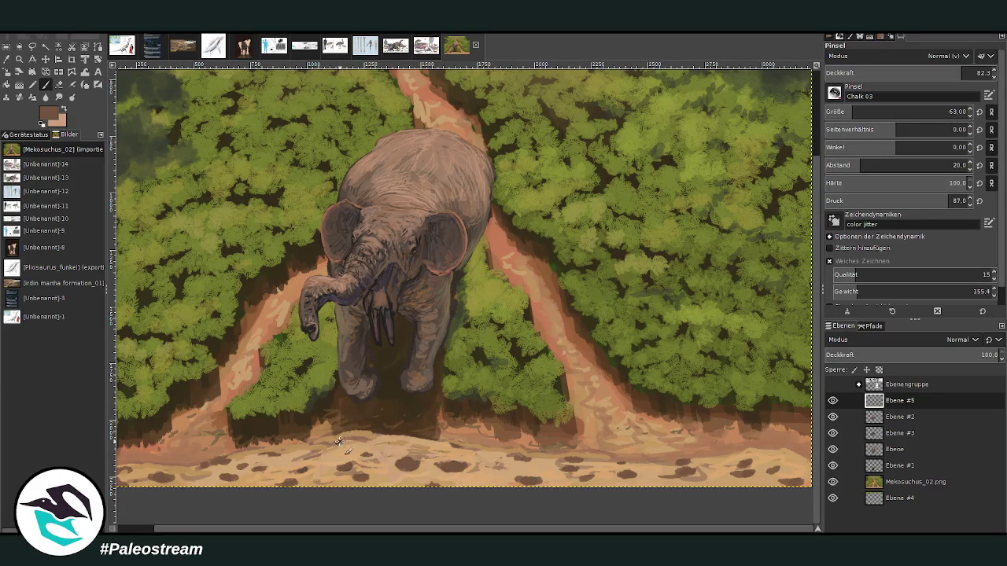
Step: Drag successive zoom rectangles around the elephant until it fills most of the view
{"action": "scroll", "coordinate": [269, 460], "scroll_direction": "down", "scroll_amount": 2}
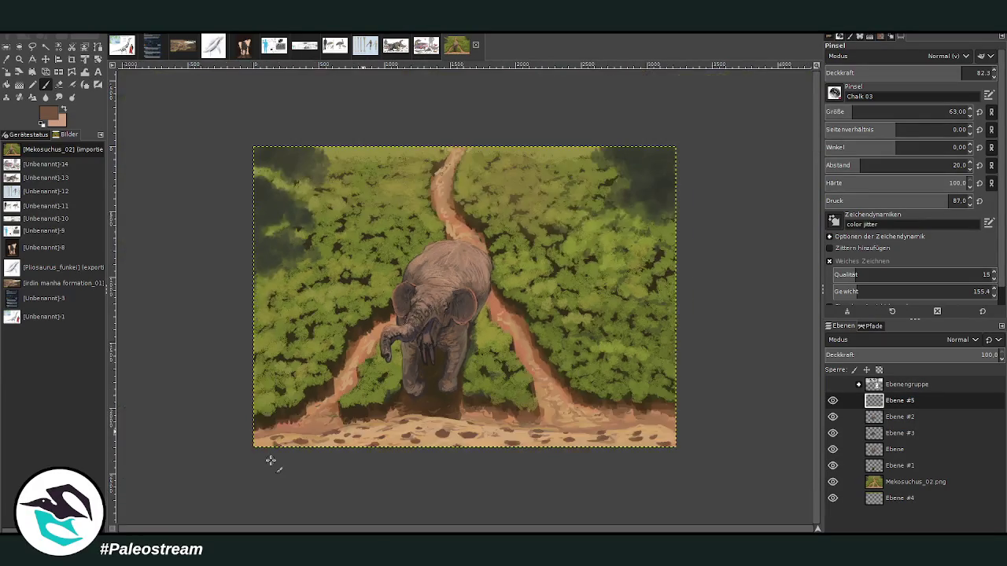
{"action": "scroll", "coordinate": [270, 460], "scroll_direction": "down", "scroll_amount": 1}
{"action": "key", "text": "z"}
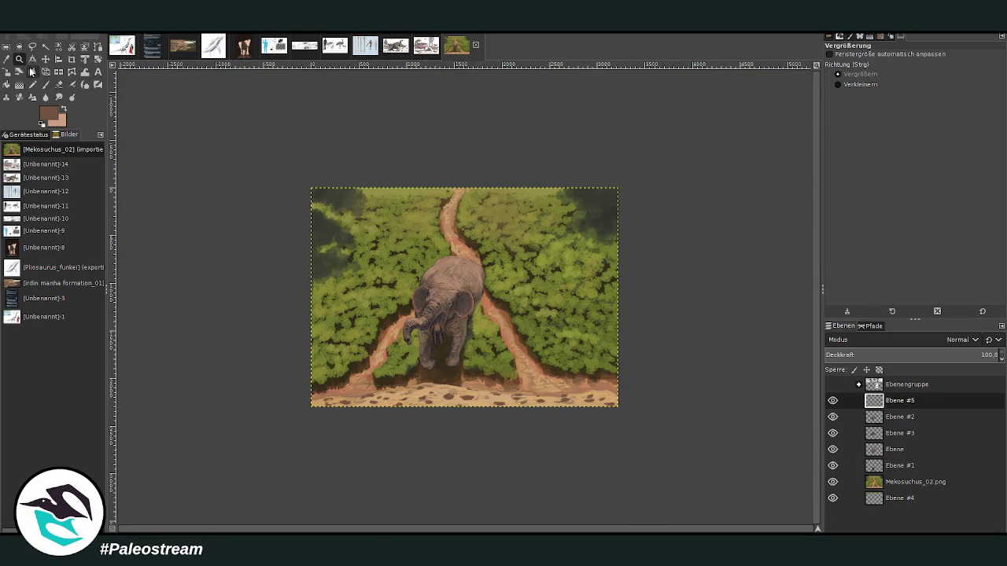
{"action": "left_click_drag", "start_coordinate": [328, 169], "coordinate": [594, 431]}
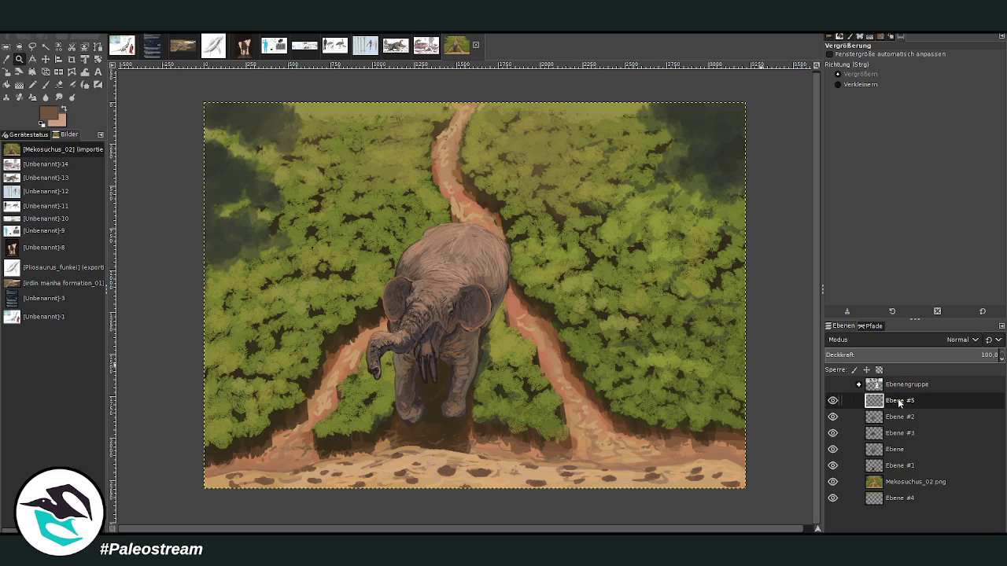
{"action": "left_click_drag", "start_coordinate": [303, 114], "coordinate": [581, 407]}
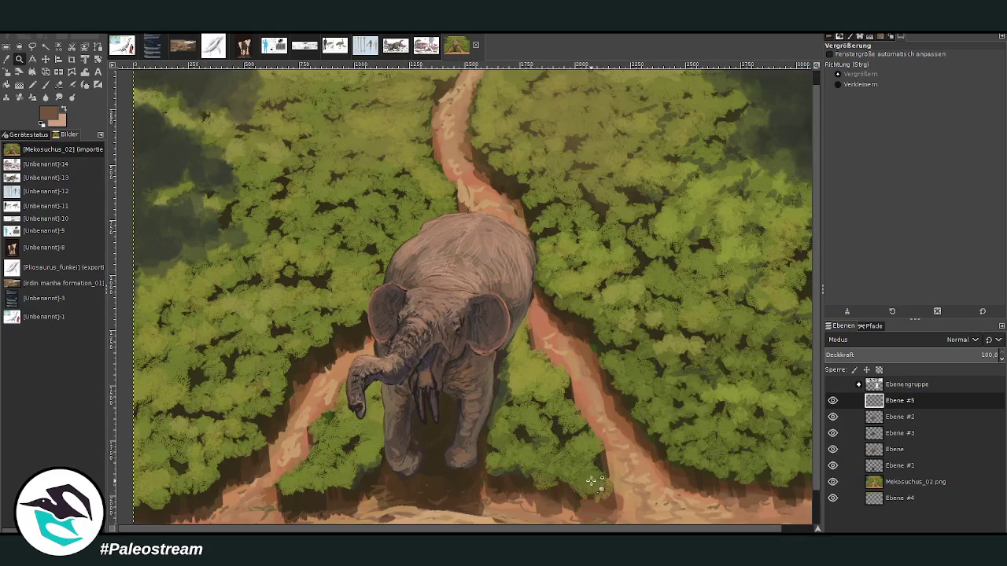
{"action": "left_click_drag", "start_coordinate": [307, 110], "coordinate": [628, 506]}
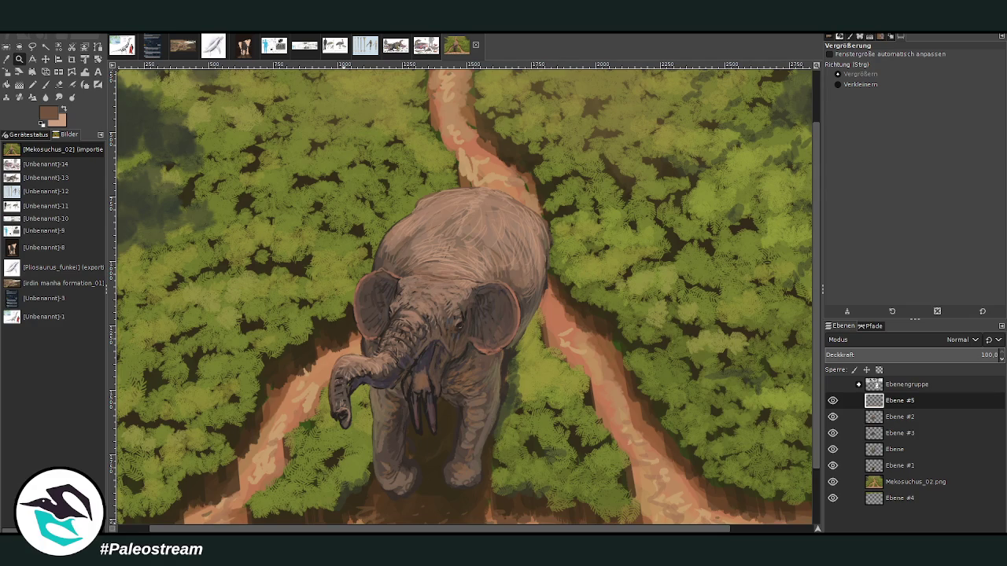
Step: Paste the Northern and Southern Carmine Bee-eater reference card into the painting as a new layer
{"action": "key", "text": "shift+p"}
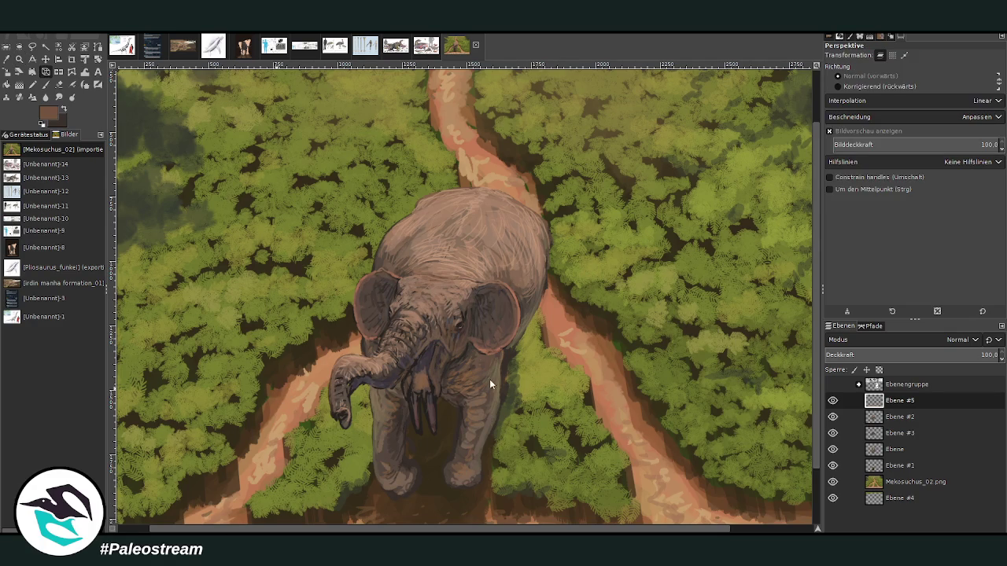
{"action": "key", "text": "ctrl+v"}
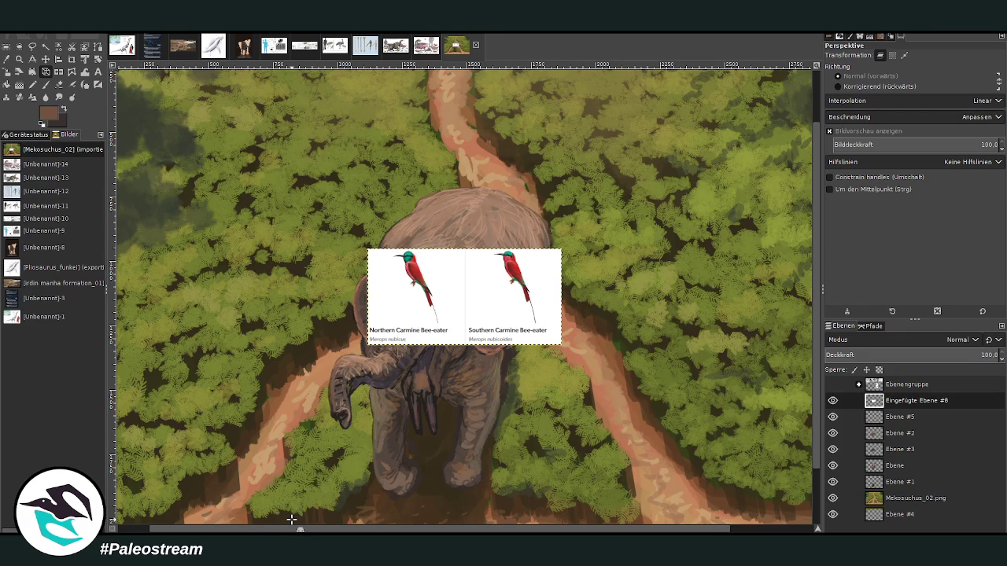
Step: Crop the pasted reference card down to the Northern Carmine Bee-eater
{"action": "left_click", "coordinate": [72, 59]}
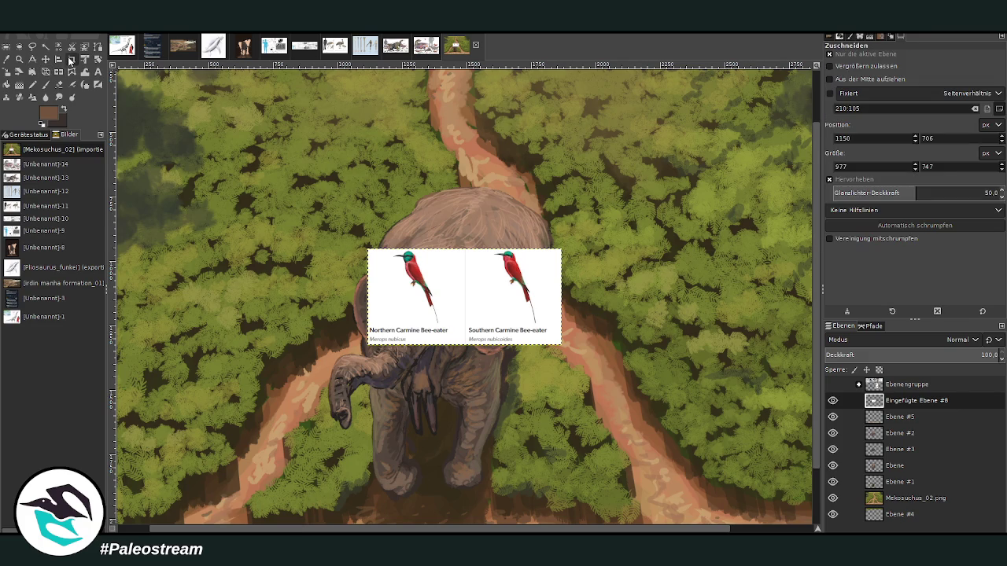
{"action": "mouse_move", "coordinate": [363, 250]}
{"action": "left_mouse_down"}
{"action": "mouse_move", "coordinate": [473, 357]}
{"action": "mouse_move", "coordinate": [463, 354]}
{"action": "left_mouse_up"}
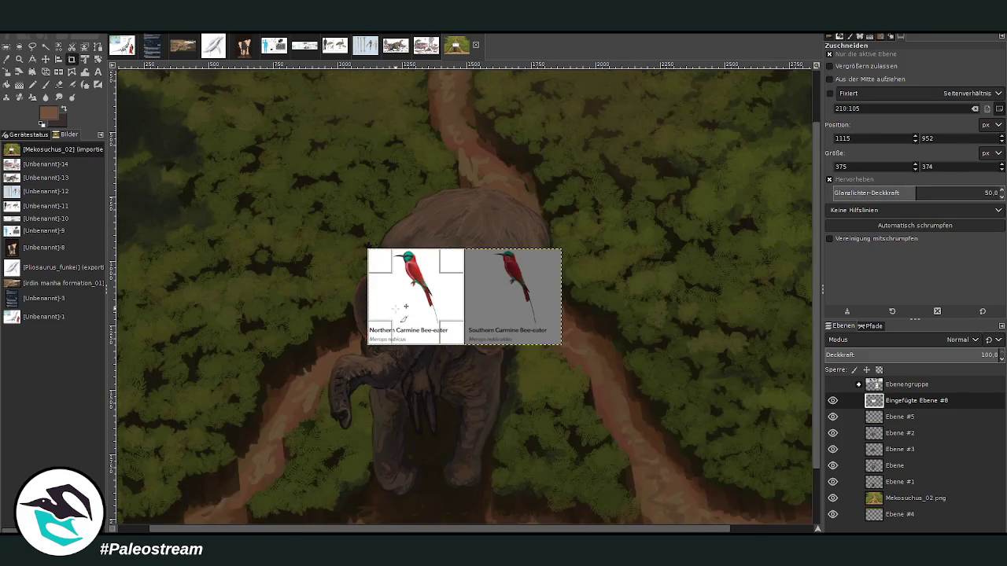
{"action": "key", "text": "Return"}
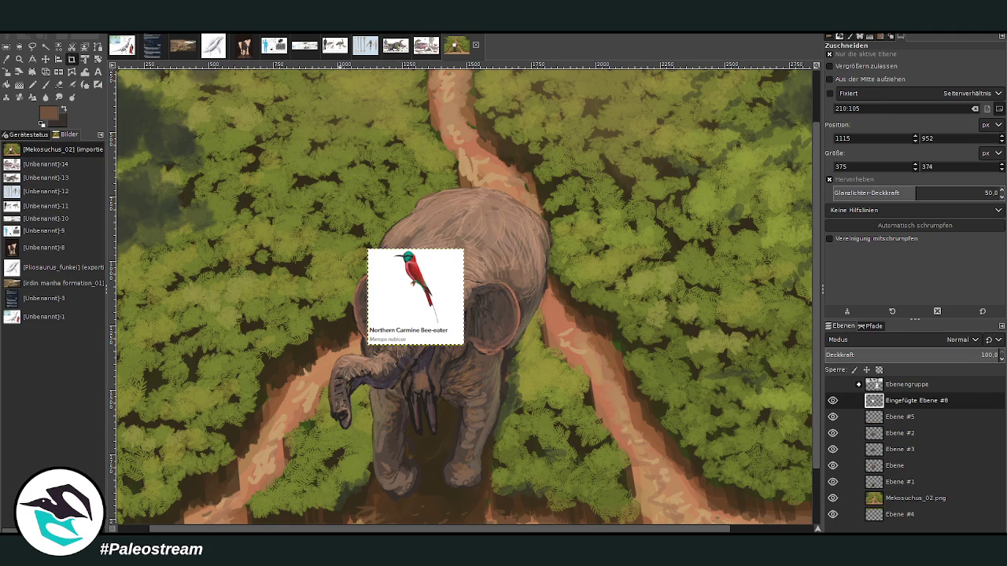
Step: Paste the elephant and bee-eaters photo and crop it to the group of birds
{"action": "key", "text": "shift+p"}
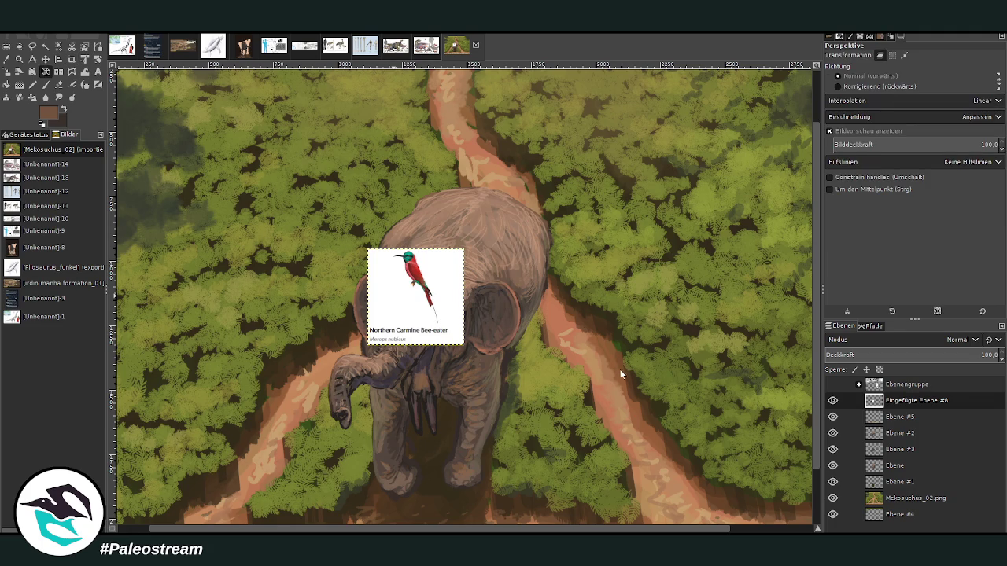
{"action": "key", "text": "ctrl+v"}
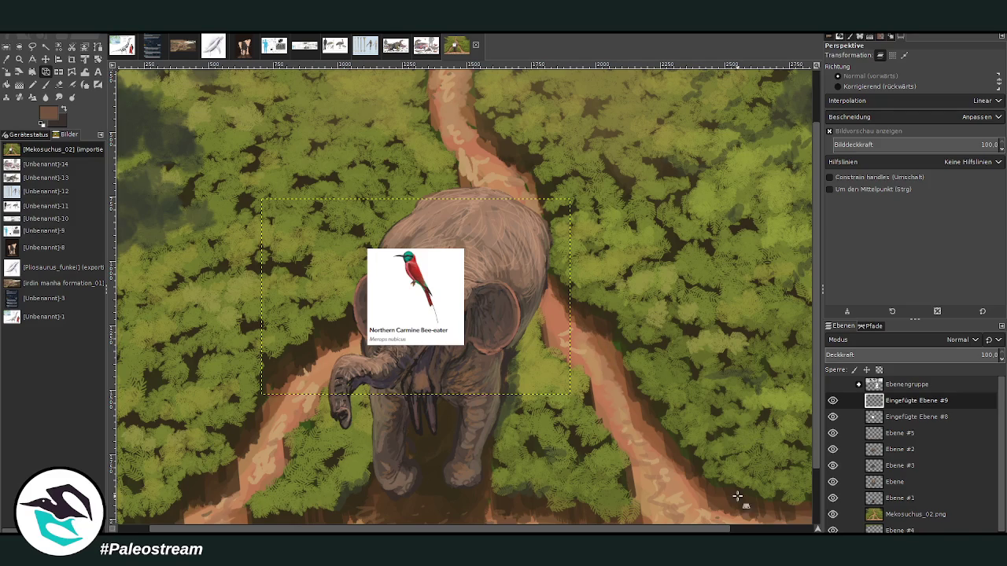
{"action": "key", "text": "ctrl+z"}
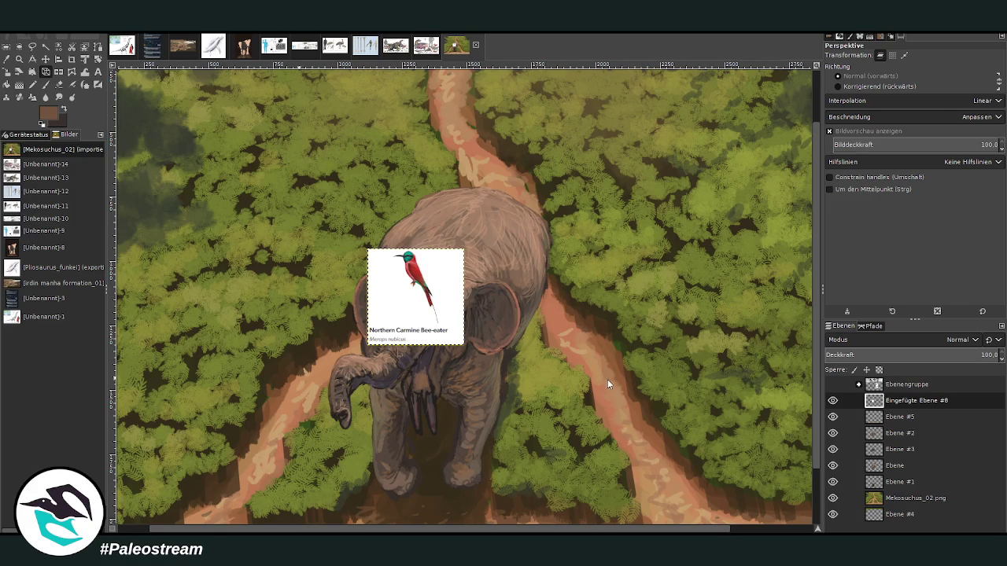
{"action": "key", "text": "ctrl+v"}
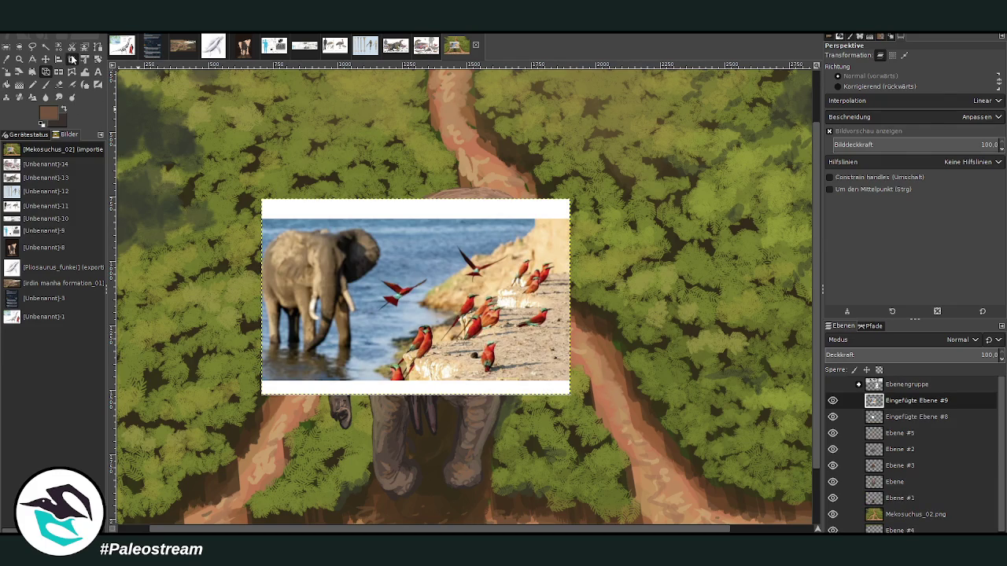
{"action": "left_click", "coordinate": [72, 60]}
{"action": "left_click_drag", "start_coordinate": [366, 252], "coordinate": [554, 384]}
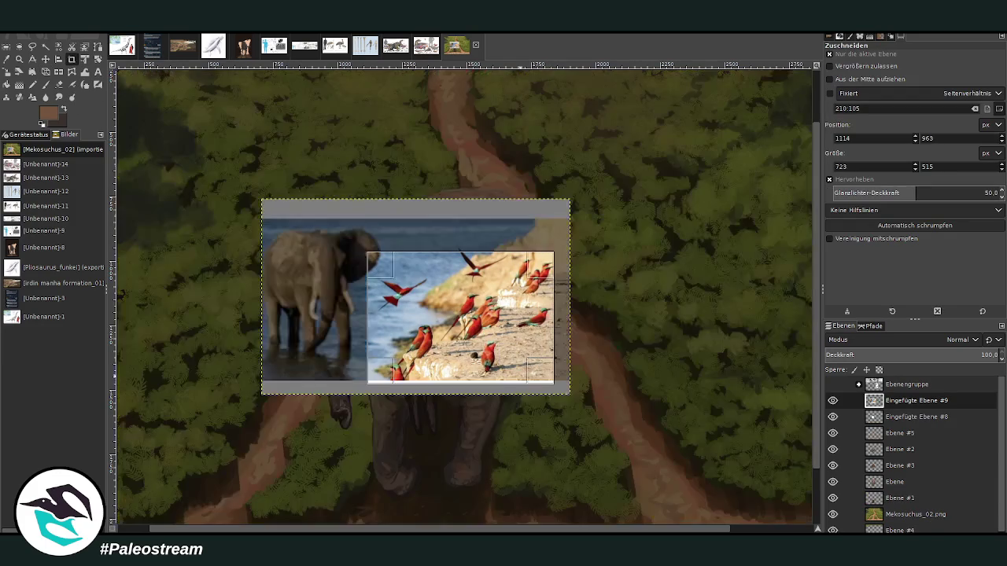
{"action": "left_click", "coordinate": [474, 322]}
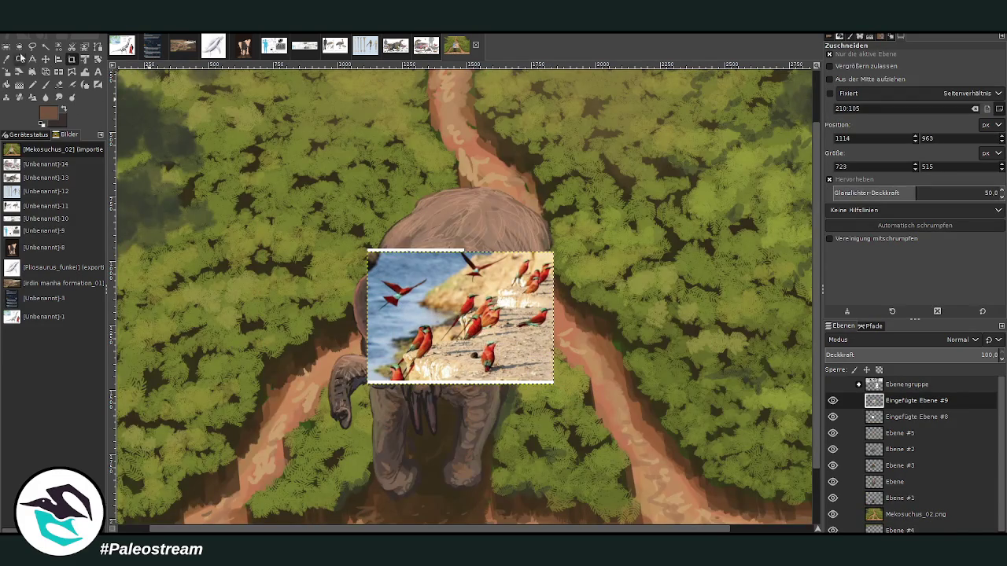
Step: Arrange the bird photo and bee-eater card side by side, then add a new layer above Ebene #5
{"action": "left_click", "coordinate": [45, 59]}
{"action": "left_click_drag", "start_coordinate": [427, 391], "coordinate": [505, 273]}
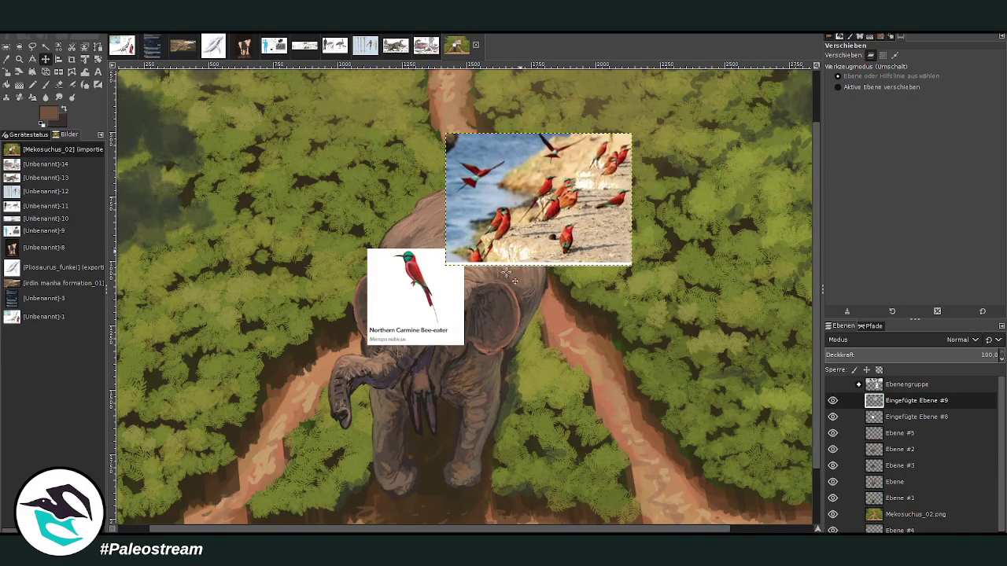
{"action": "left_click_drag", "start_coordinate": [438, 310], "coordinate": [422, 225]}
{"action": "left_click", "coordinate": [901, 435]}
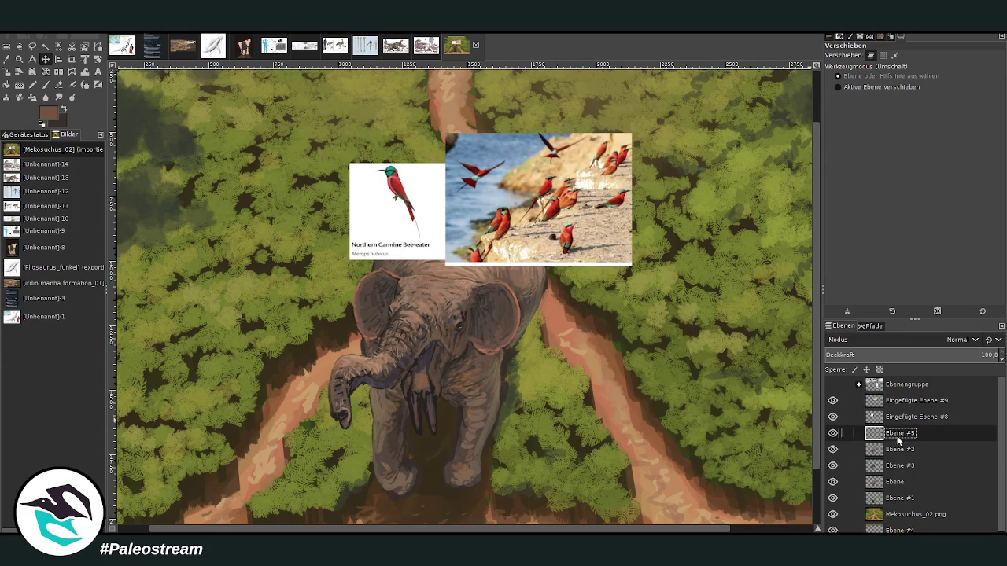
{"action": "key", "text": "shift+ctrl+n"}
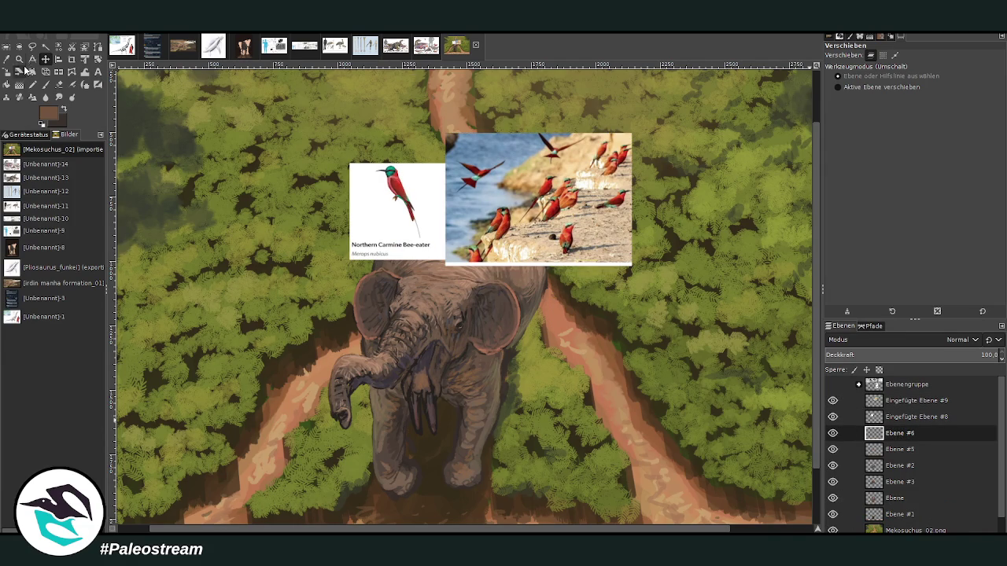
Step: Zoom in on the references and sample a red-orange from a bee-eater in the photo
{"action": "key", "text": "shift+c"}
{"action": "key", "text": "z"}
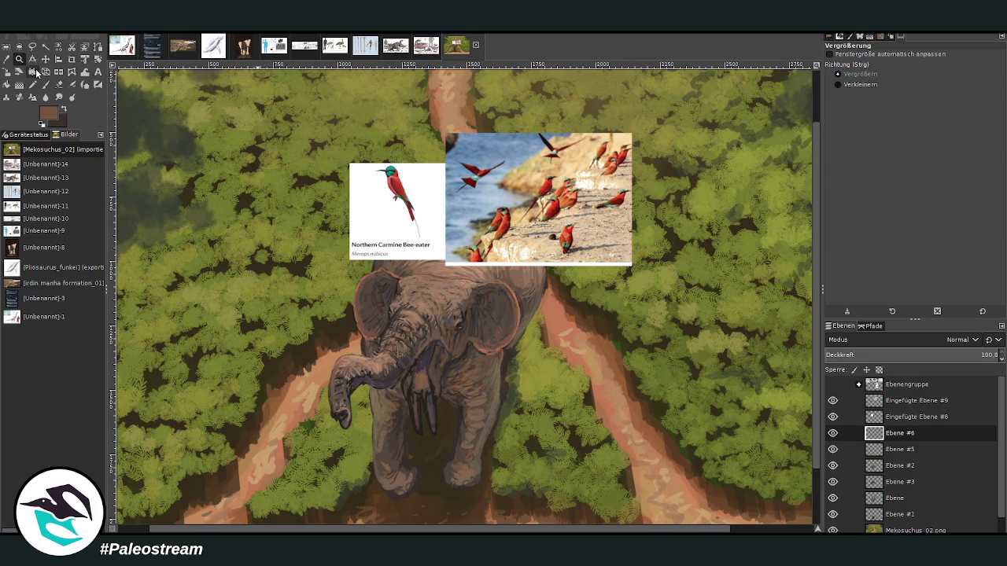
{"action": "left_click_drag", "start_coordinate": [258, 103], "coordinate": [615, 464]}
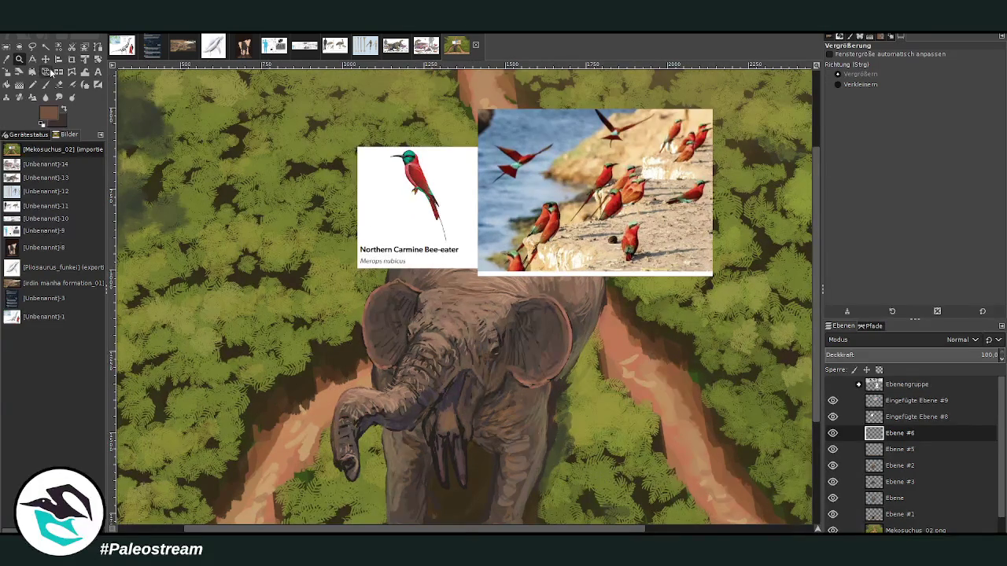
{"action": "left_click", "coordinate": [50, 72]}
{"action": "left_click", "coordinate": [7, 59]}
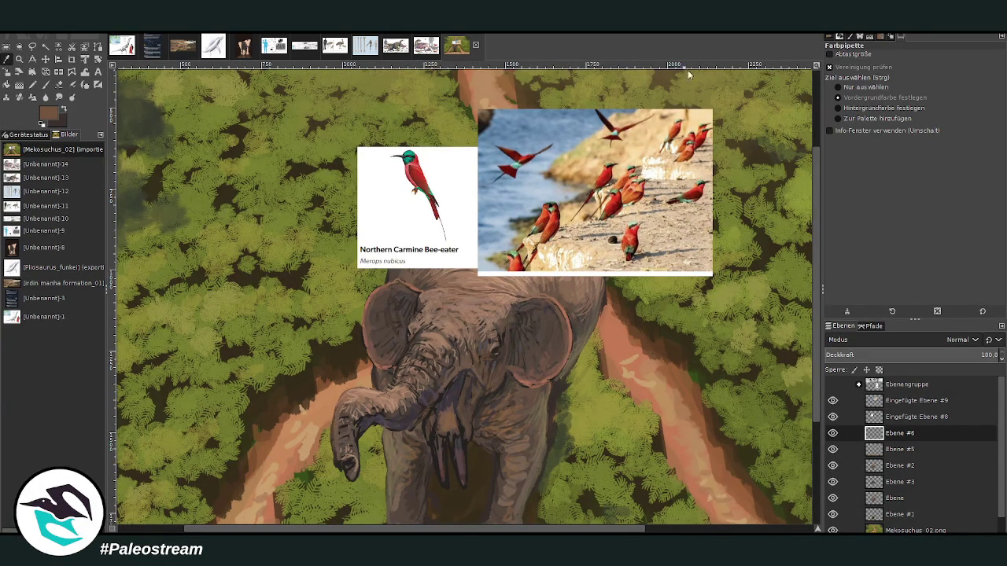
{"action": "scroll", "coordinate": [818, 258], "scroll_direction": "up", "scroll_amount": 2}
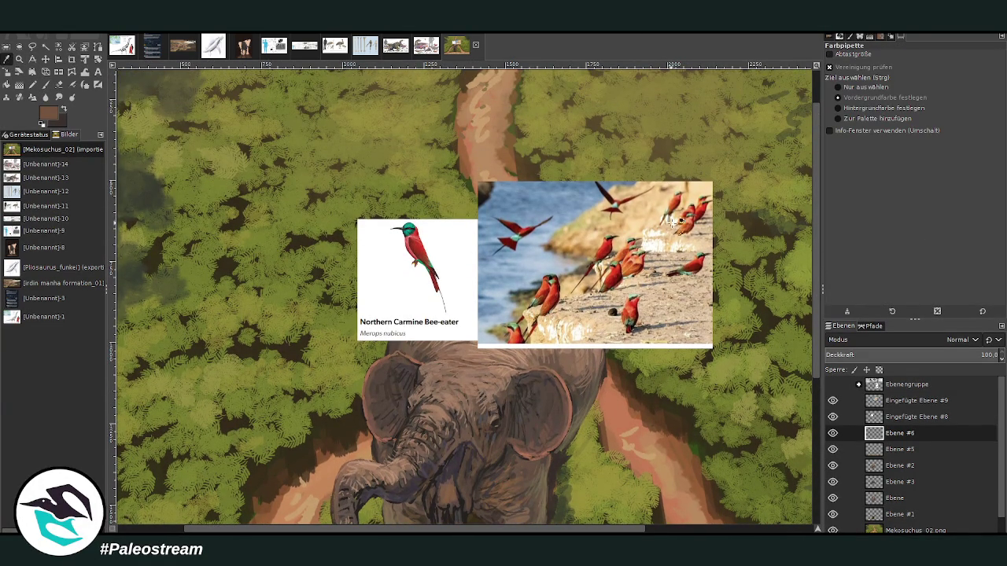
{"action": "left_click", "coordinate": [553, 291]}
{"action": "left_click", "coordinate": [637, 260]}
{"action": "left_click", "coordinate": [631, 308]}
{"action": "left_click", "coordinate": [630, 303]}
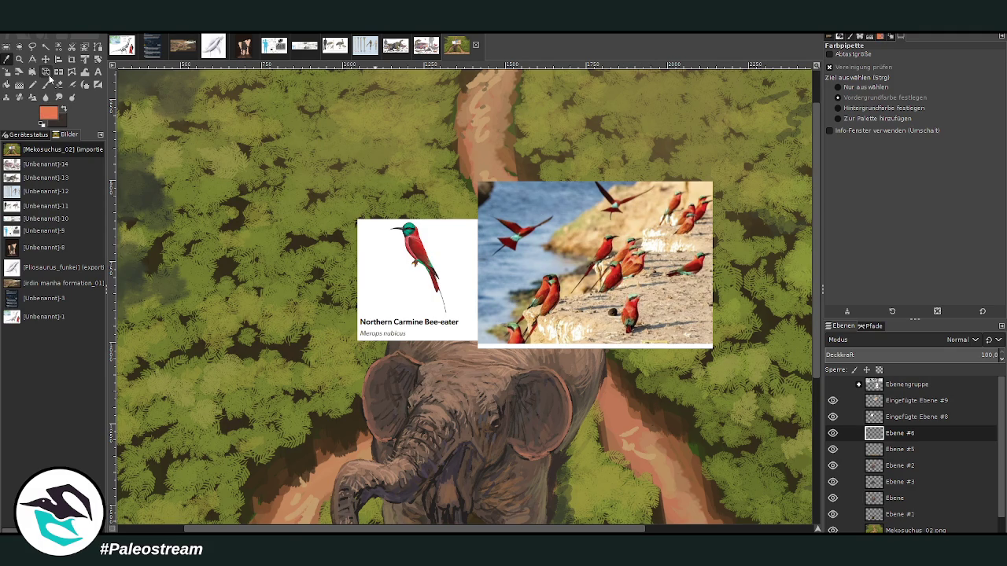
Step: Paint the bird's body, wing and V-shaped tail with a size 35 brush at opacity 88
{"action": "left_click", "coordinate": [45, 84]}
{"action": "left_click_drag", "start_coordinate": [944, 72], "coordinate": [972, 71]}
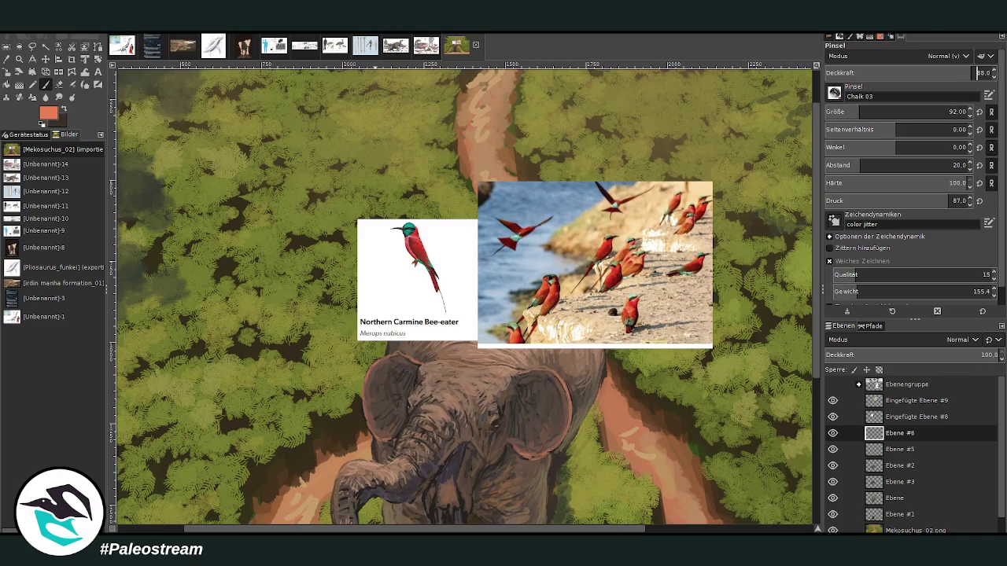
{"action": "left_click_drag", "start_coordinate": [265, 282], "coordinate": [298, 275]}
{"action": "left_click", "coordinate": [824, 112]}
{"action": "type", "text": "35"}
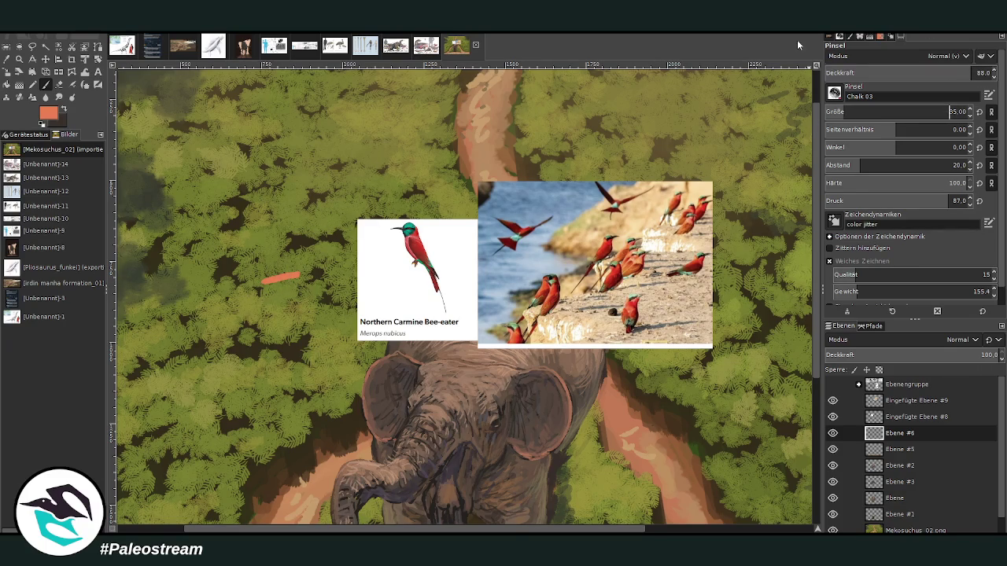
{"action": "left_click_drag", "start_coordinate": [278, 279], "coordinate": [211, 320]}
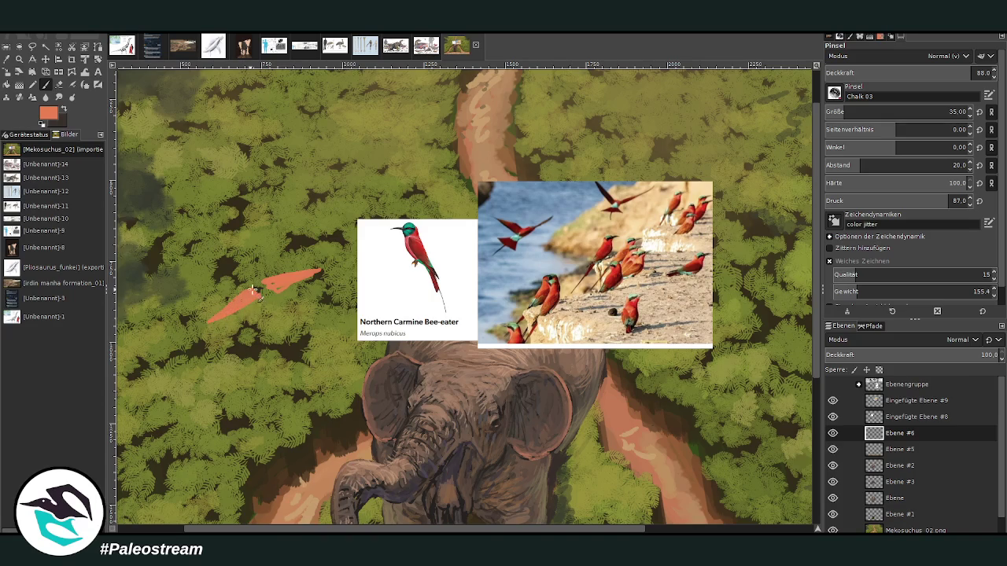
{"action": "mouse_move", "coordinate": [268, 307]}
{"action": "left_mouse_down"}
{"action": "mouse_move", "coordinate": [284, 300]}
{"action": "mouse_move", "coordinate": [298, 312]}
{"action": "mouse_move", "coordinate": [277, 297]}
{"action": "mouse_move", "coordinate": [269, 317]}
{"action": "mouse_move", "coordinate": [272, 304]}
{"action": "mouse_move", "coordinate": [283, 314]}
{"action": "mouse_move", "coordinate": [271, 293]}
{"action": "left_mouse_up"}
{"action": "left_click", "coordinate": [7, 46]}
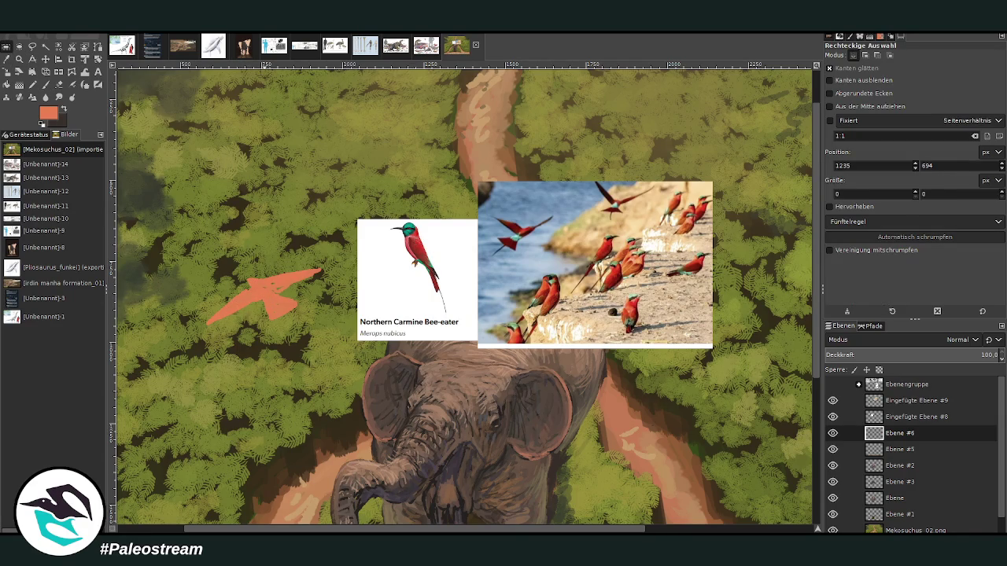
{"action": "left_click", "coordinate": [17, 62]}
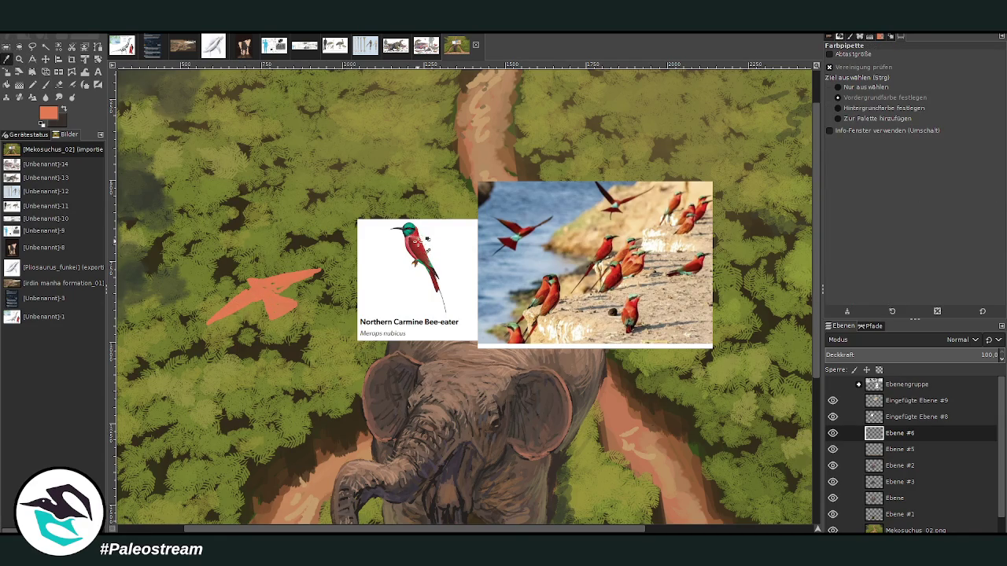
Step: Sample deeper reds from the photo's bee-eaters and shade the bird's body and lower-left wing
{"action": "left_click", "coordinate": [420, 246]}
{"action": "left_click", "coordinate": [46, 84]}
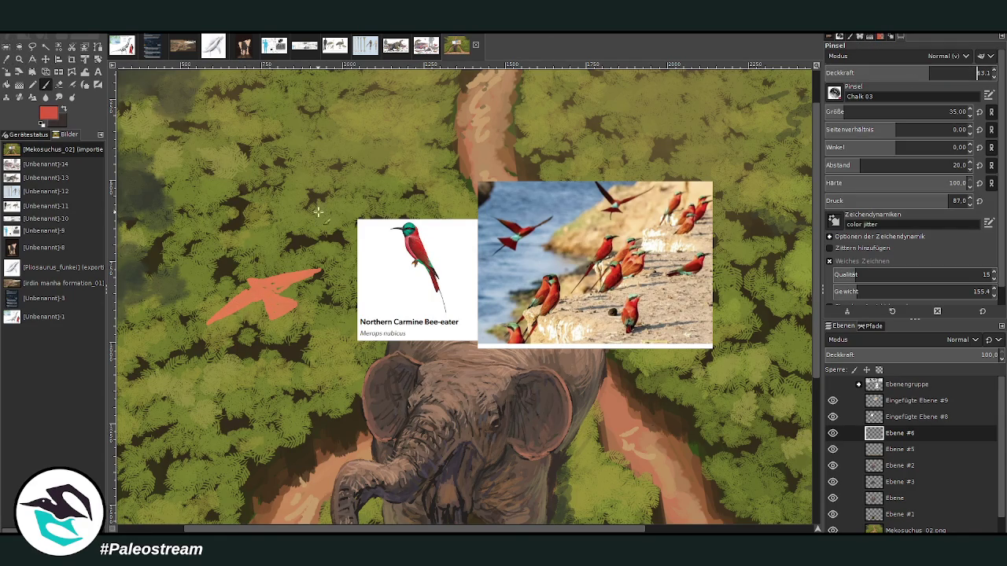
{"action": "left_click_drag", "start_coordinate": [249, 291], "coordinate": [233, 306]}
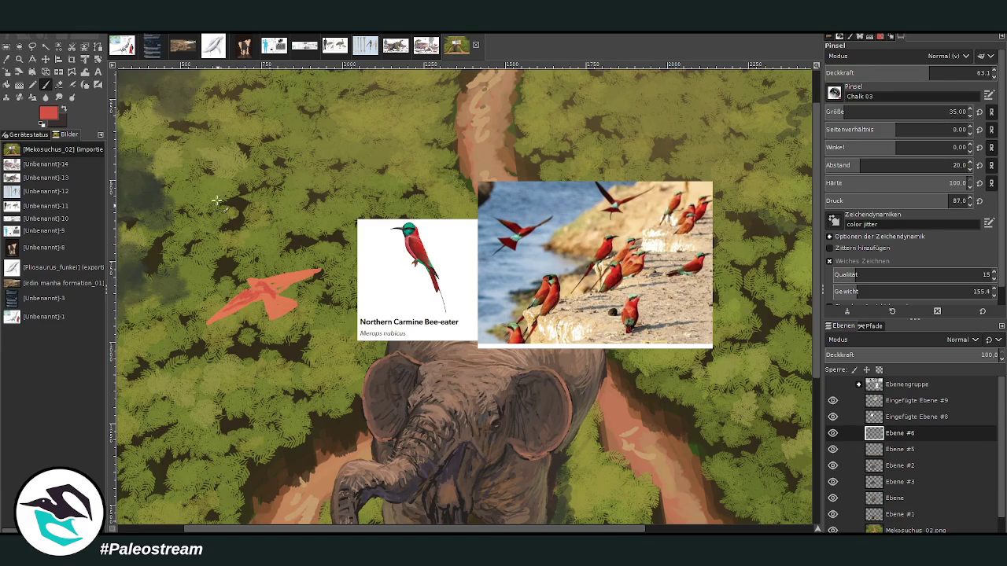
{"action": "left_click", "coordinate": [35, 73]}
{"action": "left_click", "coordinate": [618, 278]}
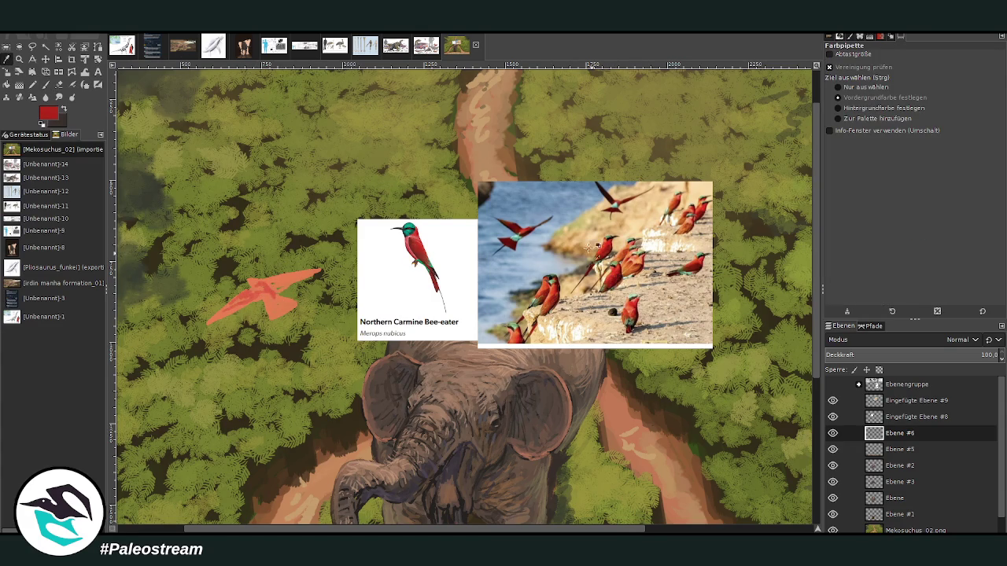
{"action": "left_click", "coordinate": [45, 86]}
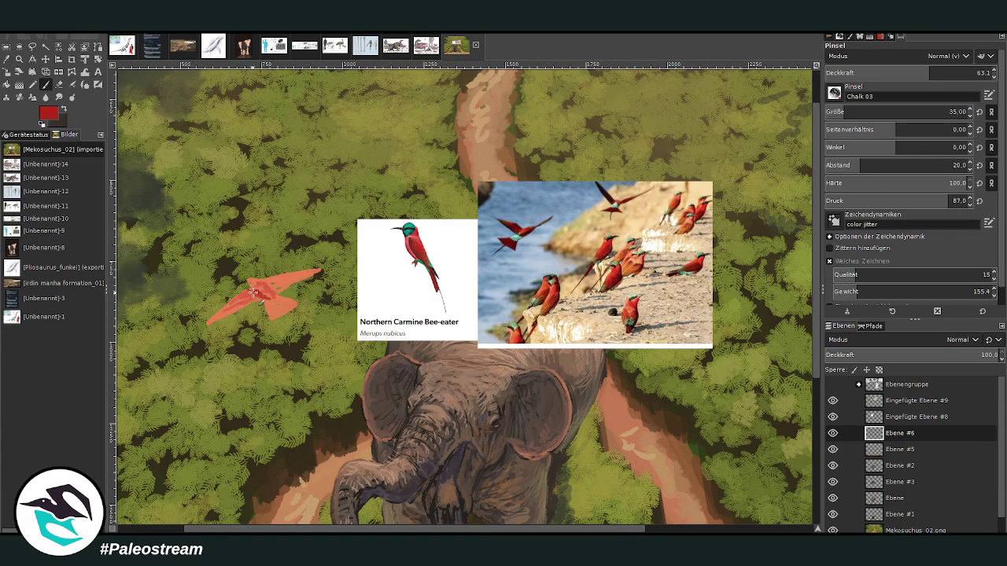
{"action": "left_click", "coordinate": [8, 59]}
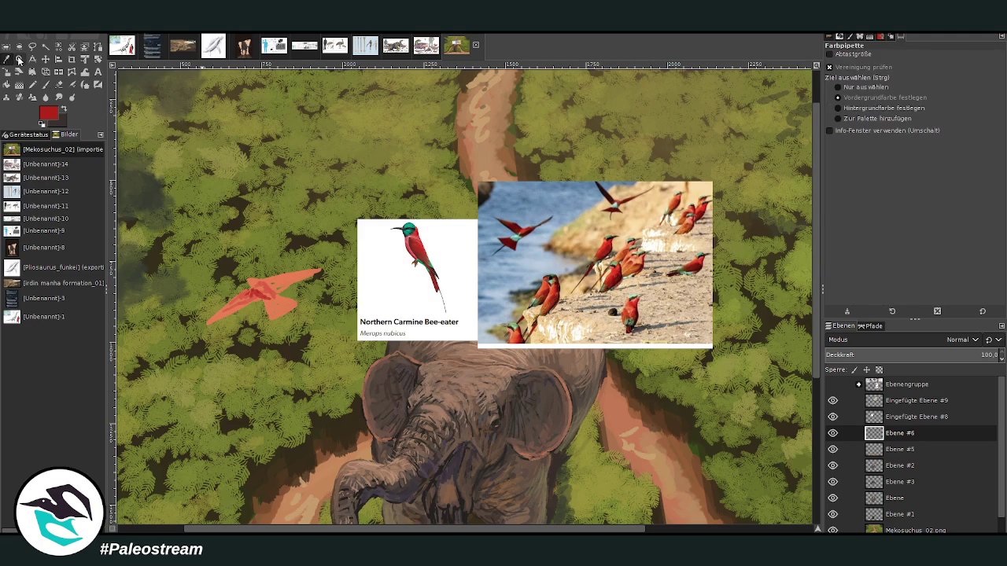
{"action": "left_click", "coordinate": [613, 268]}
{"action": "left_click", "coordinate": [45, 85]}
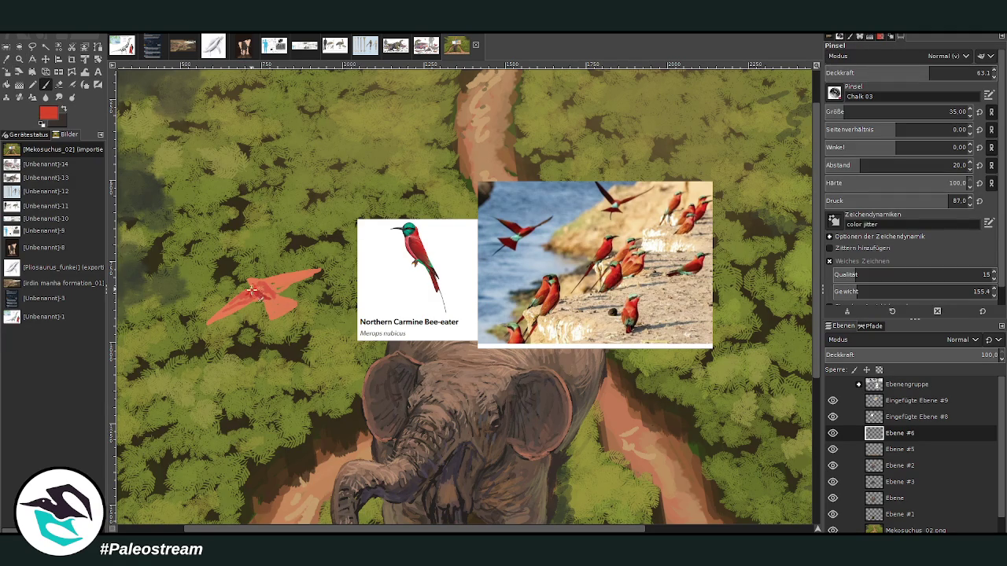
{"action": "mouse_move", "coordinate": [249, 292]}
{"action": "left_mouse_down"}
{"action": "mouse_move", "coordinate": [229, 307]}
{"action": "mouse_move", "coordinate": [287, 275]}
{"action": "left_mouse_up"}
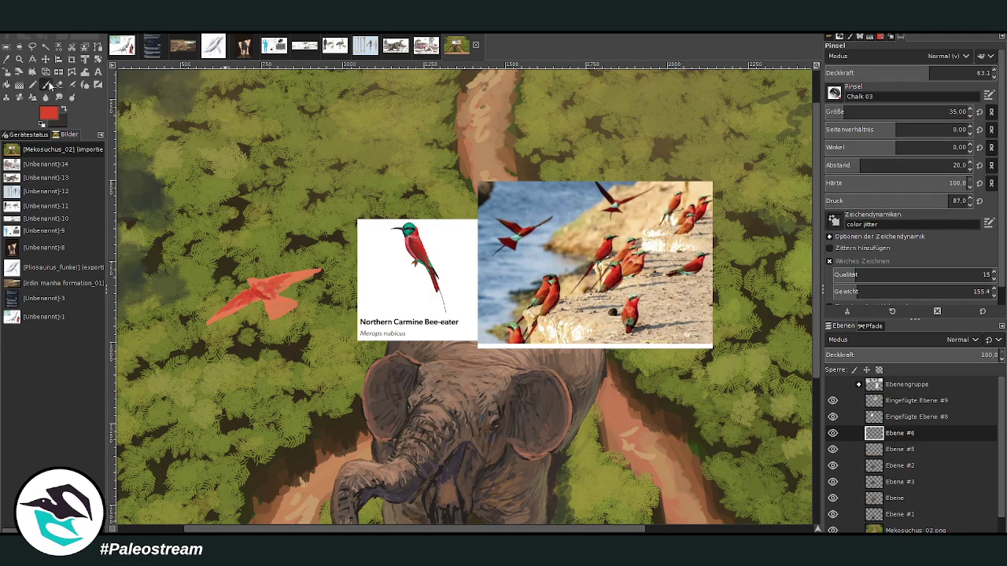
{"action": "left_click_drag", "start_coordinate": [237, 296], "coordinate": [218, 315]}
Step: Pick an orange from the photo and add dark-red marks over the bird's body
{"action": "key", "text": "o"}
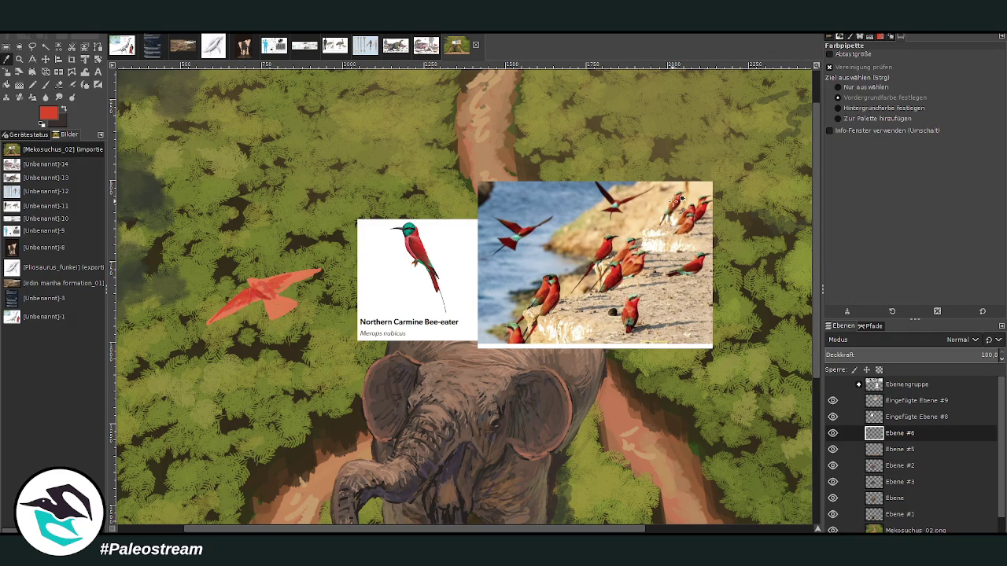
{"action": "left_click", "coordinate": [678, 206]}
{"action": "key", "text": "p"}
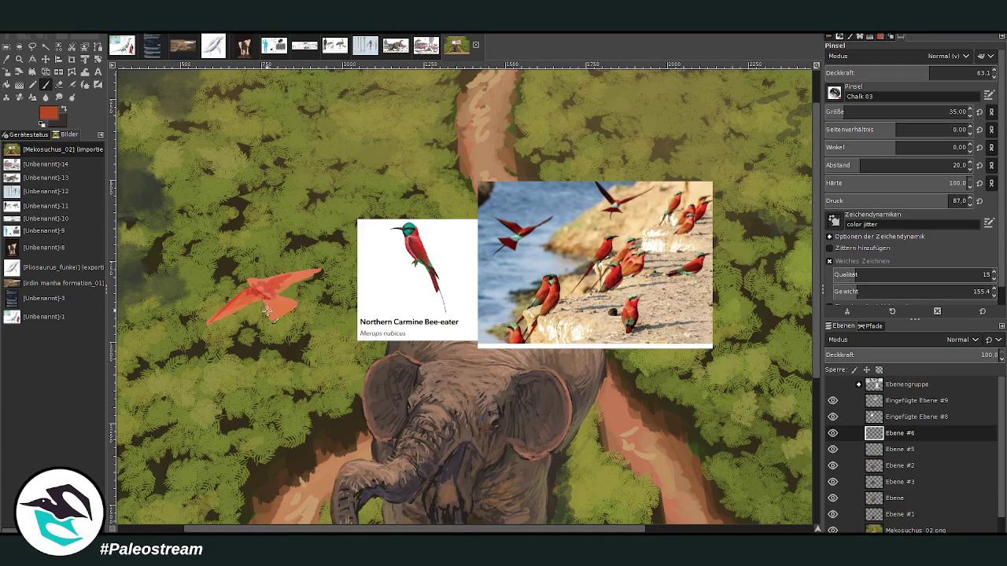
{"action": "mouse_move", "coordinate": [277, 316]}
{"action": "left_mouse_down"}
{"action": "mouse_move", "coordinate": [281, 303]}
{"action": "mouse_move", "coordinate": [266, 291]}
{"action": "left_mouse_up"}
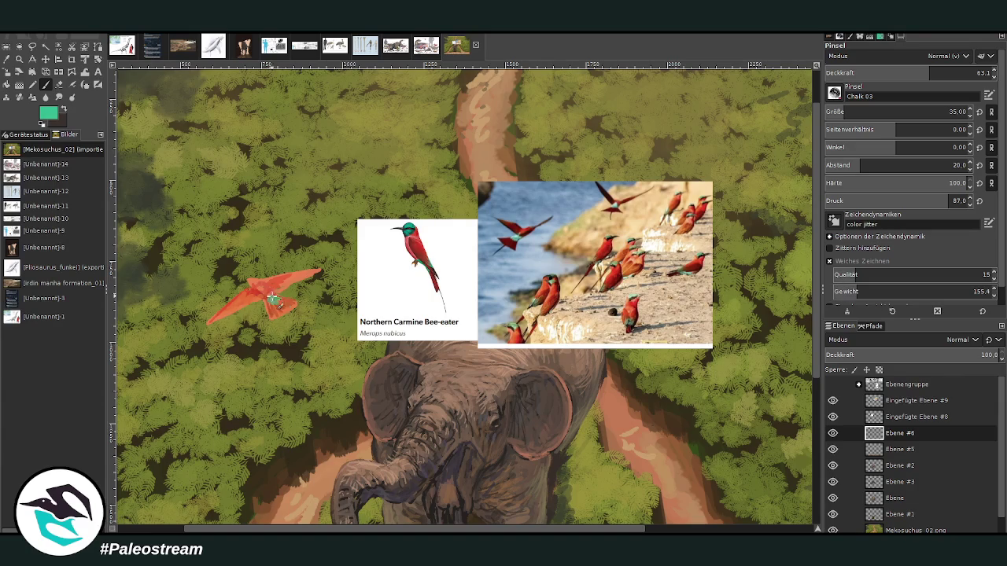
Step: Lower brush opacity to 49.2, darken the tail and dab green onto the bird's head
{"action": "left_click", "coordinate": [909, 73]}
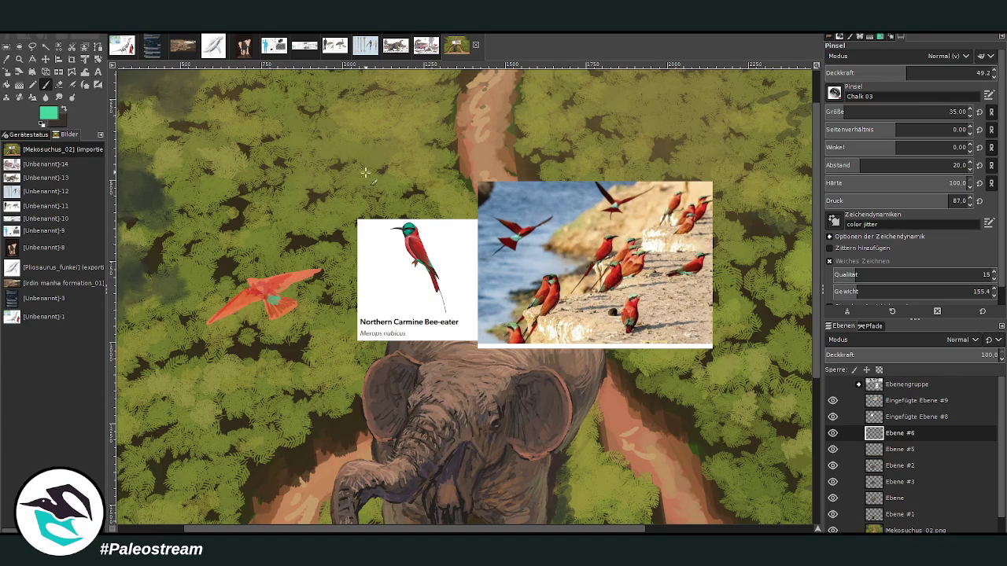
{"action": "mouse_move", "coordinate": [277, 303]}
{"action": "left_mouse_down"}
{"action": "mouse_move", "coordinate": [287, 313]}
{"action": "mouse_move", "coordinate": [270, 297]}
{"action": "left_mouse_up"}
{"action": "left_click", "coordinate": [248, 278]}
{"action": "left_click", "coordinate": [248, 278]}
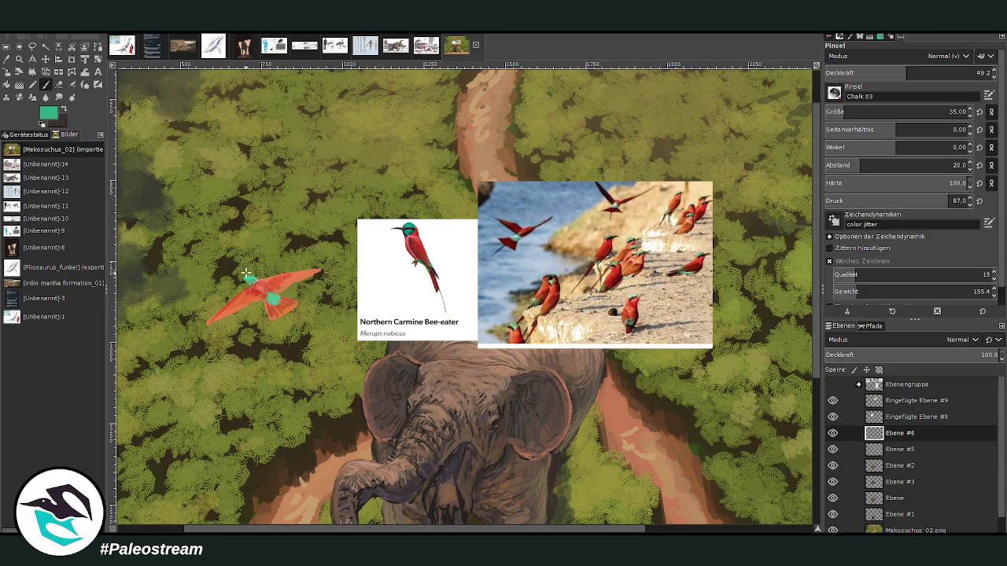
Step: Sample a pale blue-grey and draw a short beak with a size 10 brush
{"action": "left_click", "coordinate": [840, 112]}
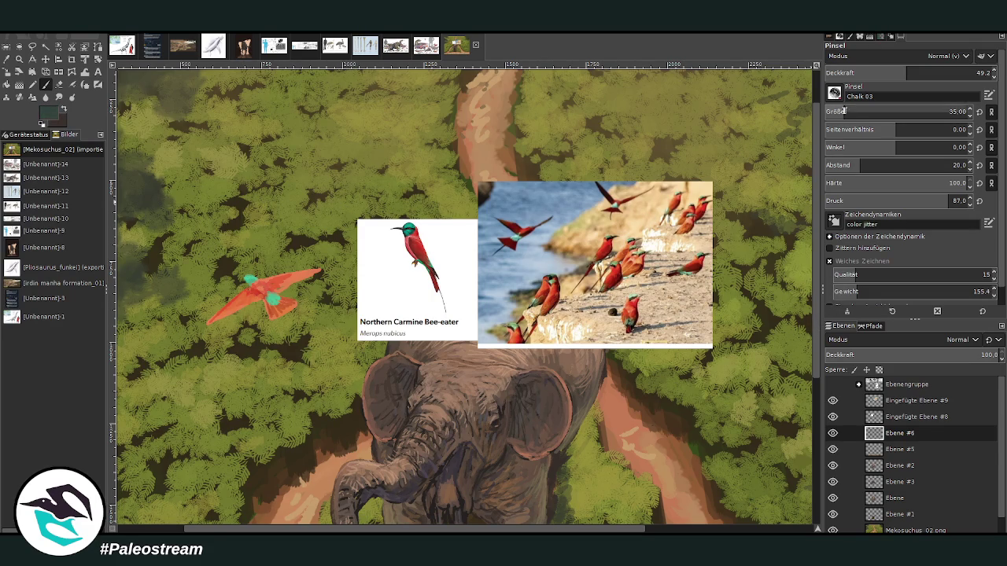
{"action": "type", "text": "20"}
{"action": "left_click", "coordinate": [947, 72]}
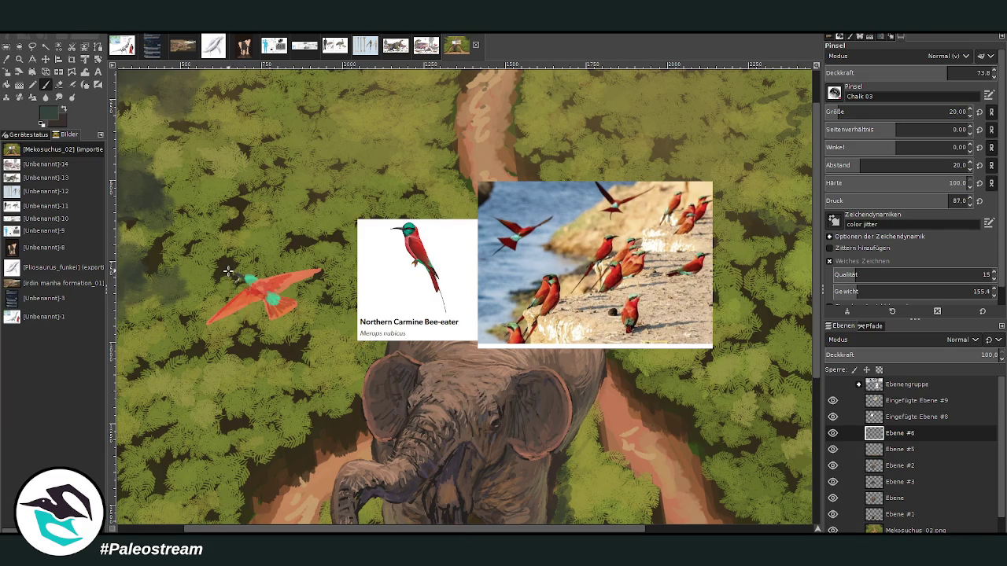
{"action": "left_click", "coordinate": [607, 203], "text": "ctrl"}
{"action": "left_click", "coordinate": [853, 111]}
{"action": "left_click", "coordinate": [966, 72]}
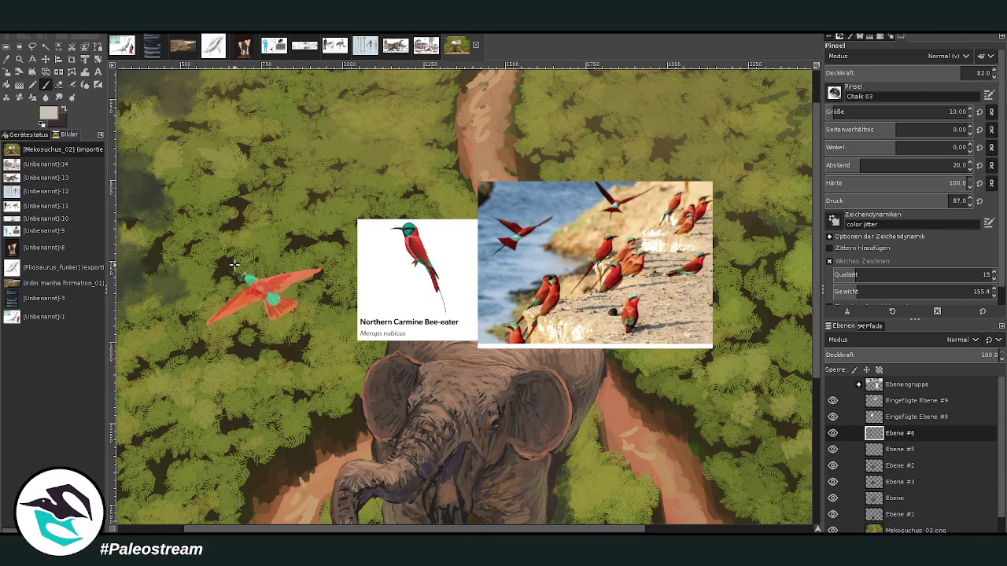
{"action": "left_click_drag", "start_coordinate": [243, 279], "coordinate": [230, 274]}
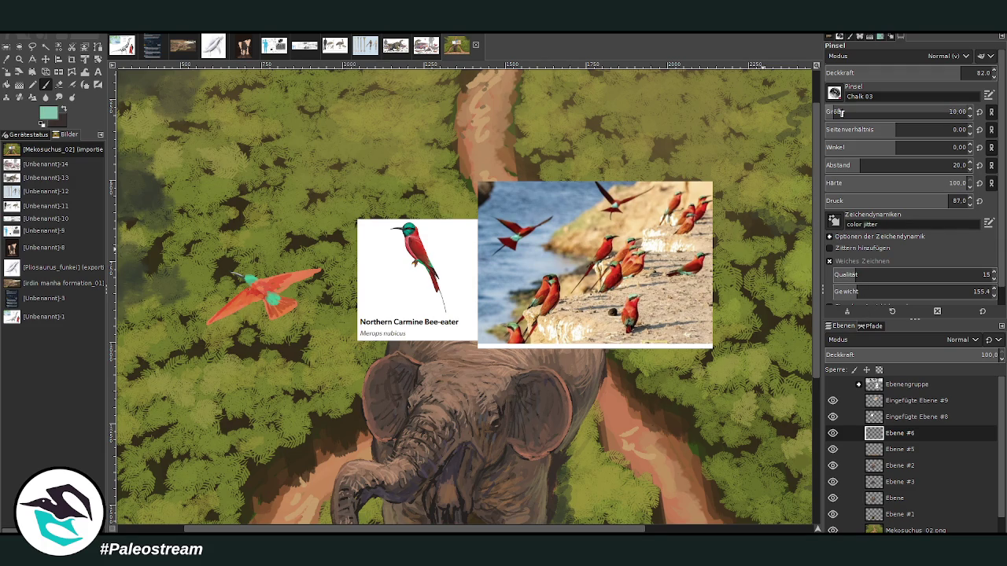
Step: Refine the teal head with a size 17 brush, then pick a dark colour and set size 32
{"action": "left_click_drag", "start_coordinate": [905, 112], "coordinate": [932, 112]}
{"action": "left_click_drag", "start_coordinate": [965, 73], "coordinate": [977, 72]}
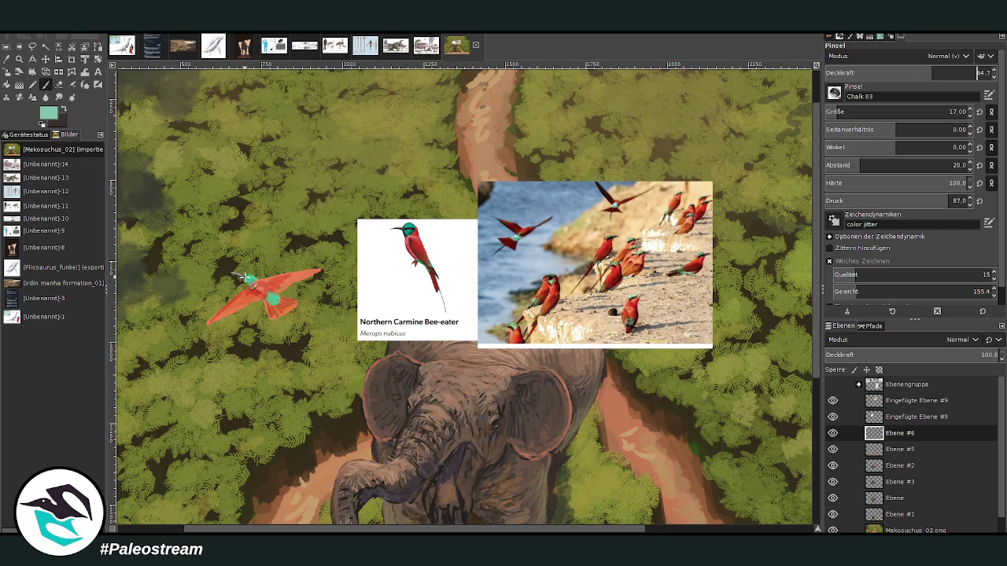
{"action": "left_click_drag", "start_coordinate": [255, 271], "coordinate": [266, 295]}
{"action": "left_click", "coordinate": [712, 272], "text": "ctrl"}
{"action": "left_click_drag", "start_coordinate": [912, 111], "coordinate": [949, 112]}
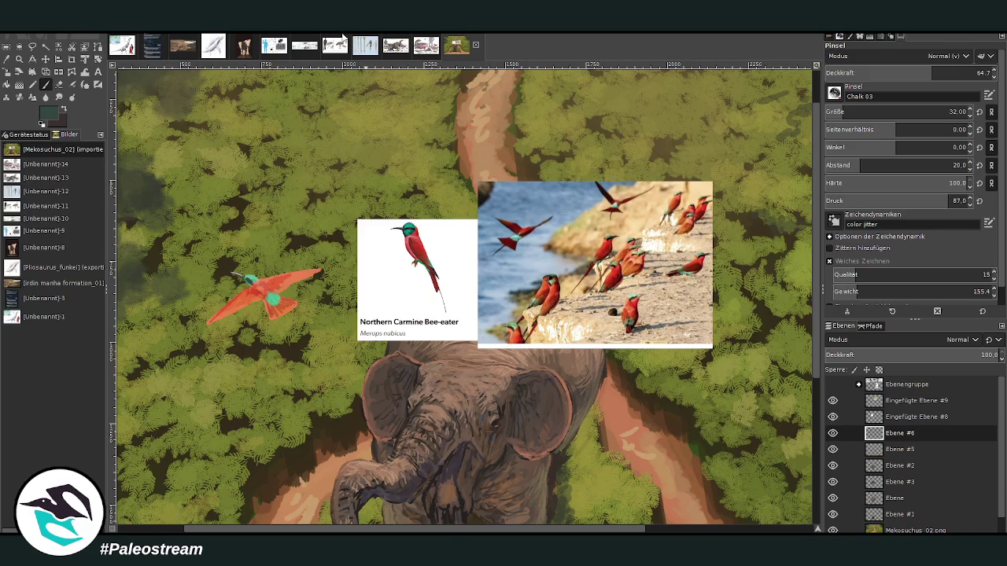
Step: Paint a thin dark diagonal tail streamer below the bird at opacity 76.7
{"action": "left_click", "coordinate": [7, 59]}
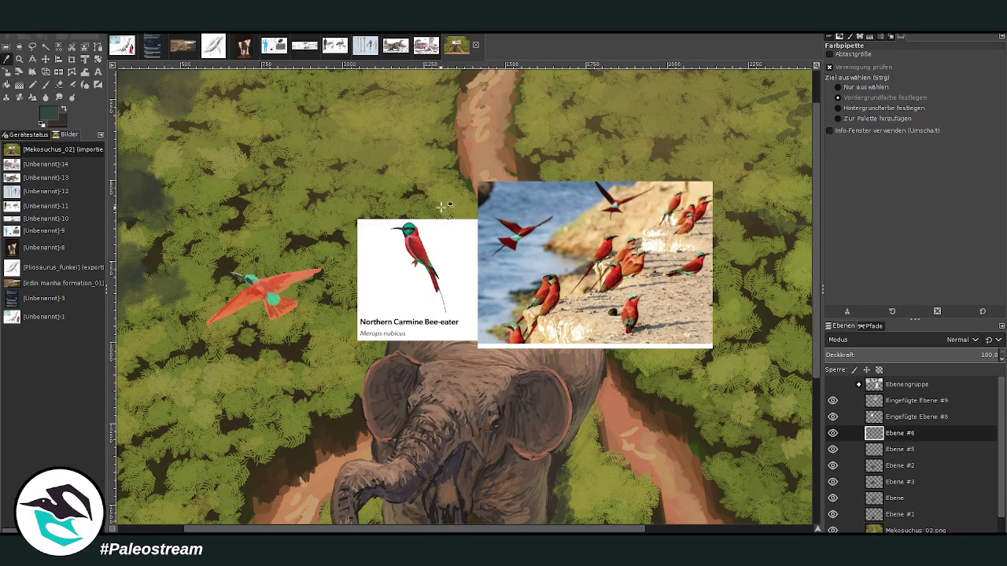
{"action": "left_click", "coordinate": [634, 321]}
{"action": "left_click", "coordinate": [44, 85]}
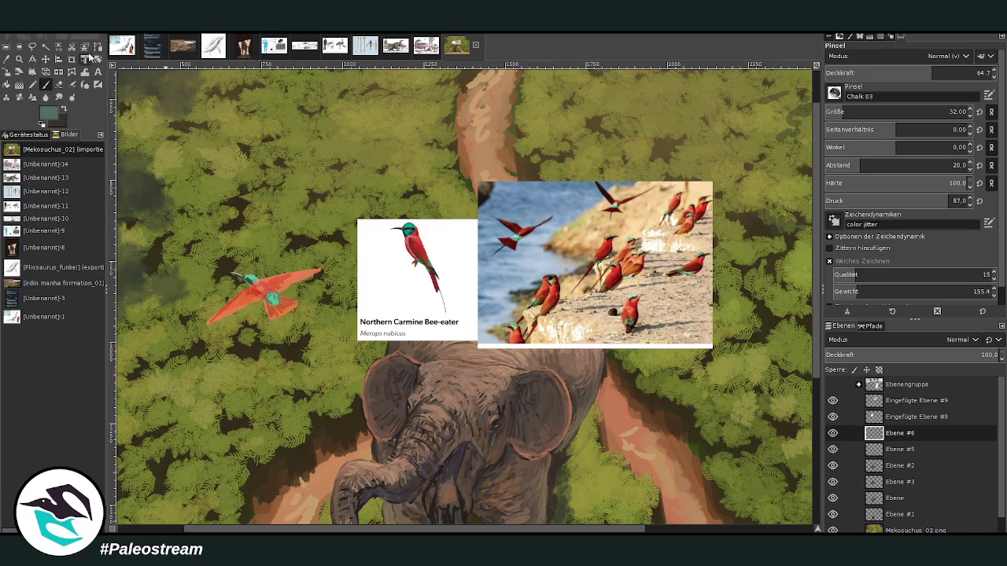
{"action": "left_click", "coordinate": [790, 318], "text": "ctrl"}
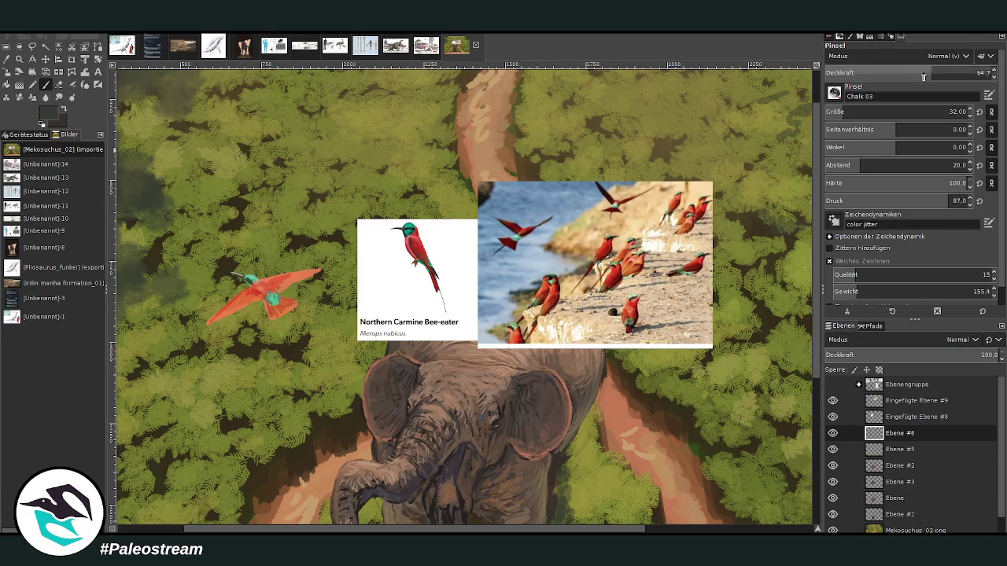
{"action": "left_click", "coordinate": [956, 72]}
{"action": "left_click_drag", "start_coordinate": [290, 313], "coordinate": [314, 346]}
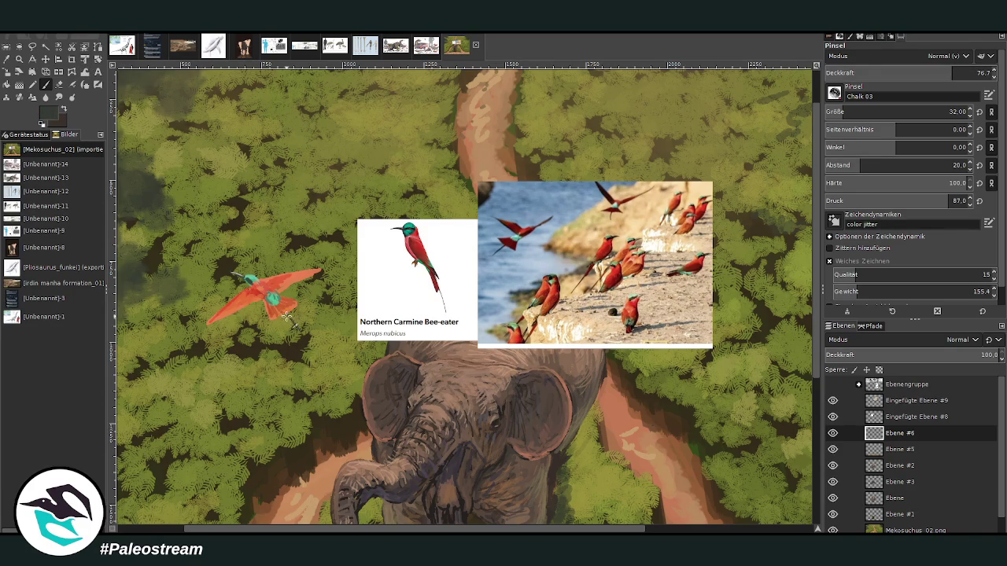
{"action": "left_click", "coordinate": [766, 307], "text": "ctrl"}
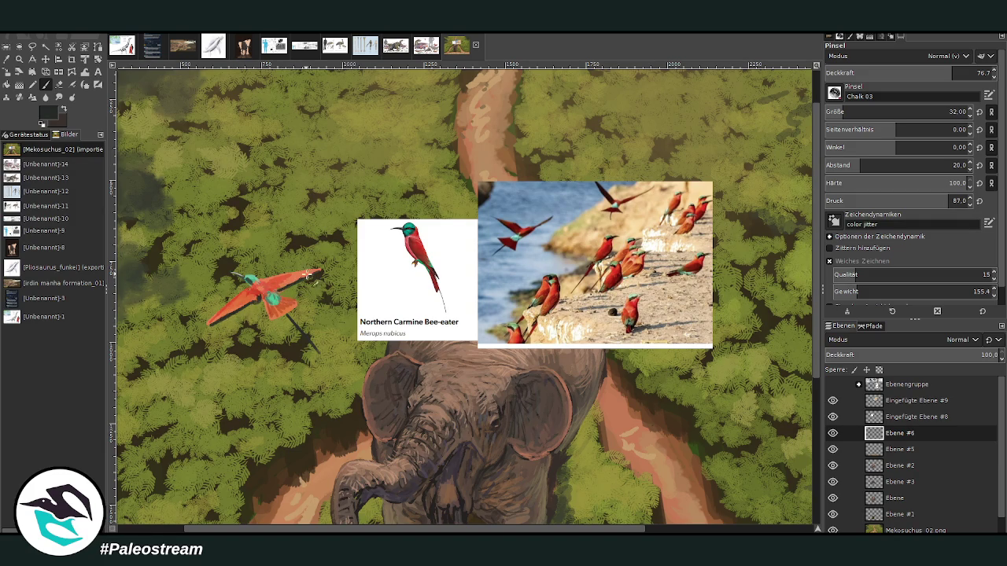
Step: Sample a salmon-red from the photo and set brush opacity to 94.2
{"action": "key", "text": "o"}
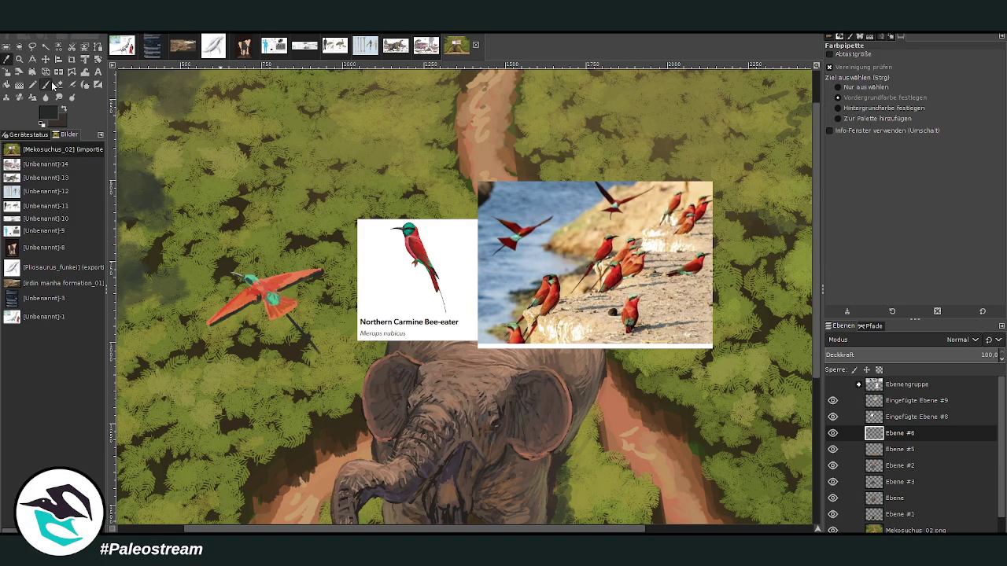
{"action": "left_click", "coordinate": [419, 238]}
{"action": "left_click", "coordinate": [46, 85]}
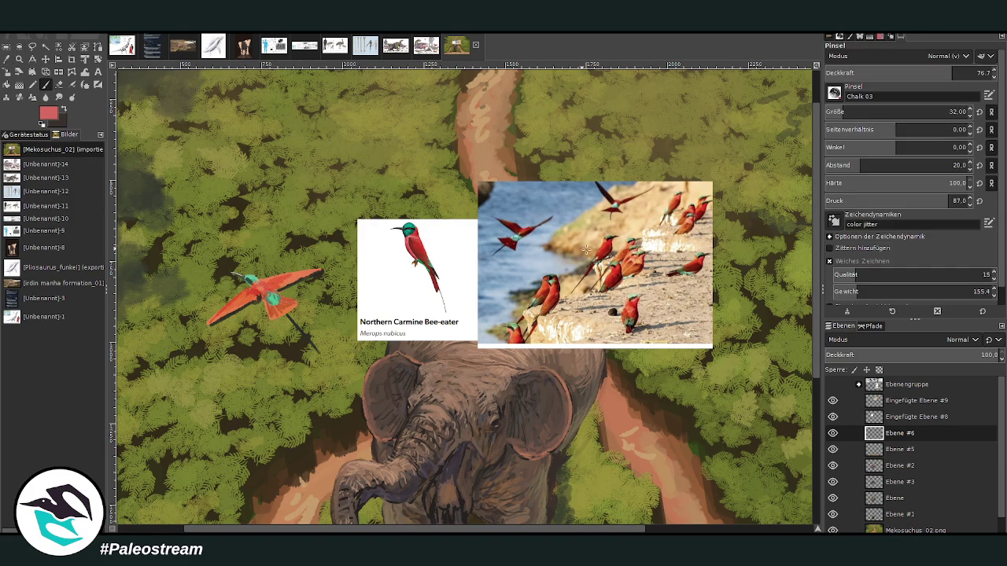
{"action": "left_click", "coordinate": [932, 72]}
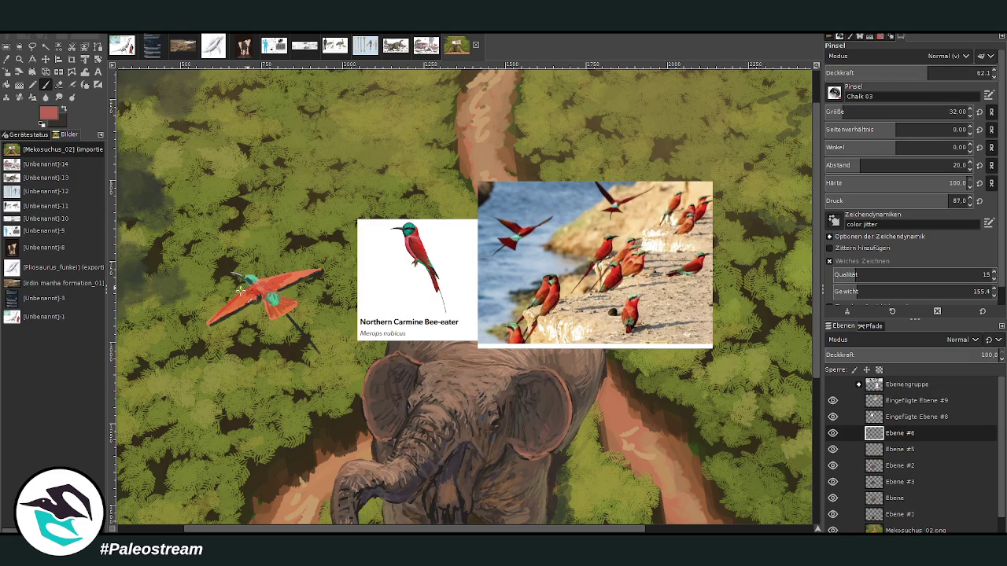
{"action": "left_click", "coordinate": [982, 73]}
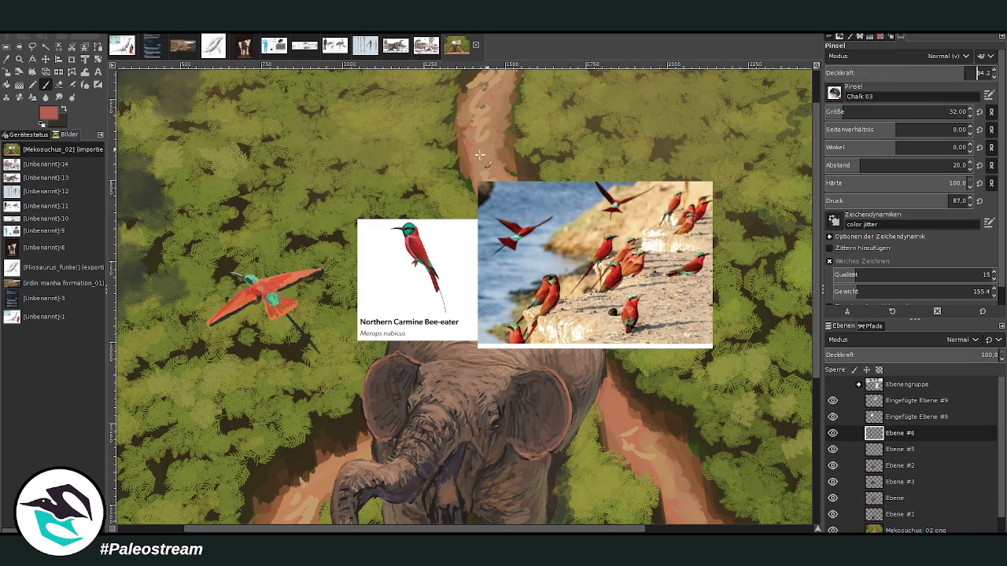
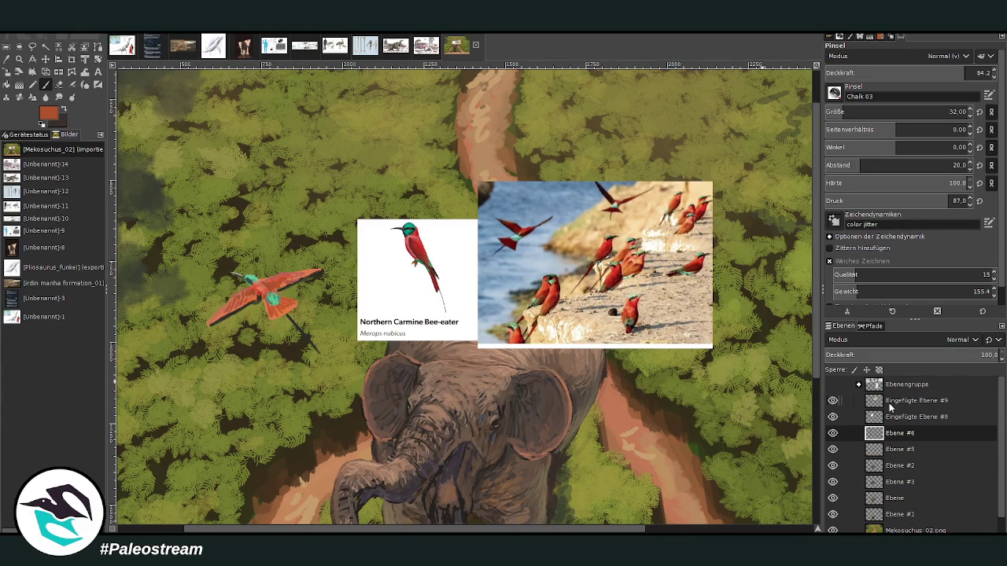
Step: Duplicate the bee-eater into a mirrored copy to its left, its wing tip warped downward
{"action": "key", "text": "minus"}
{"action": "key", "text": "minus"}
{"action": "key", "text": "minus"}
{"action": "key", "text": "z"}
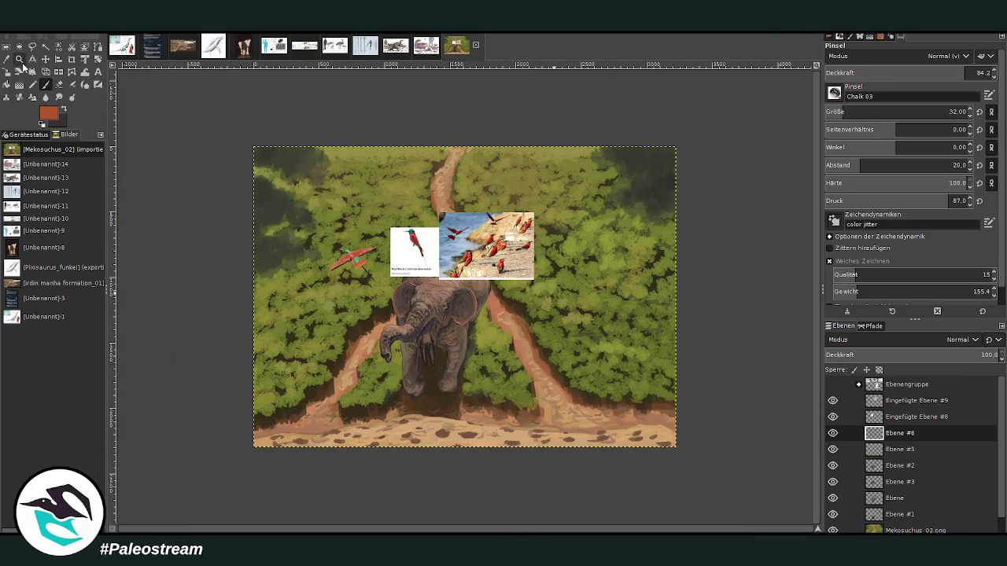
{"action": "left_click_drag", "start_coordinate": [298, 163], "coordinate": [476, 367]}
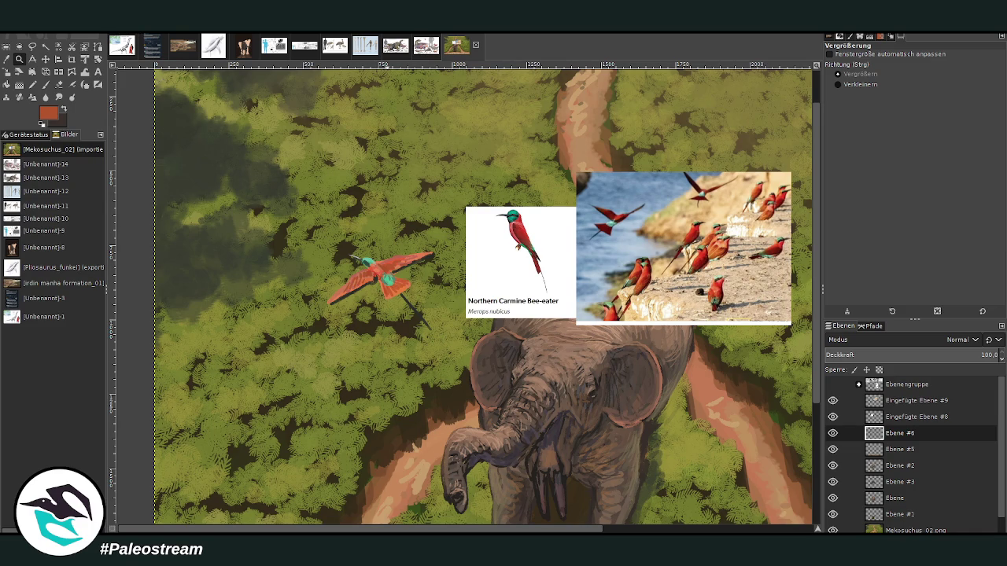
{"action": "key", "text": "shift+ctrl+n"}
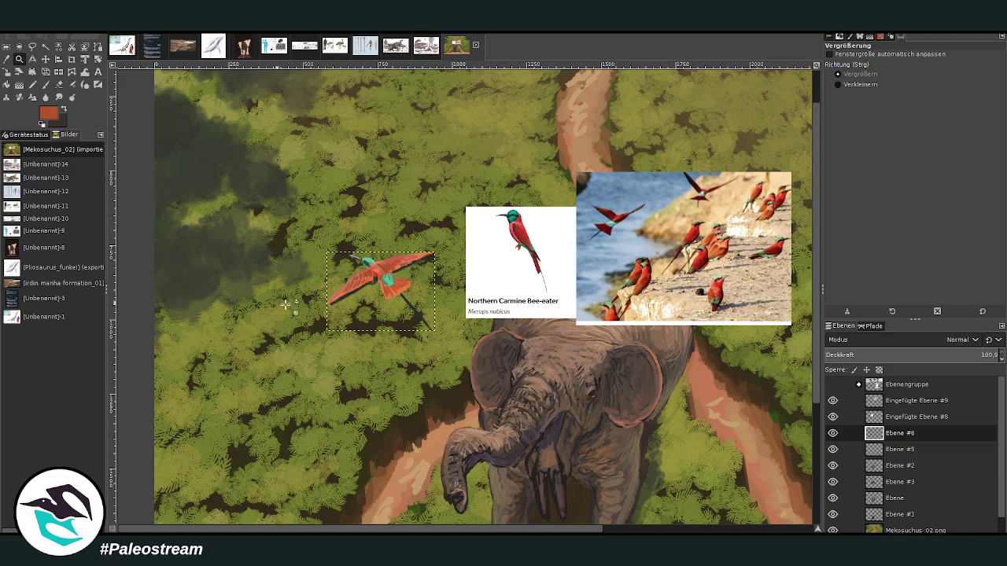
{"action": "left_click", "coordinate": [46, 59]}
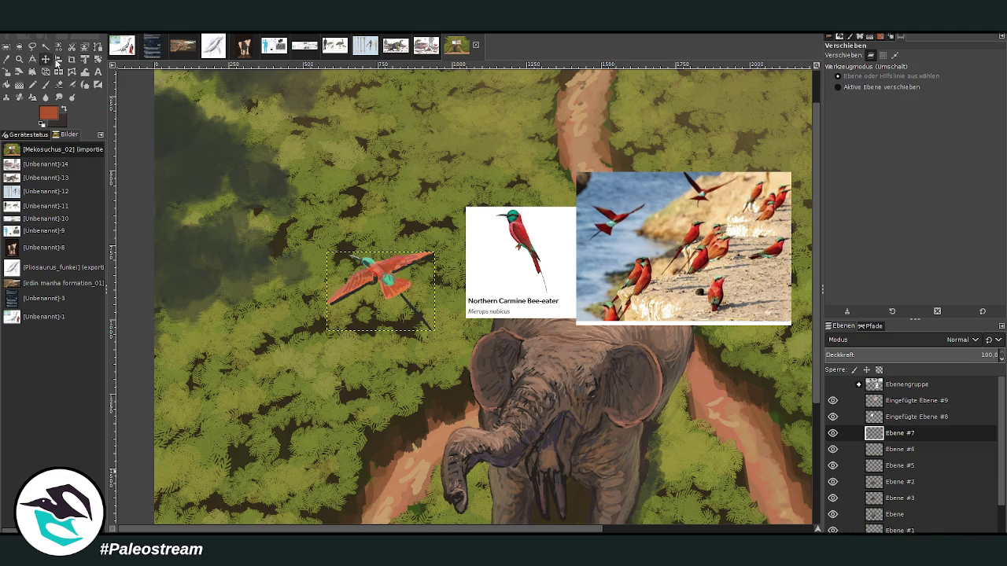
{"action": "left_click_drag", "start_coordinate": [370, 269], "coordinate": [260, 264]}
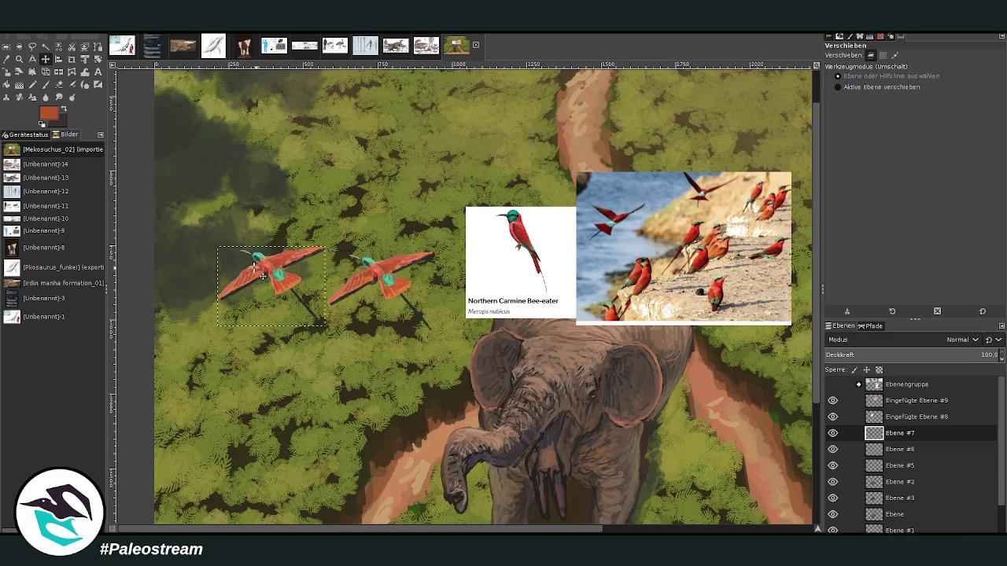
{"action": "left_click", "coordinate": [58, 72]}
{"action": "left_click", "coordinate": [244, 268]}
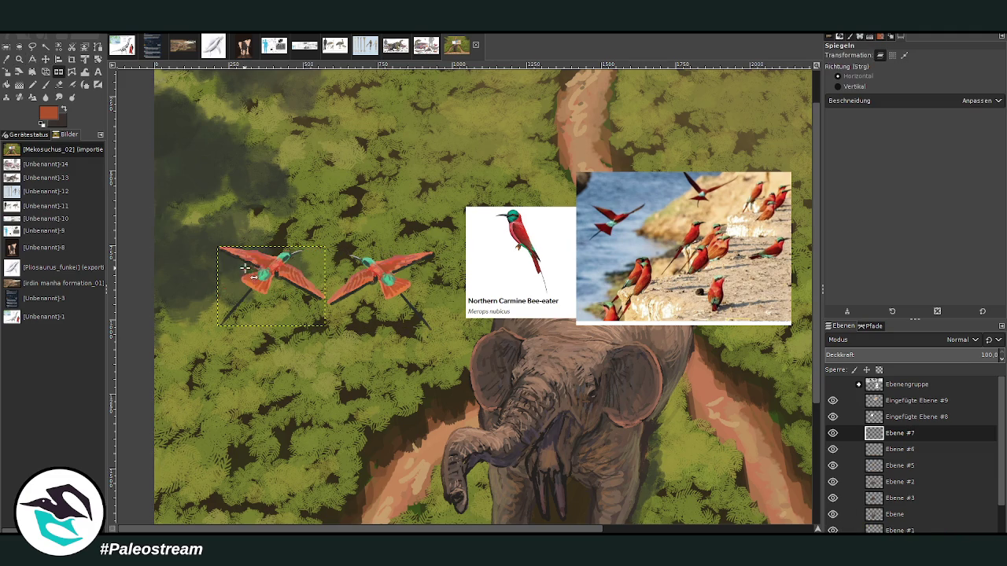
{"action": "left_click", "coordinate": [72, 72]}
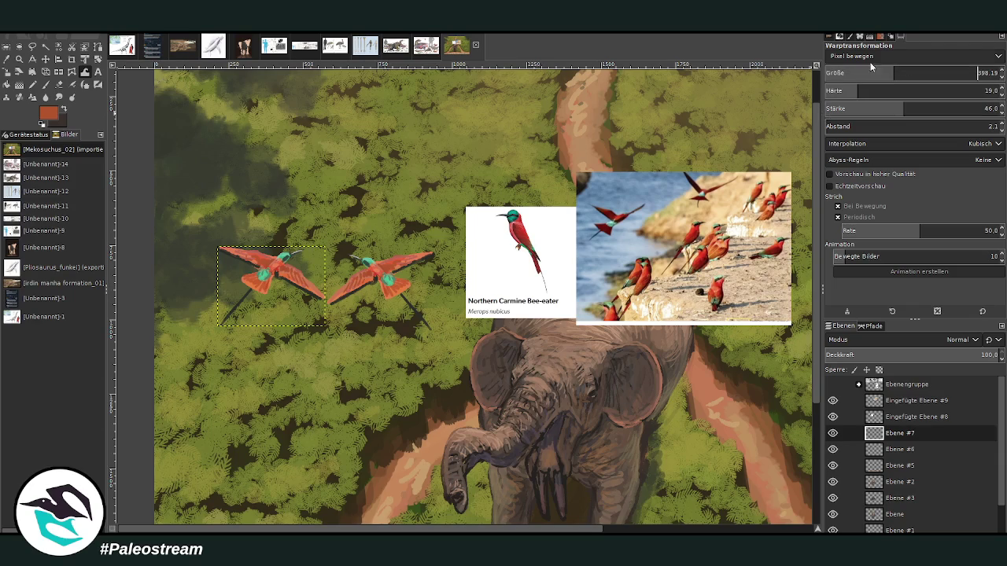
{"action": "left_click_drag", "start_coordinate": [220, 249], "coordinate": [210, 328]}
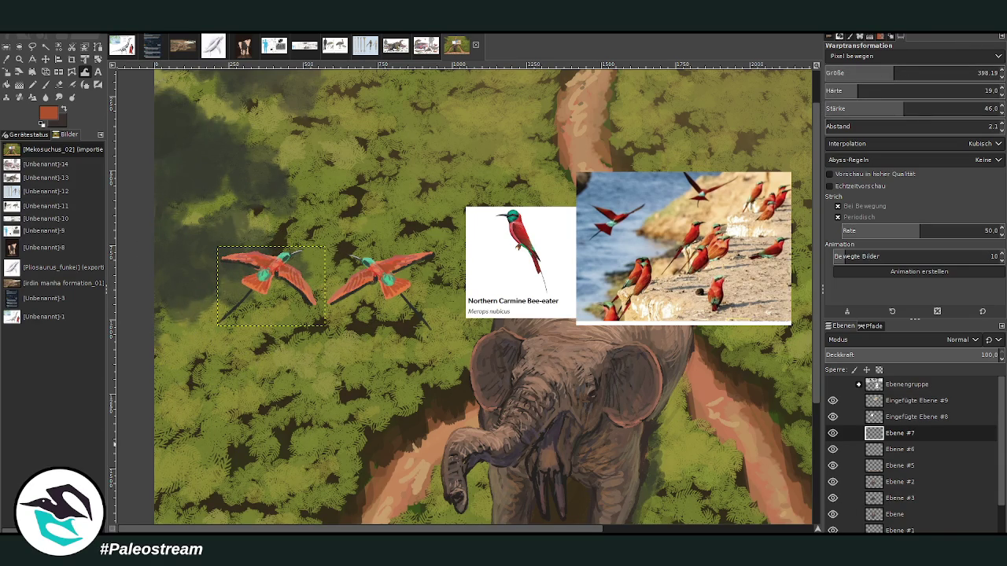
Step: Duplicate the warped bird, move the copy above the others and tilt it by rotation
{"action": "key", "text": "shift+ctrl+n"}
{"action": "key", "text": "m"}
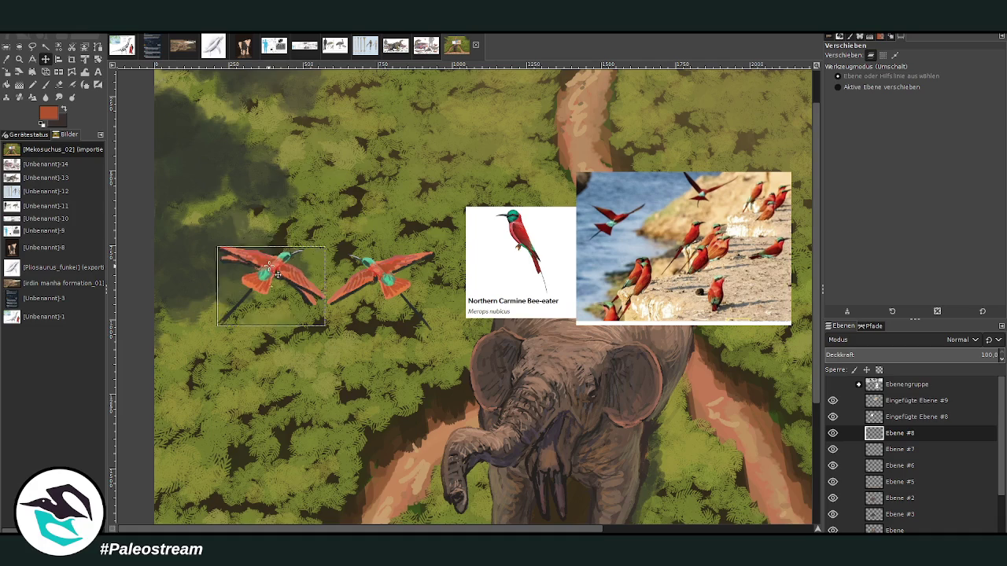
{"action": "mouse_move", "coordinate": [269, 266]}
{"action": "left_mouse_down"}
{"action": "mouse_move", "coordinate": [335, 170]}
{"action": "mouse_move", "coordinate": [287, 165]}
{"action": "left_mouse_up"}
{"action": "left_click", "coordinate": [98, 59]}
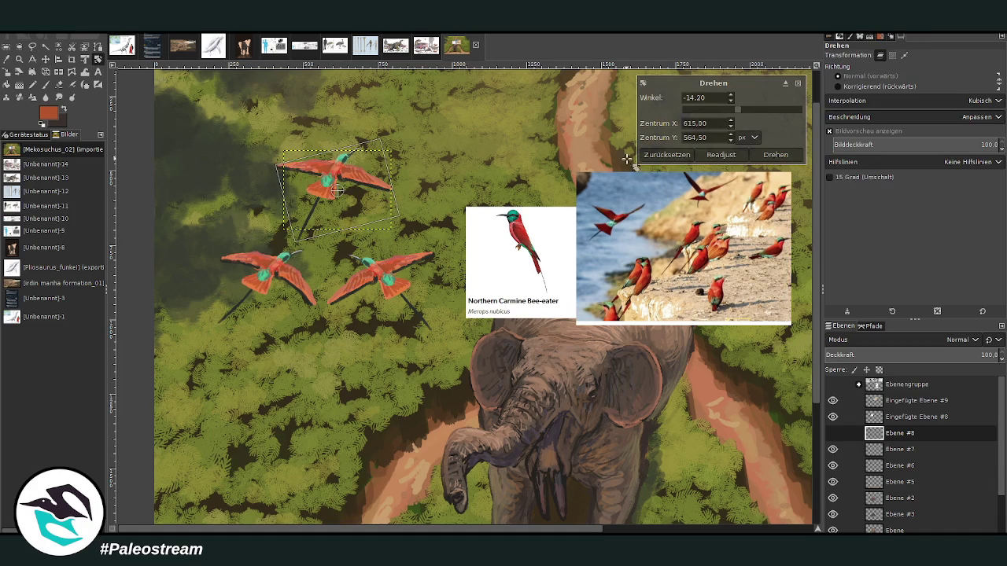
{"action": "key", "text": "Return"}
Step: Skew the top bee-eater with a perspective transform, then duplicate its layer again
{"action": "key", "text": "z"}
{"action": "left_click", "coordinate": [761, 151]}
{"action": "key", "text": "shift+r"}
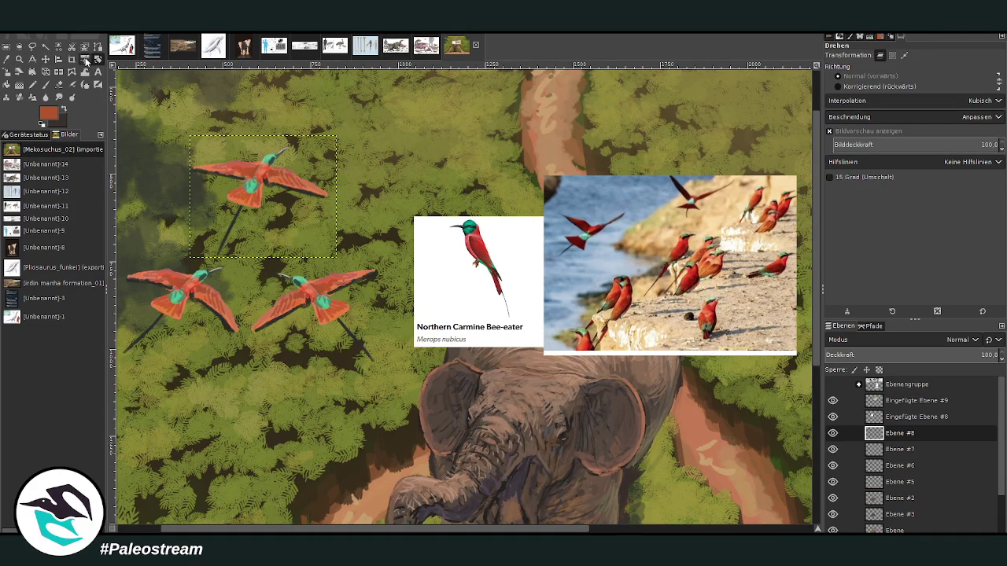
{"action": "left_click", "coordinate": [43, 73]}
{"action": "left_click", "coordinate": [260, 197]}
{"action": "left_click_drag", "start_coordinate": [336, 136], "coordinate": [324, 144]}
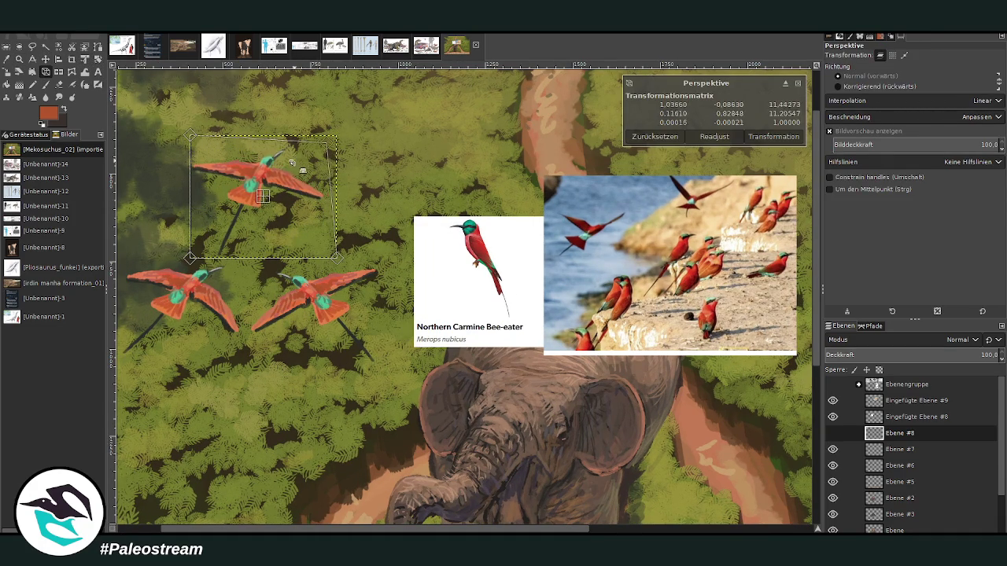
{"action": "left_click", "coordinate": [773, 136]}
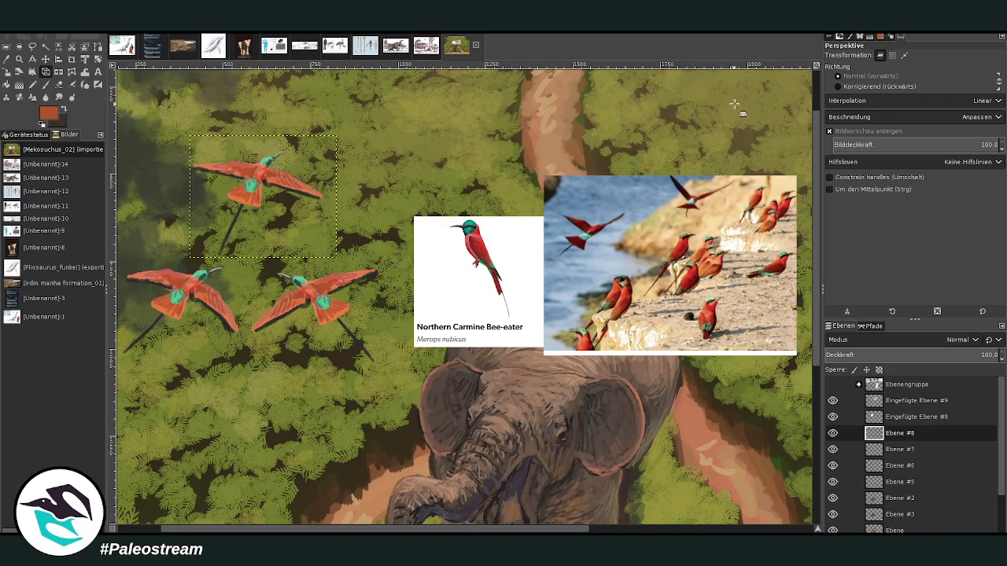
{"action": "key", "text": "shift+ctrl+n"}
{"action": "left_click", "coordinate": [58, 59]}
Step: Move the new bee-eater copy up and to the right of the group
{"action": "left_click", "coordinate": [45, 59]}
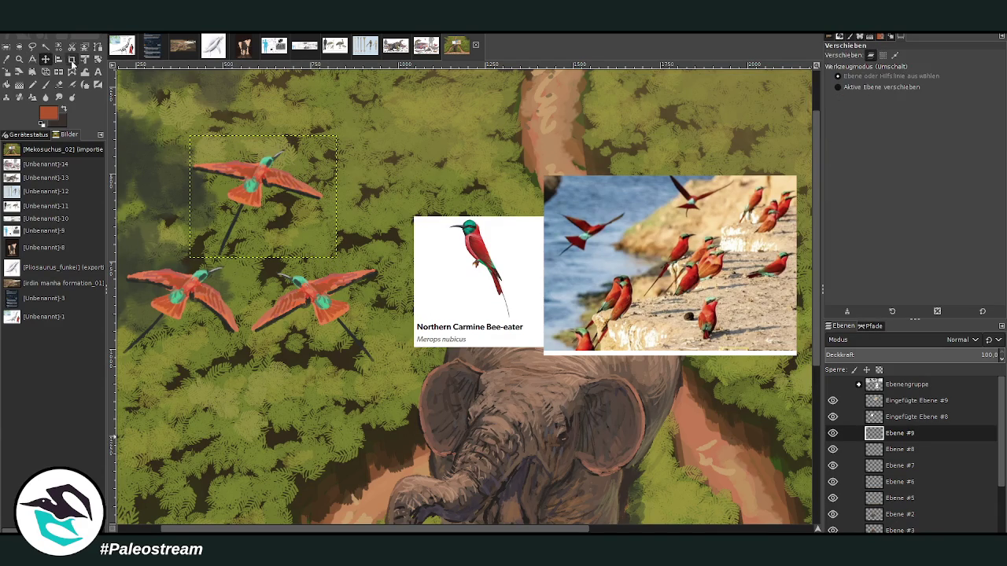
{"action": "left_click_drag", "start_coordinate": [264, 181], "coordinate": [383, 153]}
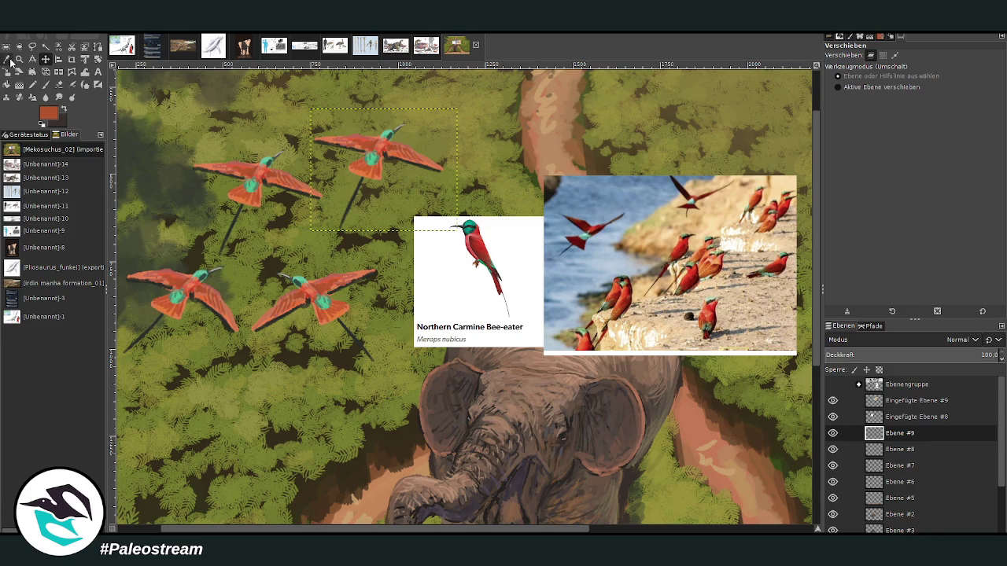
{"action": "left_click", "coordinate": [10, 59]}
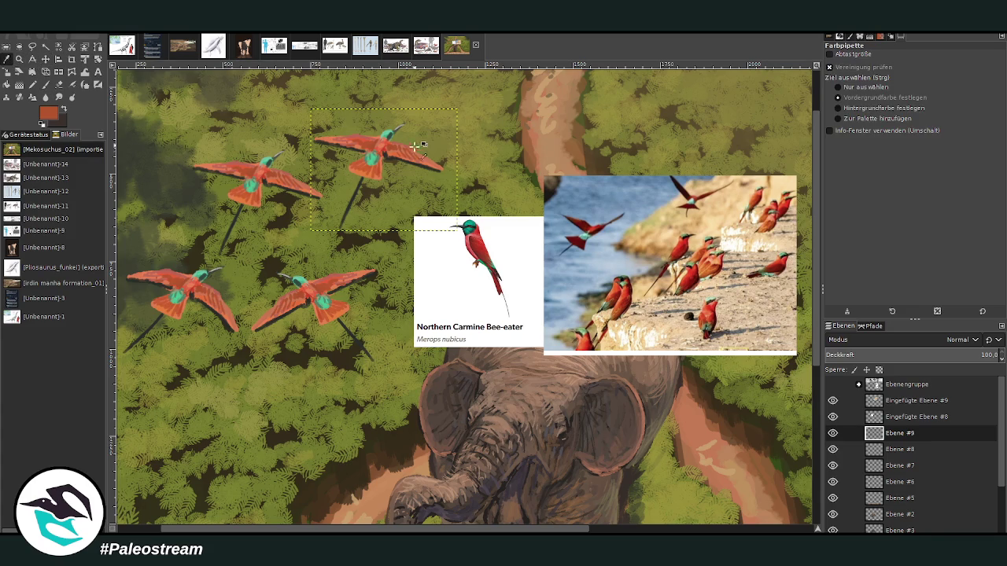
{"action": "left_click", "coordinate": [45, 85]}
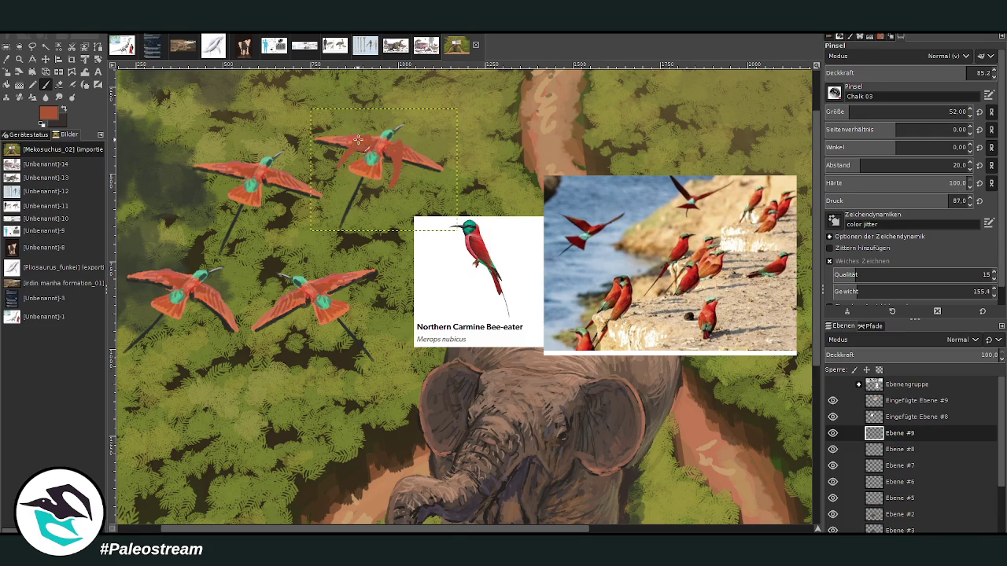
Step: Erase the new bird's wings, setting the eraser to opacity 100 and size 35
{"action": "key", "text": "shift+e"}
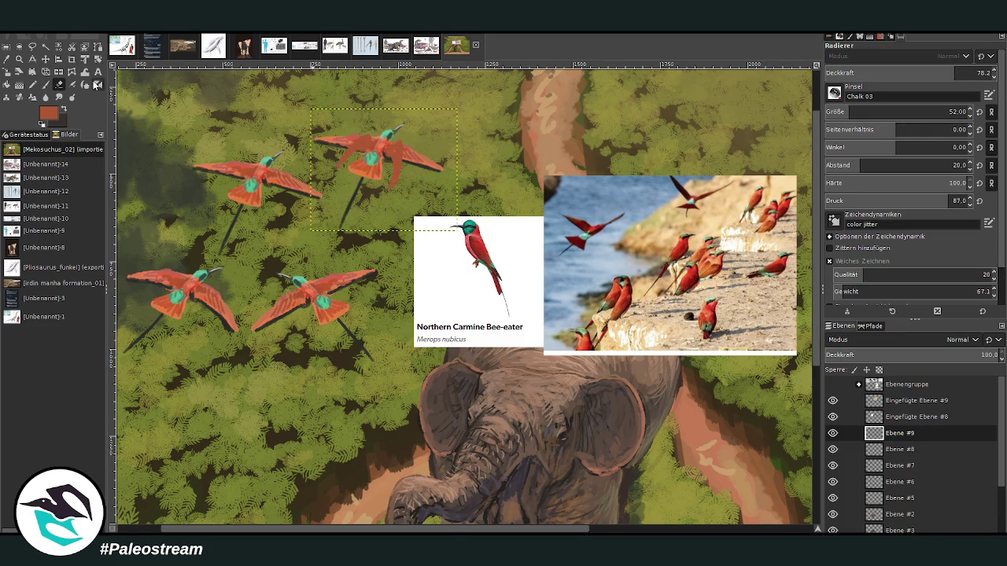
{"action": "left_click_drag", "start_coordinate": [333, 155], "coordinate": [311, 144]}
{"action": "left_click_drag", "start_coordinate": [407, 155], "coordinate": [428, 167]}
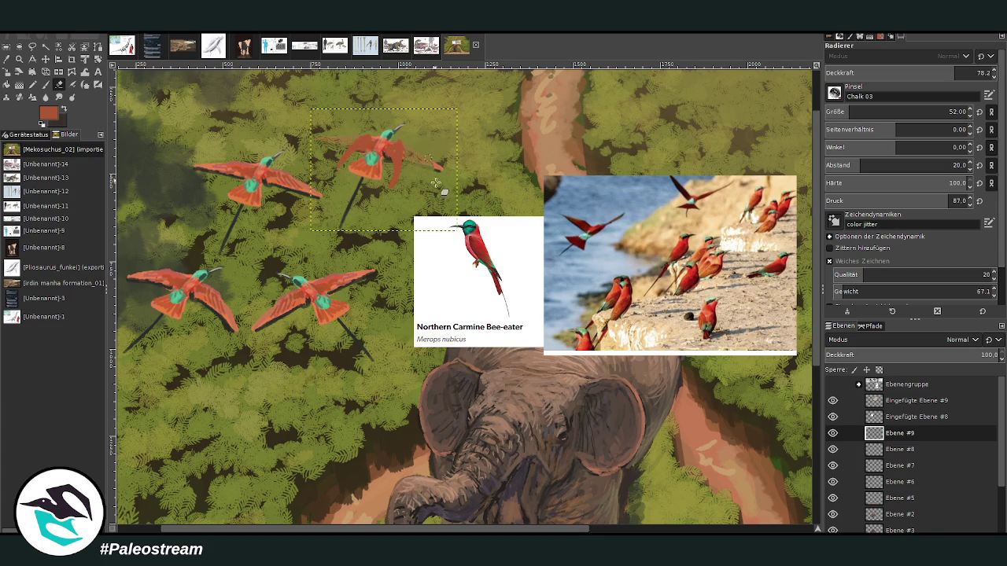
{"action": "left_click_drag", "start_coordinate": [928, 73], "coordinate": [997, 73]}
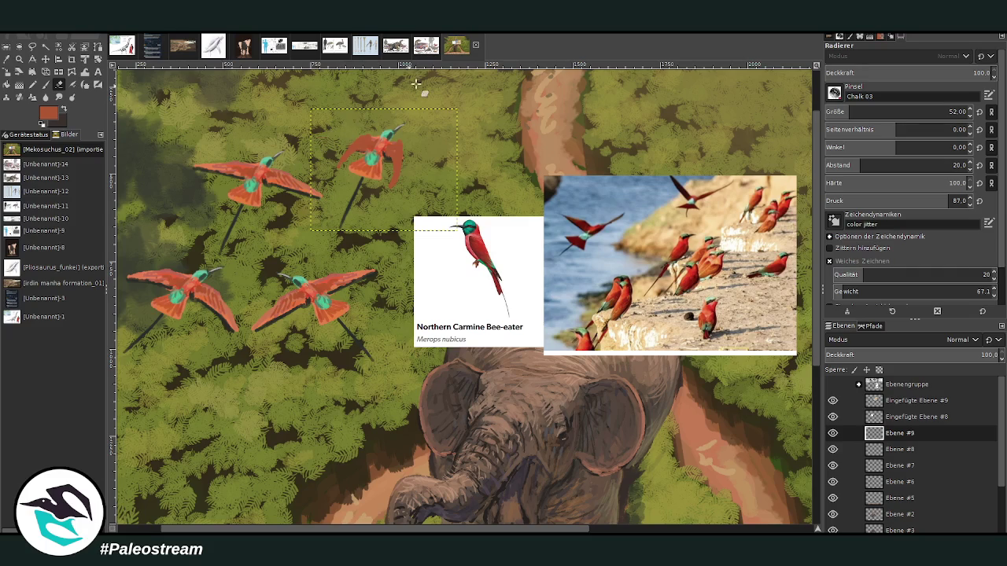
{"action": "left_click", "coordinate": [847, 110]}
Step: Sample lighter red, brownish red and near-black from the birds, with the brush shrunk to 14
{"action": "left_click", "coordinate": [10, 60]}
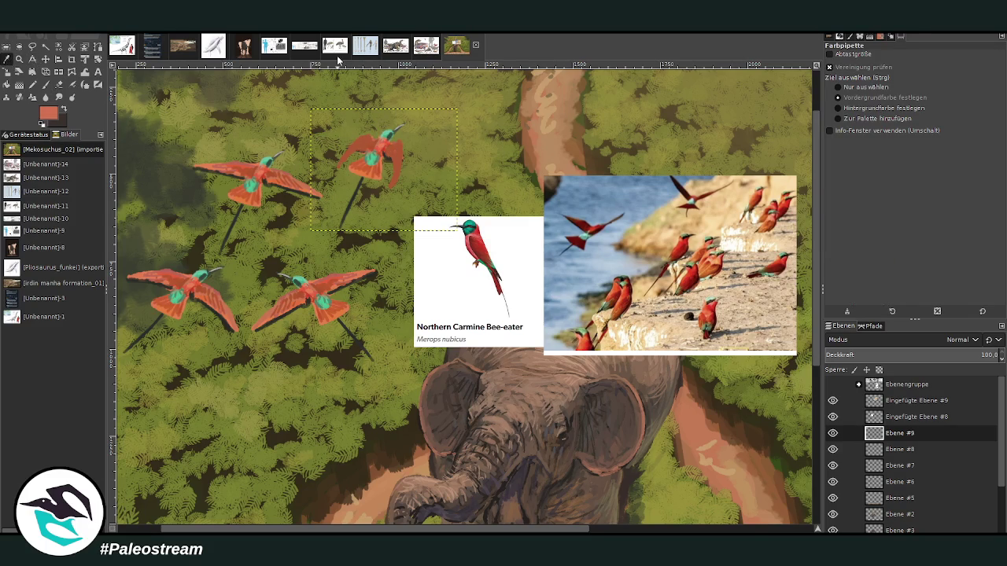
{"action": "left_click", "coordinate": [385, 143]}
{"action": "left_click", "coordinate": [45, 84]}
{"action": "key", "text": "bracketleft"}
{"action": "key", "text": "bracketleft"}
{"action": "key", "text": "bracketleft"}
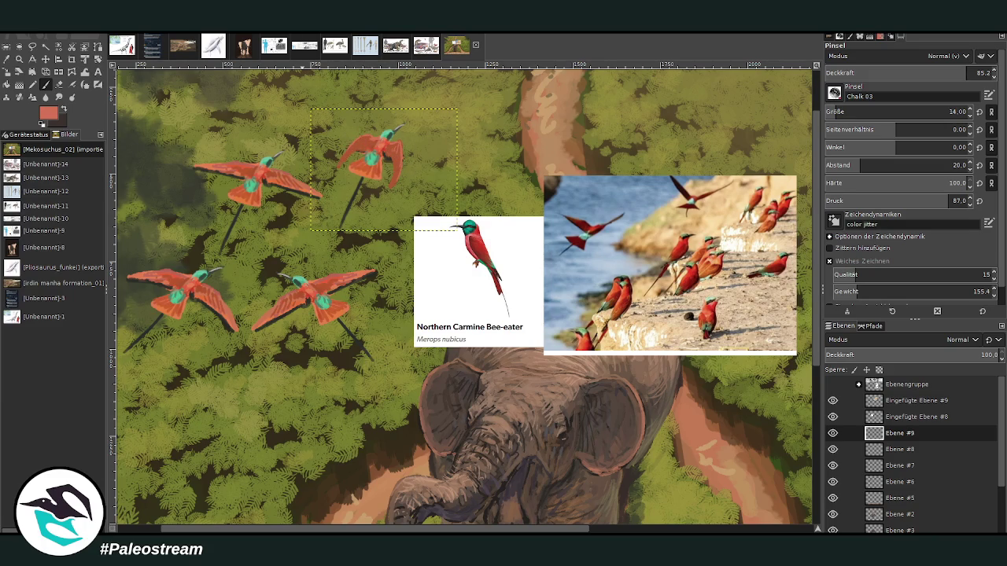
{"action": "left_click", "coordinate": [9, 59]}
{"action": "left_click", "coordinate": [298, 185]}
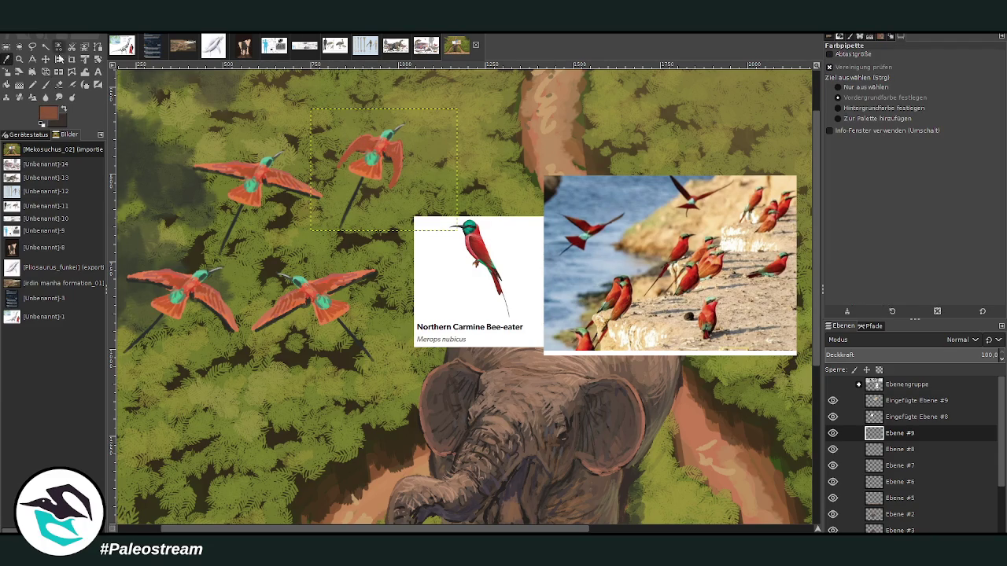
{"action": "left_click", "coordinate": [223, 321]}
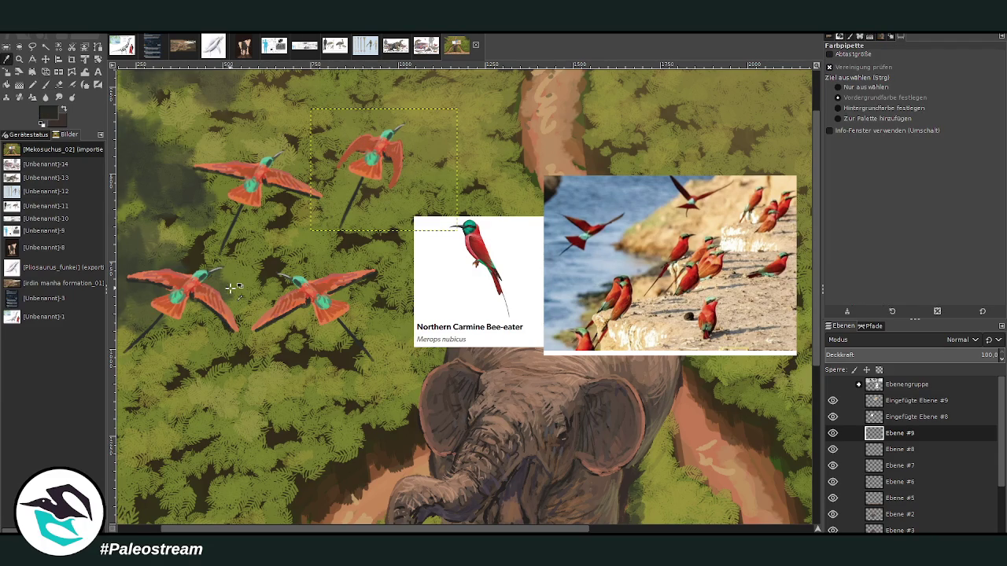
{"action": "left_click", "coordinate": [45, 85]}
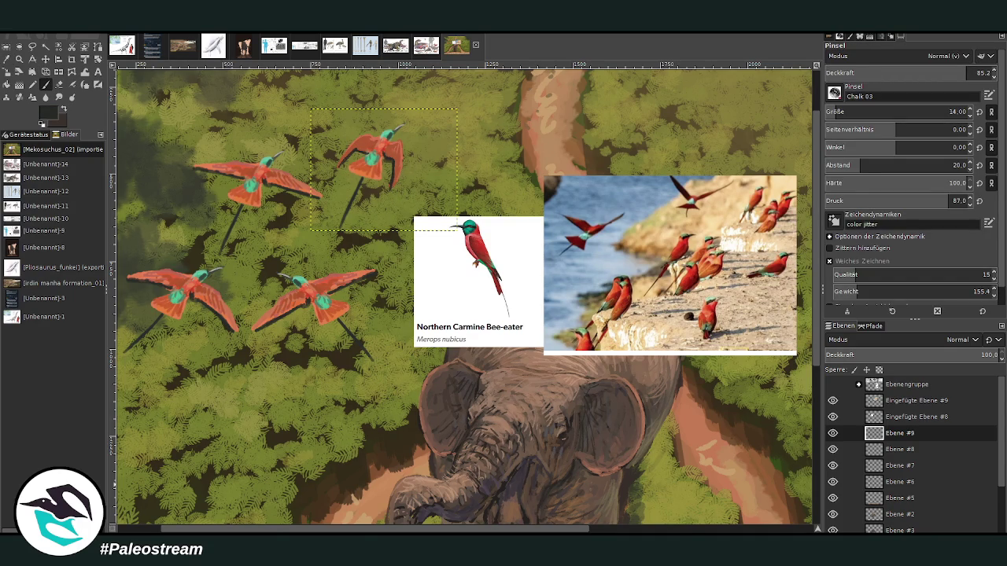
Step: Move the next copy up-right, apply a perspective skew, then duplicate the upper-left bird's layer
{"action": "key", "text": "m"}
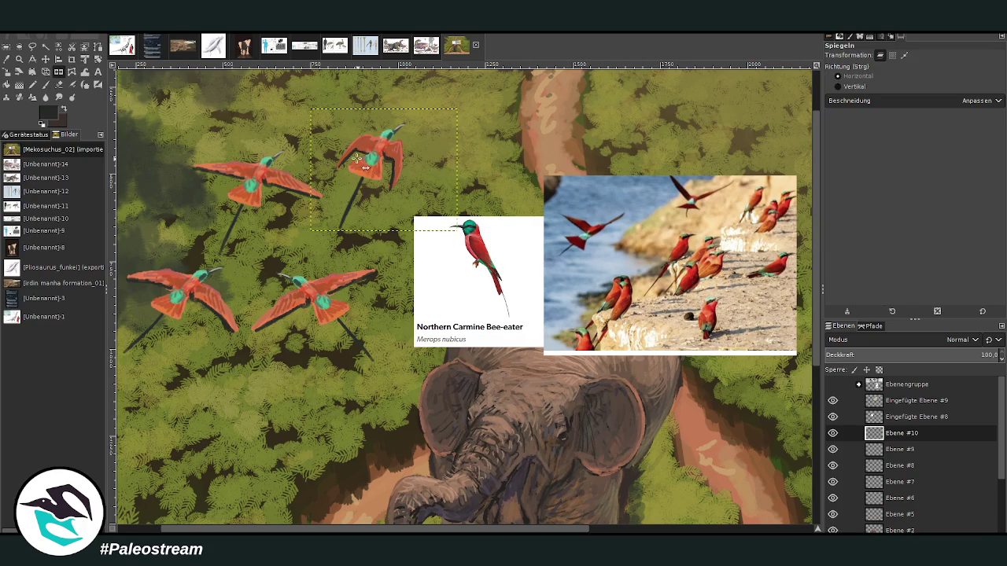
{"action": "left_click_drag", "start_coordinate": [358, 159], "coordinate": [444, 109]}
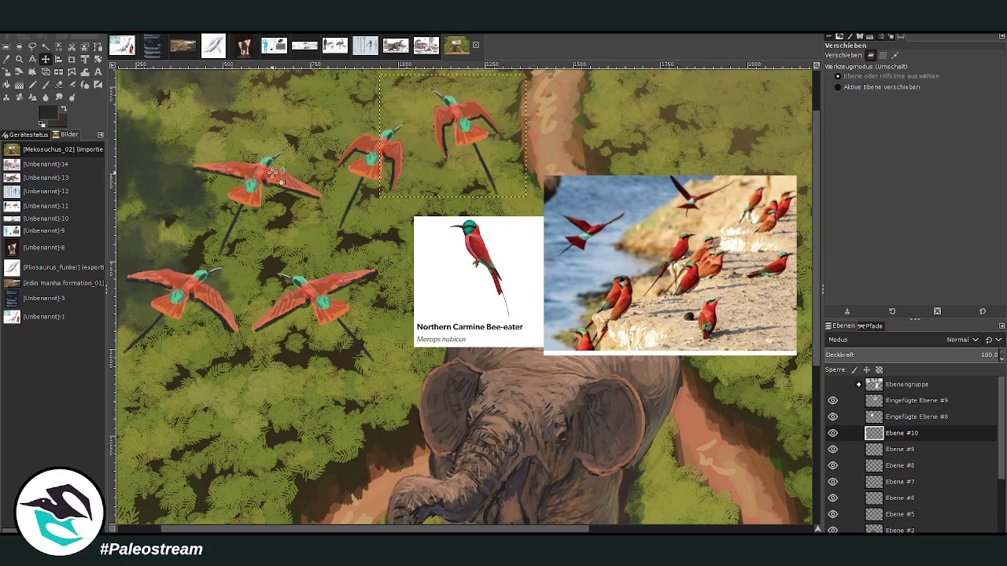
{"action": "left_click", "coordinate": [45, 72]}
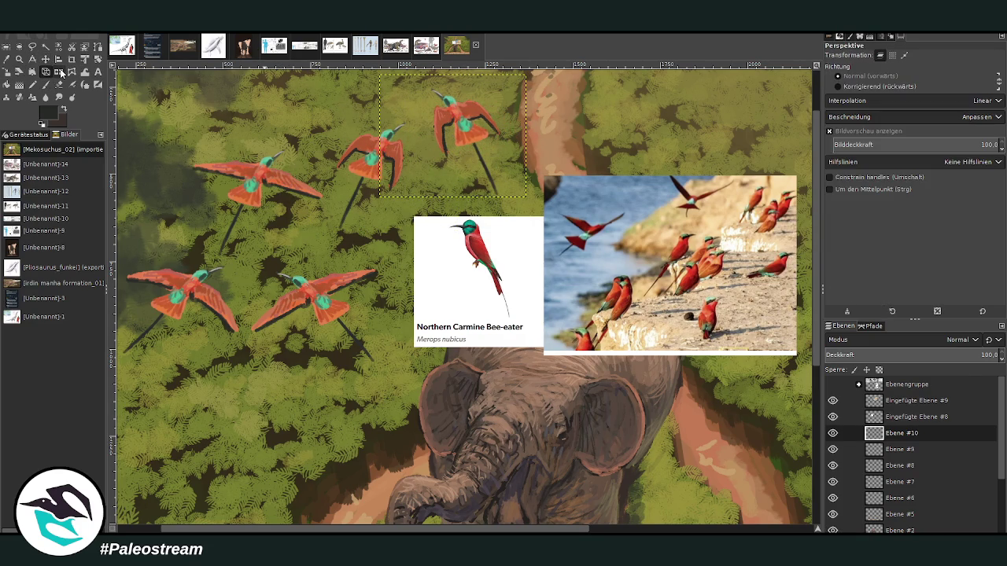
{"action": "left_click", "coordinate": [472, 113]}
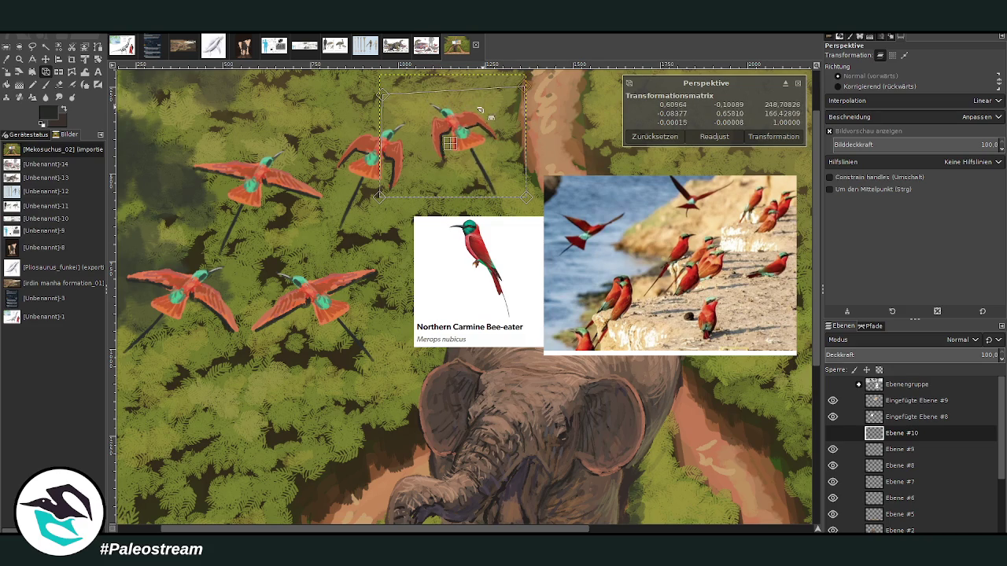
{"action": "left_click", "coordinate": [773, 136]}
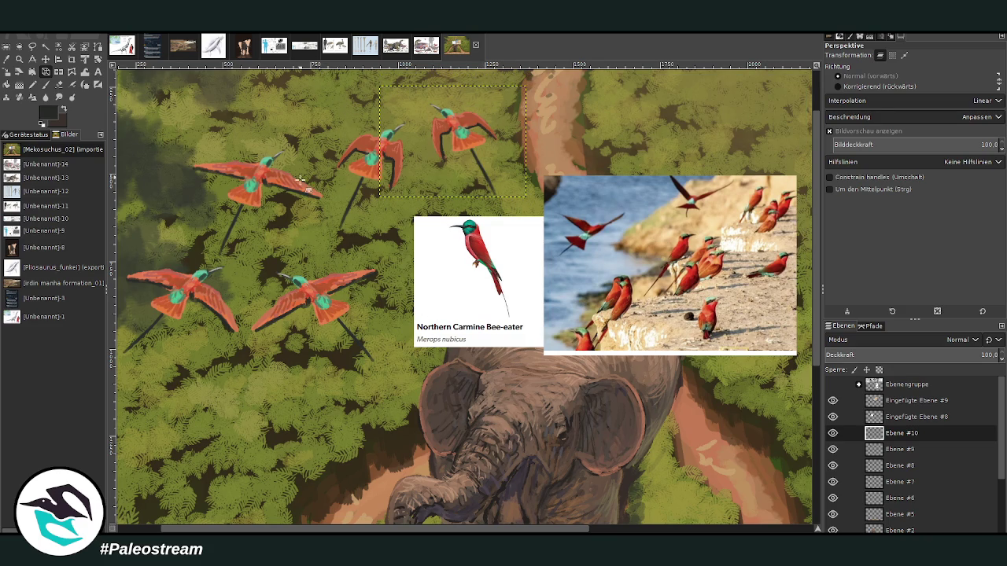
{"action": "left_click", "coordinate": [888, 468]}
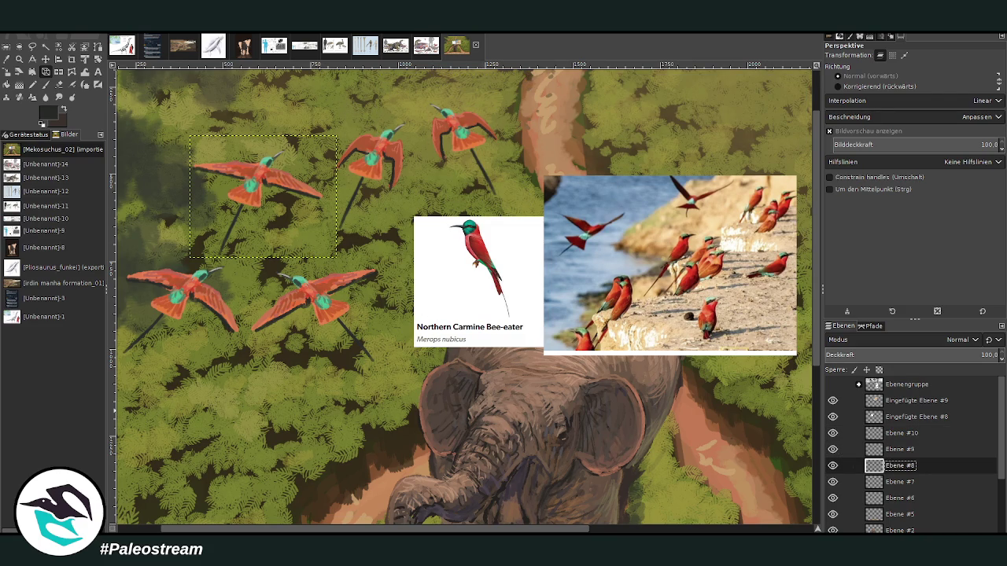
{"action": "key", "text": "shift+ctrl+n"}
Step: Move the bird copy down-left, sample its orange-red, and erase both wings with a larger eraser
{"action": "key", "text": "m"}
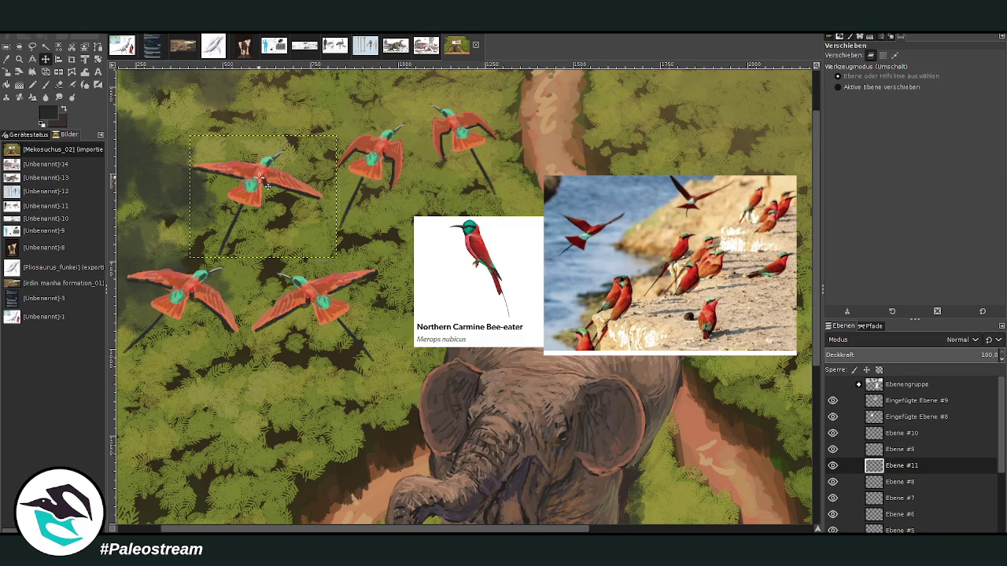
{"action": "left_click_drag", "start_coordinate": [259, 179], "coordinate": [285, 404]}
{"action": "scroll", "coordinate": [793, 343], "scroll_direction": "down", "scroll_amount": 2}
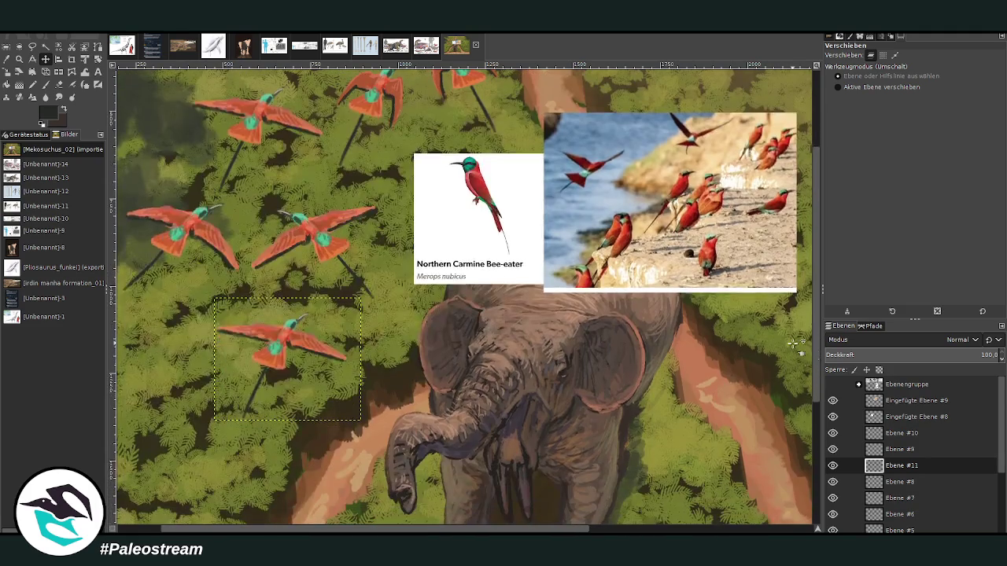
{"action": "left_click", "coordinate": [7, 59]}
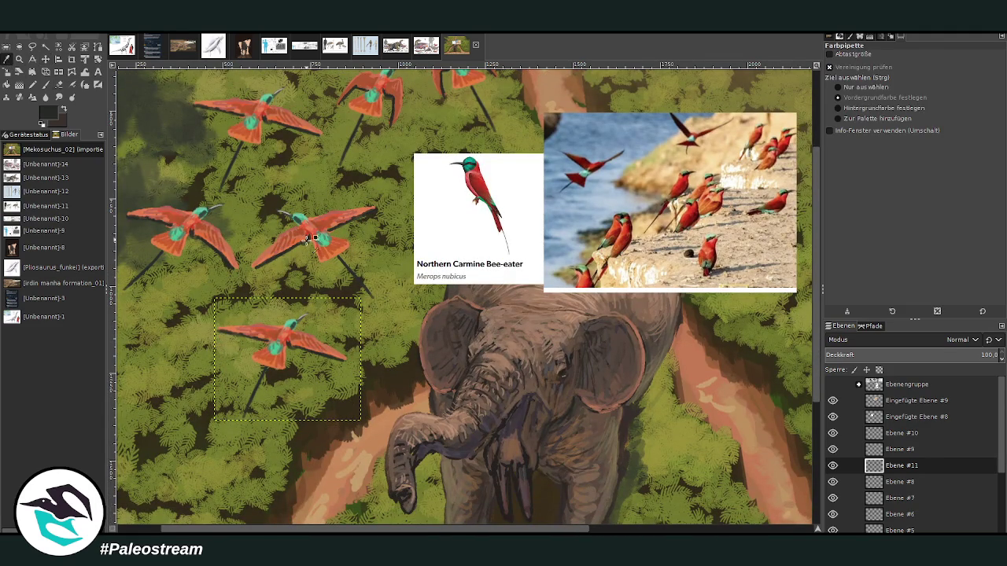
{"action": "left_click", "coordinate": [301, 231]}
{"action": "left_click", "coordinate": [58, 84]}
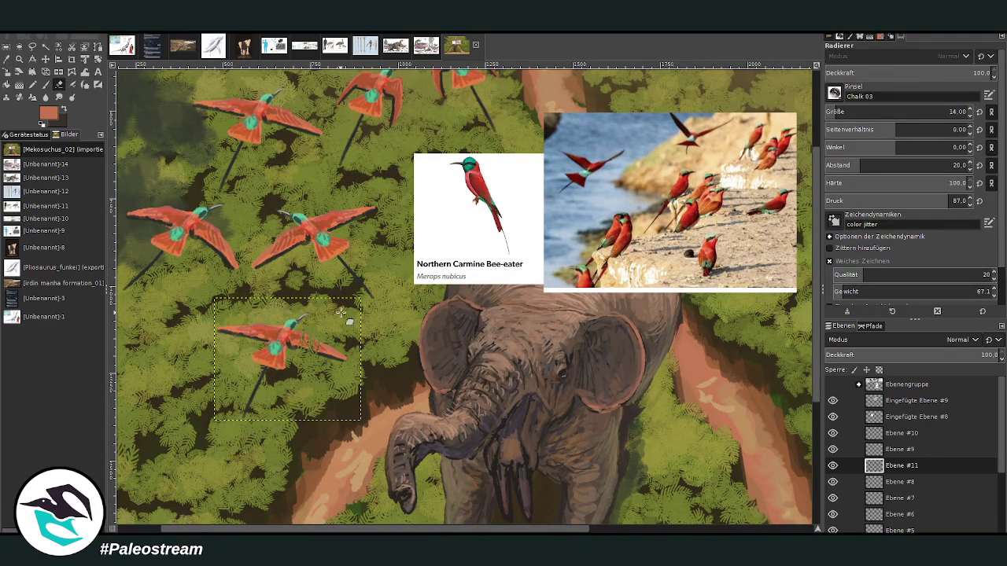
{"action": "key", "text": "bracketright"}
{"action": "key", "text": "bracketright"}
{"action": "key", "text": "bracketright"}
{"action": "key", "text": "bracketright"}
{"action": "left_click_drag", "start_coordinate": [322, 361], "coordinate": [350, 355]}
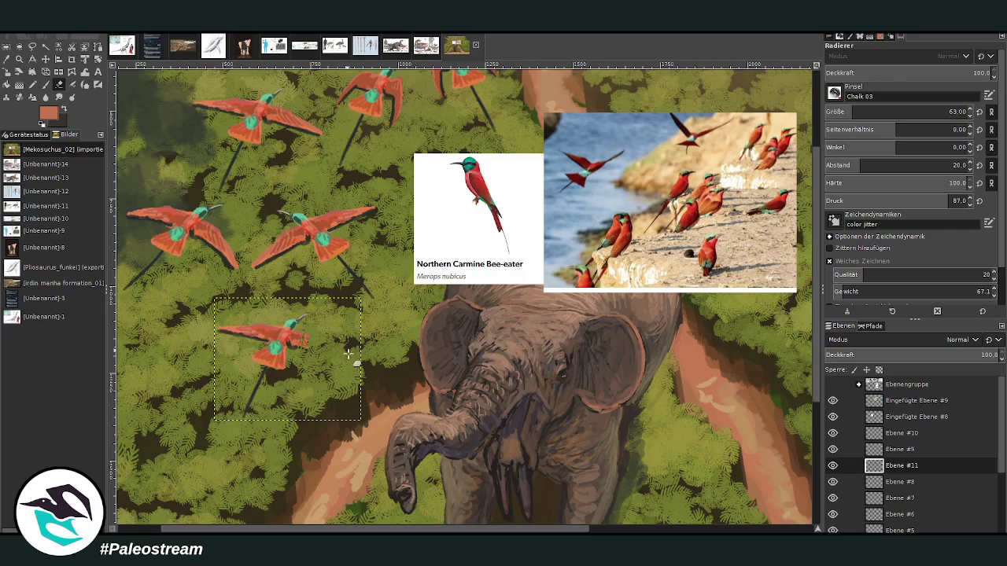
{"action": "left_click_drag", "start_coordinate": [251, 343], "coordinate": [217, 331]}
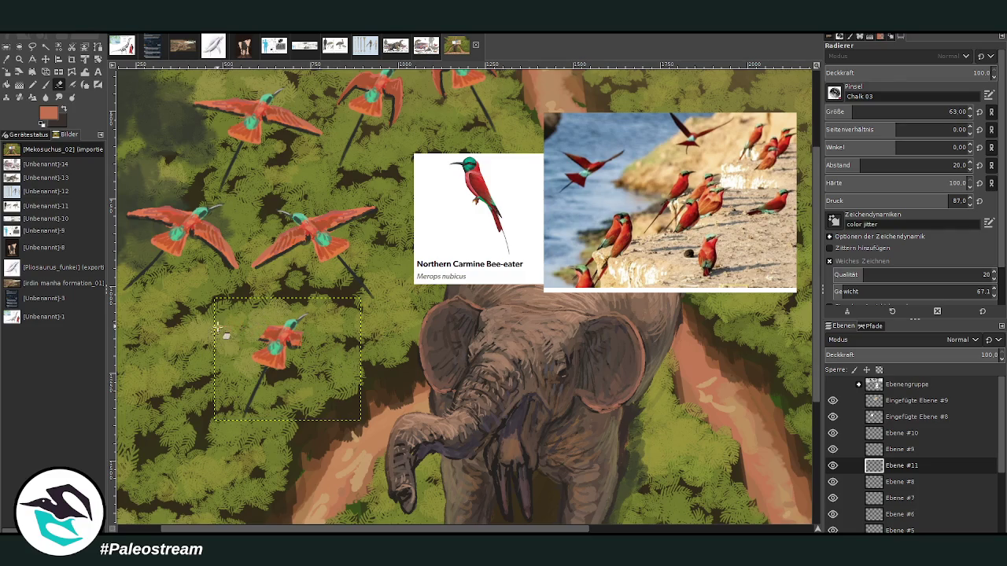
Step: Paint new spread left and right wings on the lower bird, broadening both
{"action": "left_click", "coordinate": [45, 85]}
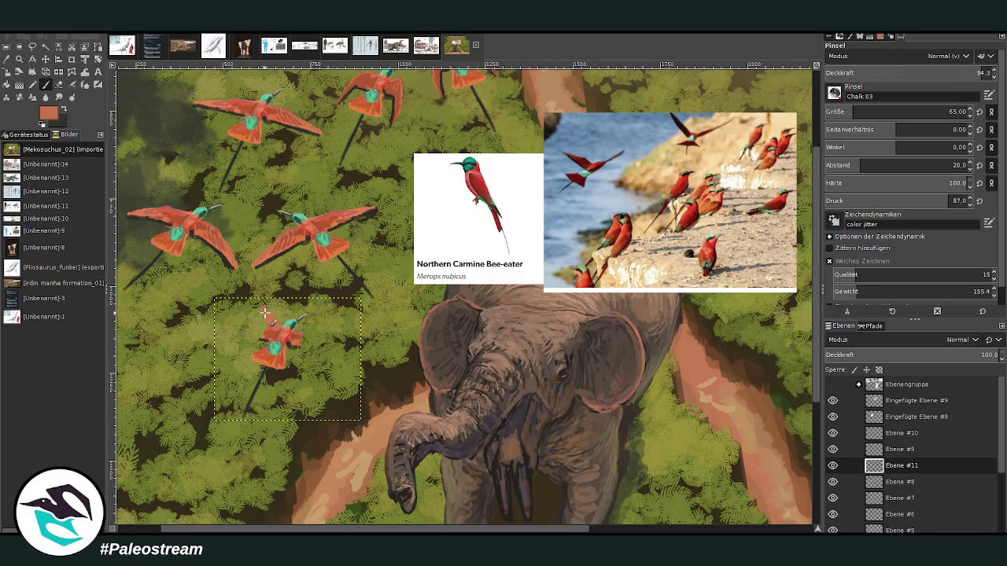
{"action": "left_click_drag", "start_coordinate": [265, 313], "coordinate": [250, 310]}
{"action": "left_click_drag", "start_coordinate": [291, 337], "coordinate": [310, 330]}
{"action": "left_click", "coordinate": [6, 72]}
{"action": "left_click", "coordinate": [45, 84]}
{"action": "mouse_move", "coordinate": [268, 322]}
{"action": "left_mouse_down"}
{"action": "mouse_move", "coordinate": [256, 306]}
{"action": "mouse_move", "coordinate": [265, 323]}
{"action": "left_mouse_up"}
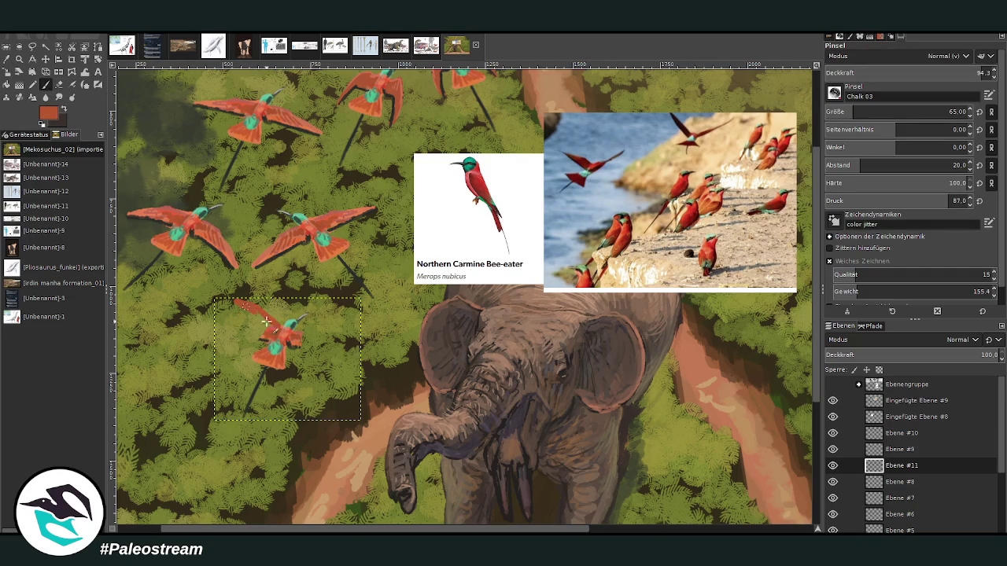
{"action": "left_click_drag", "start_coordinate": [346, 319], "coordinate": [298, 341]}
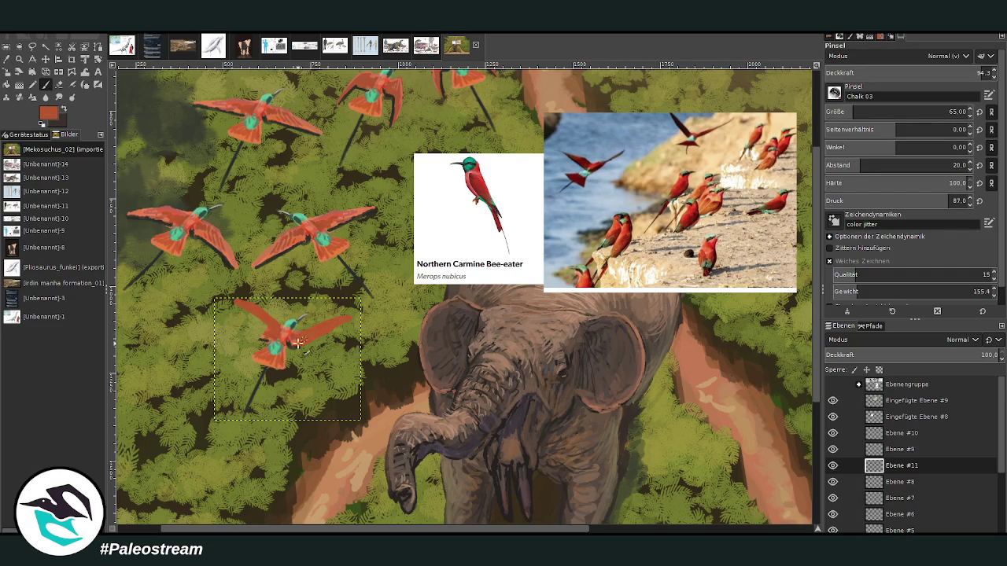
{"action": "left_click_drag", "start_coordinate": [230, 299], "coordinate": [264, 324]}
Step: Repaint the right wing in a darker sampled colour, then resample orange-red and lower brush opacity to 63.1
{"action": "left_click", "coordinate": [59, 85]}
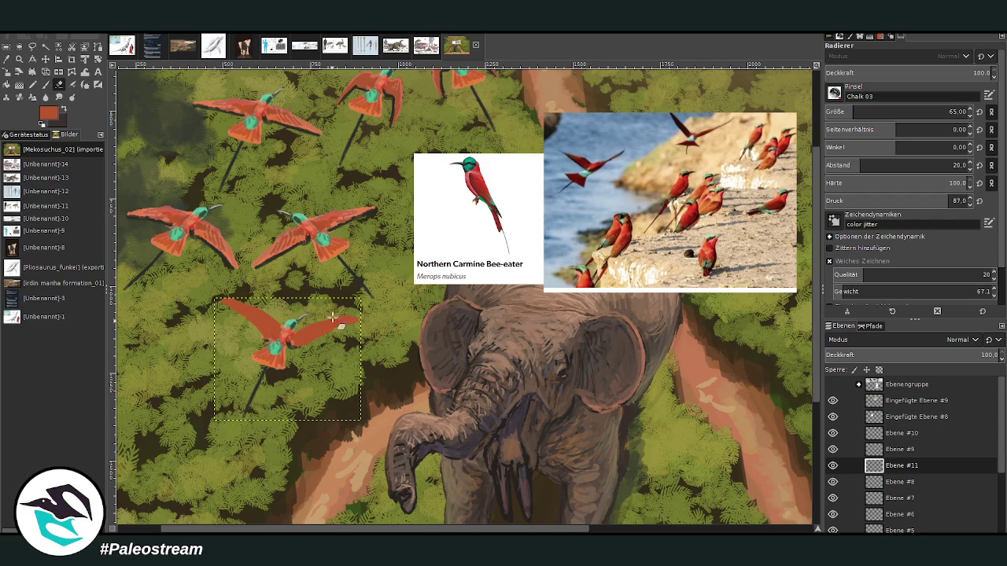
{"action": "left_click", "coordinate": [6, 59]}
{"action": "left_click", "coordinate": [267, 310]}
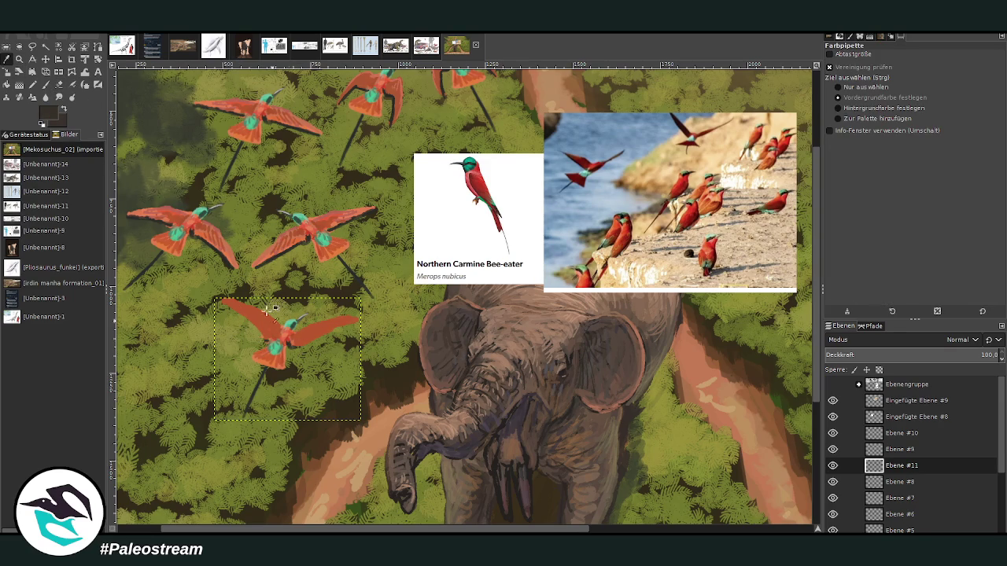
{"action": "left_click", "coordinate": [45, 84]}
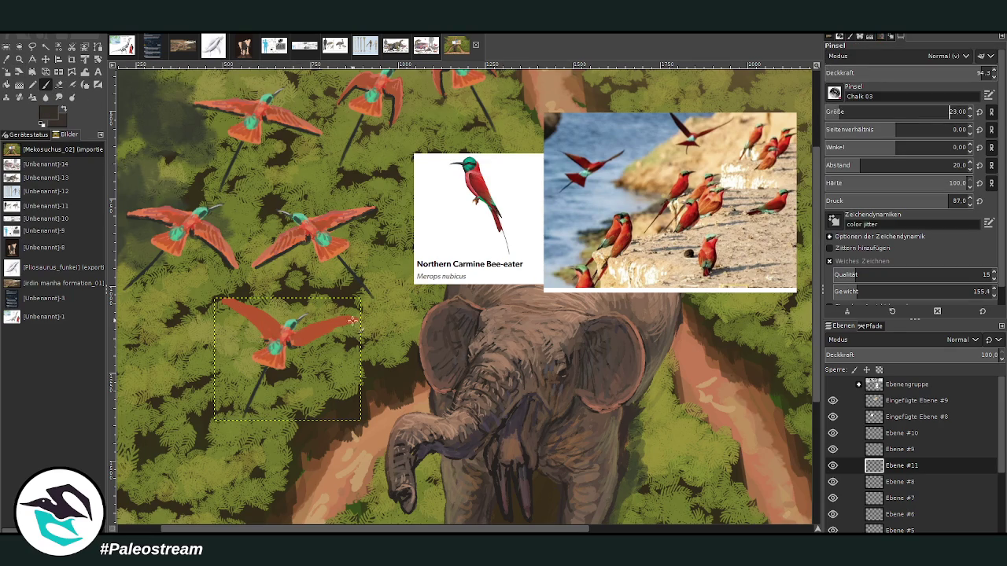
{"action": "left_click_drag", "start_coordinate": [352, 320], "coordinate": [293, 347]}
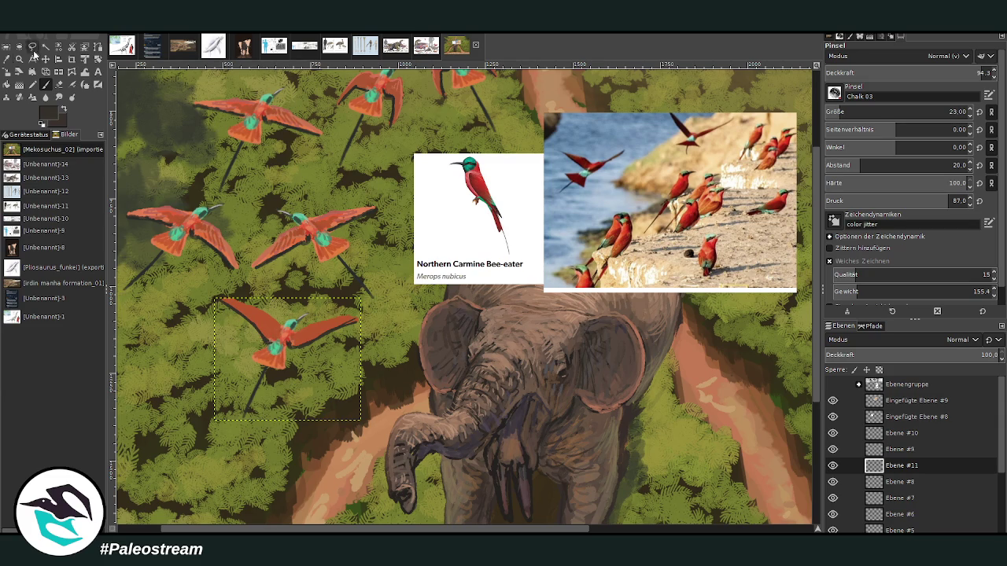
{"action": "key", "text": "o"}
{"action": "left_click", "coordinate": [306, 239]}
{"action": "key", "text": "p"}
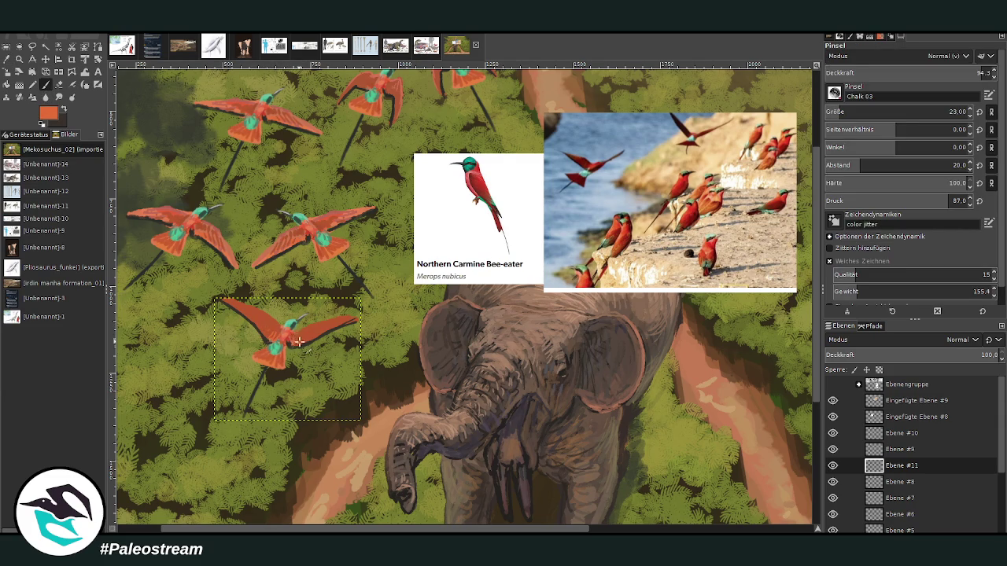
{"action": "left_click", "coordinate": [932, 72]}
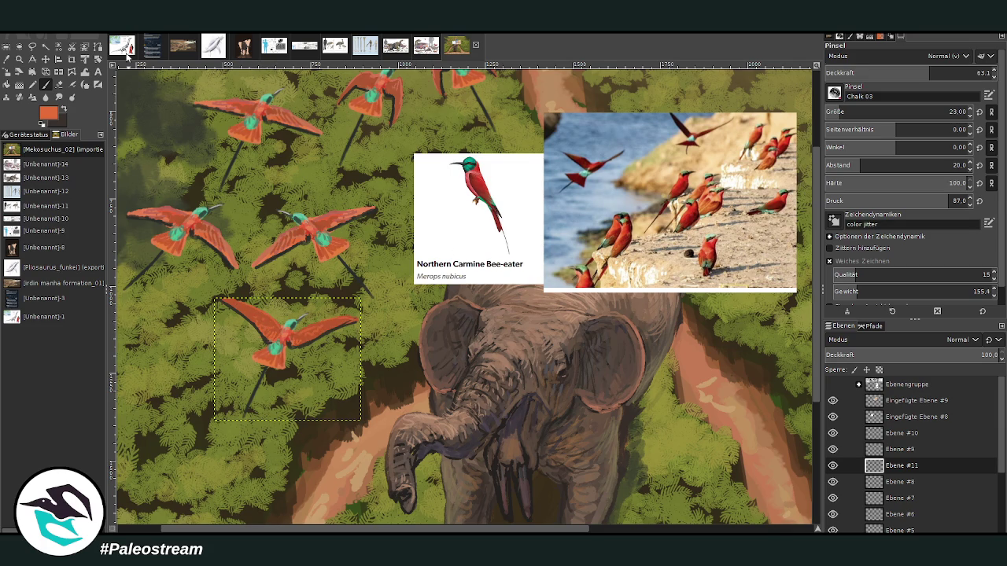
{"action": "left_click", "coordinate": [85, 72]}
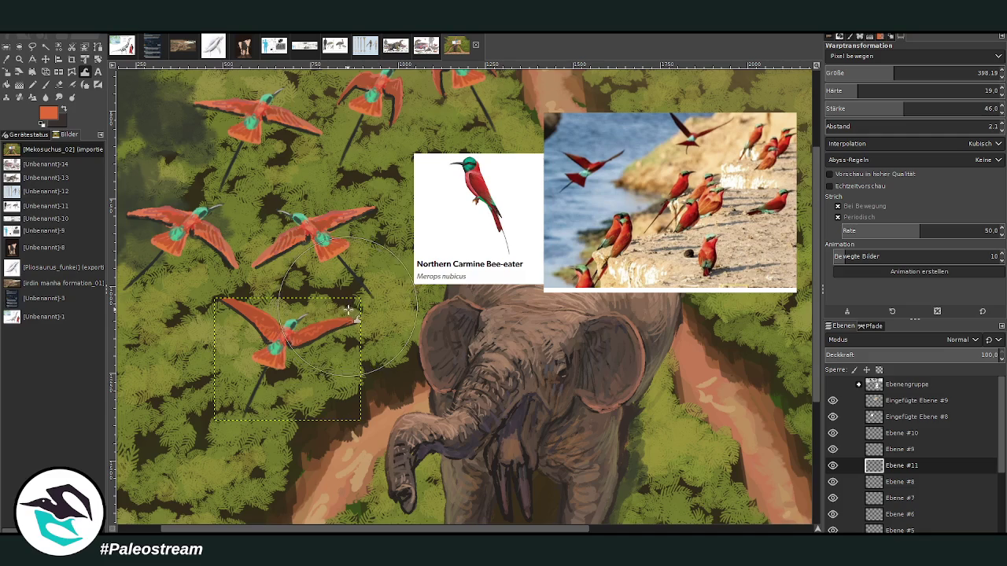
{"action": "left_click", "coordinate": [58, 72]}
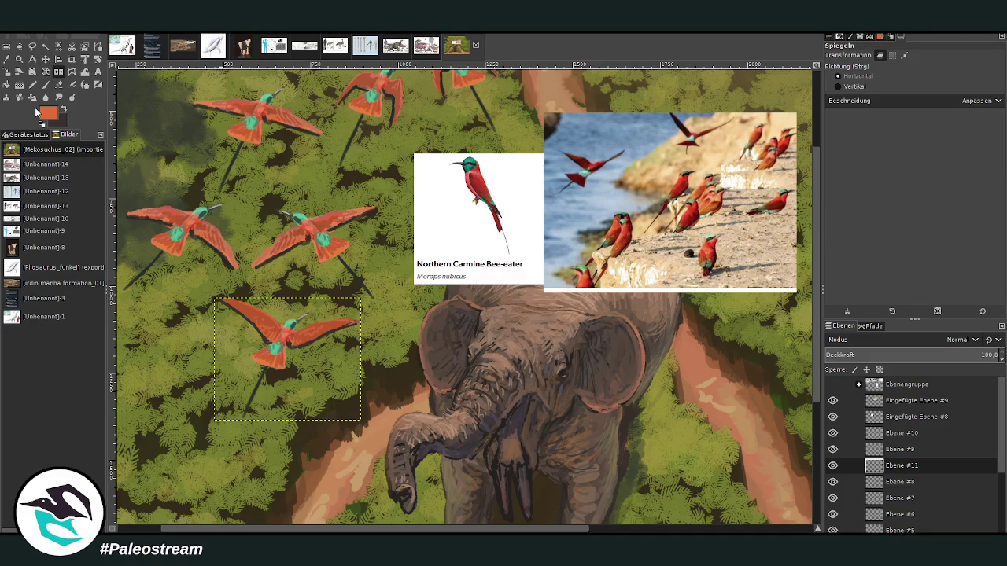
Step: Mirror the bird copy horizontally, zoomed in on the birds and elephant
{"action": "key", "text": "minus"}
{"action": "key", "text": "minus"}
{"action": "key", "text": "minus"}
{"action": "key", "text": "z"}
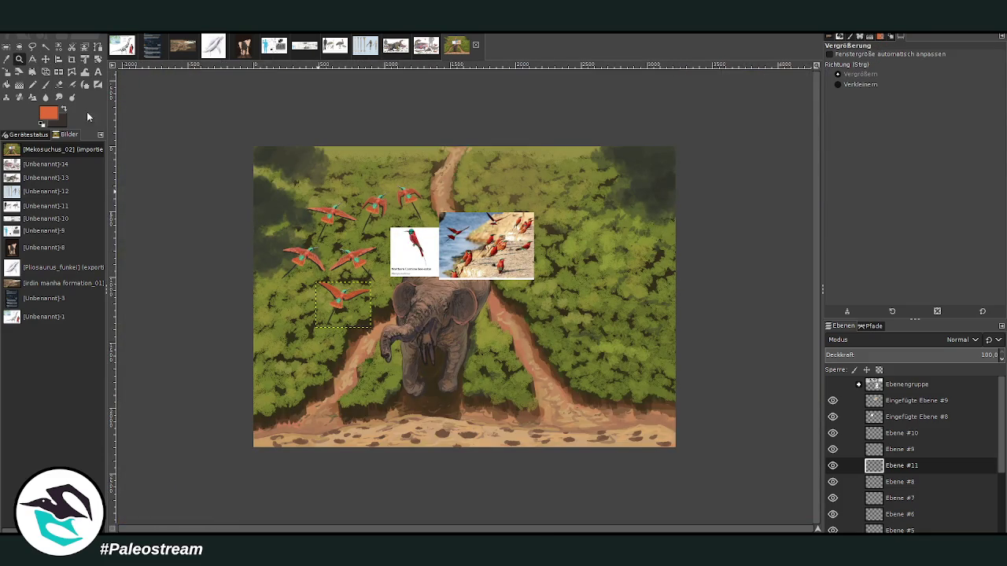
{"action": "left_click_drag", "start_coordinate": [292, 186], "coordinate": [477, 416]}
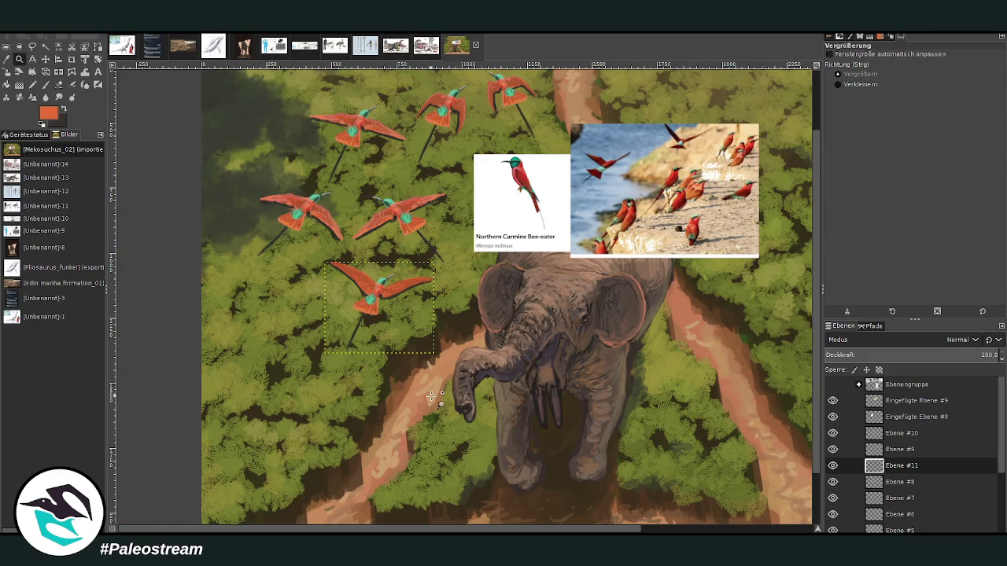
{"action": "left_click", "coordinate": [58, 63]}
{"action": "left_click", "coordinate": [60, 73]}
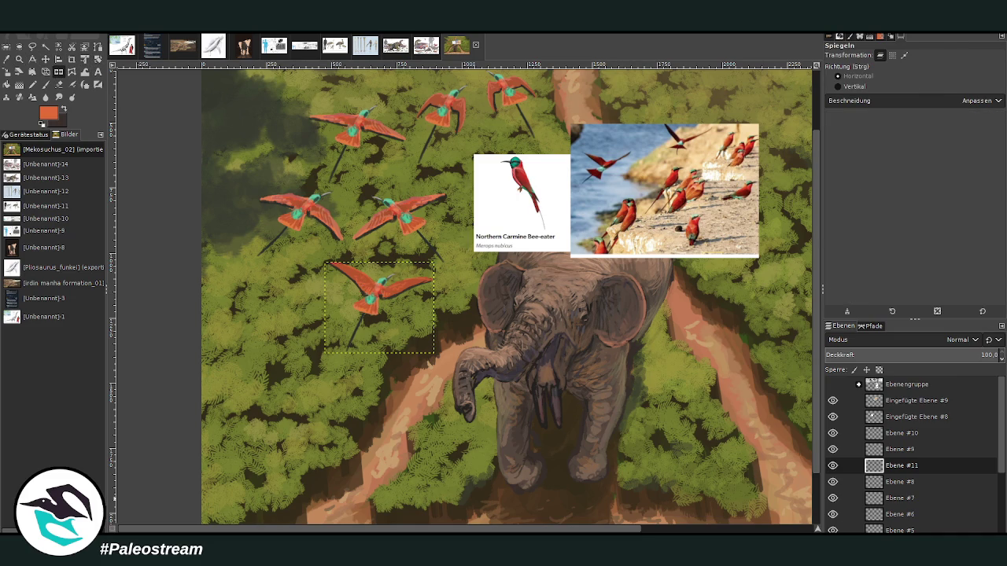
{"action": "left_click", "coordinate": [368, 289]}
Step: Place the flipped bird over the elephant's head and narrow it with a perspective transform
{"action": "key", "text": "m"}
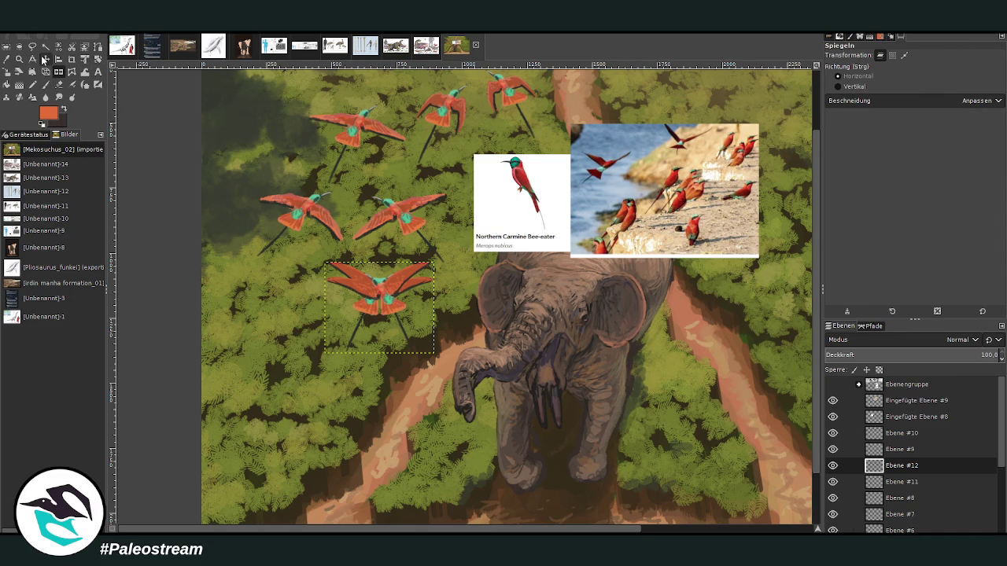
{"action": "left_click_drag", "start_coordinate": [372, 290], "coordinate": [508, 306]}
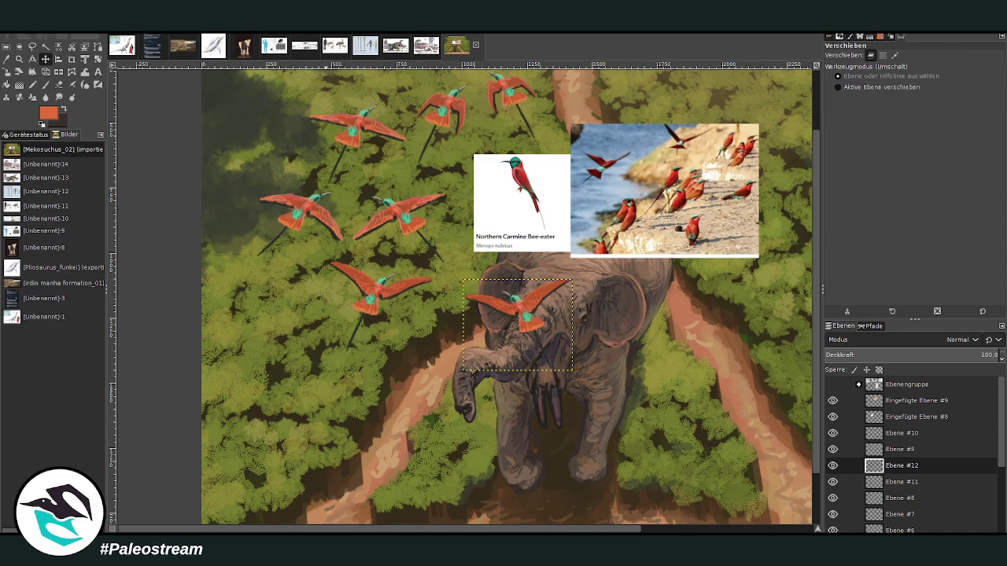
{"action": "left_click", "coordinate": [45, 72]}
{"action": "left_click", "coordinate": [472, 291]}
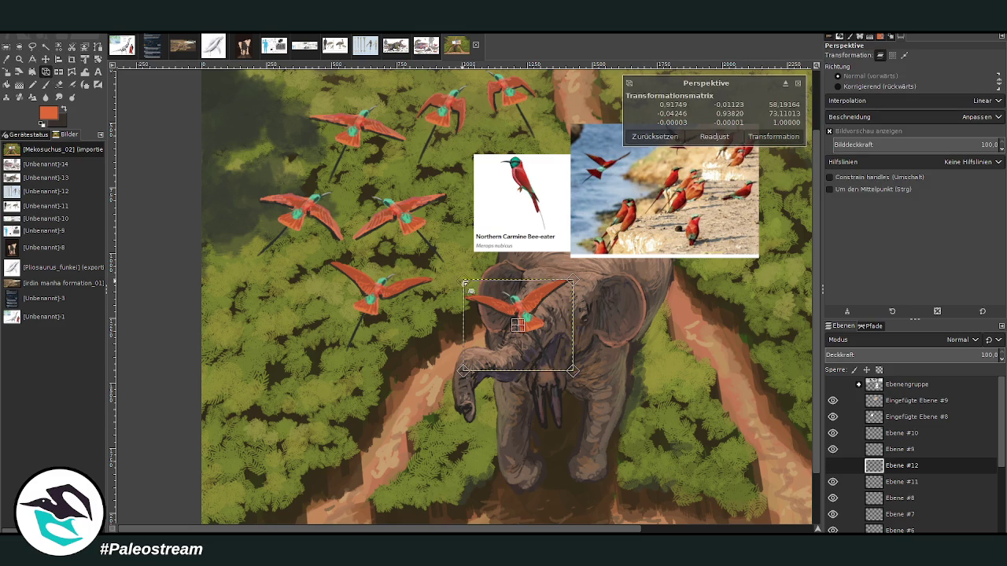
{"action": "left_click_drag", "start_coordinate": [465, 283], "coordinate": [561, 290]}
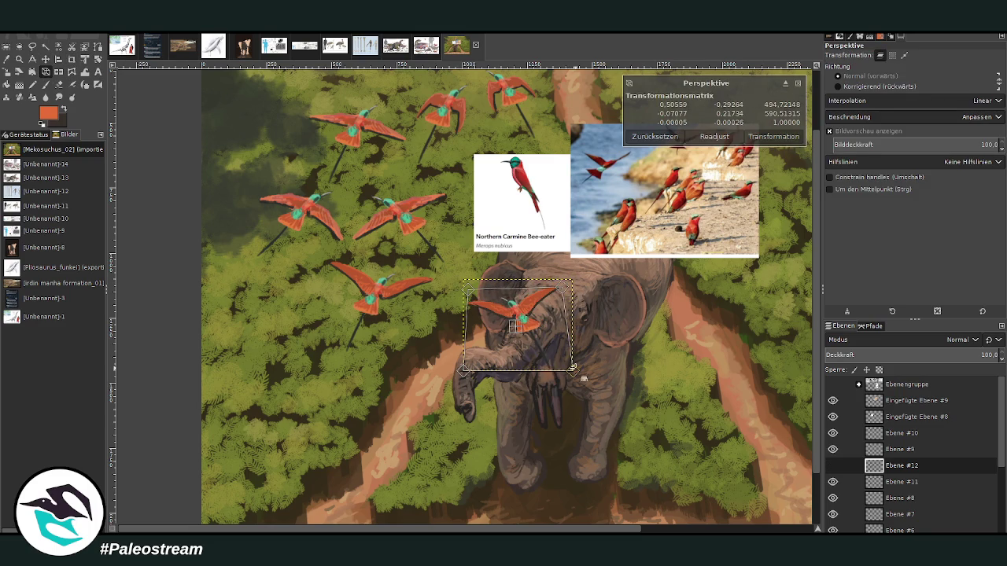
{"action": "left_click_drag", "start_coordinate": [573, 370], "coordinate": [575, 363]}
{"action": "left_click", "coordinate": [773, 136]}
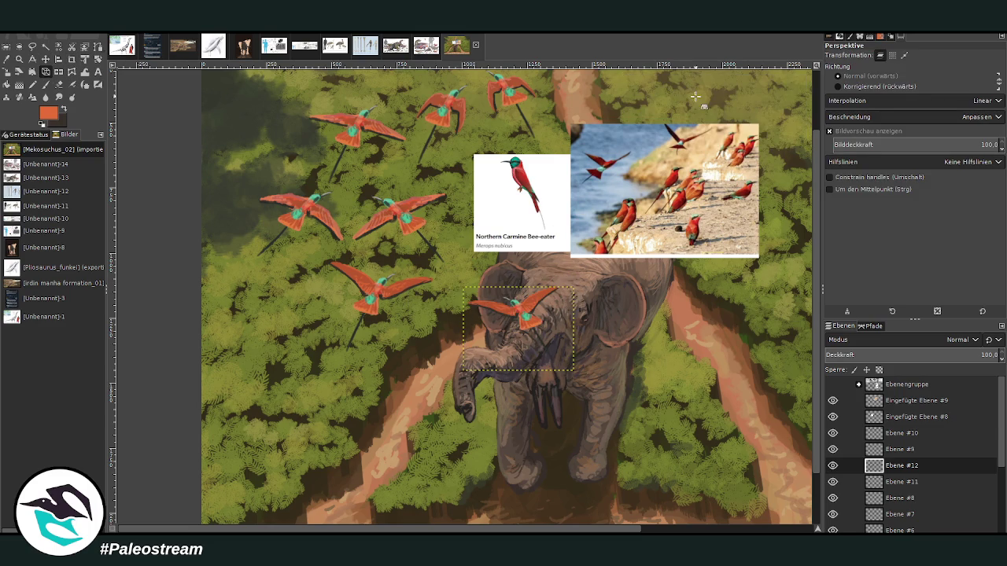
{"action": "left_click", "coordinate": [46, 60]}
{"action": "left_click_drag", "start_coordinate": [507, 308], "coordinate": [575, 279]}
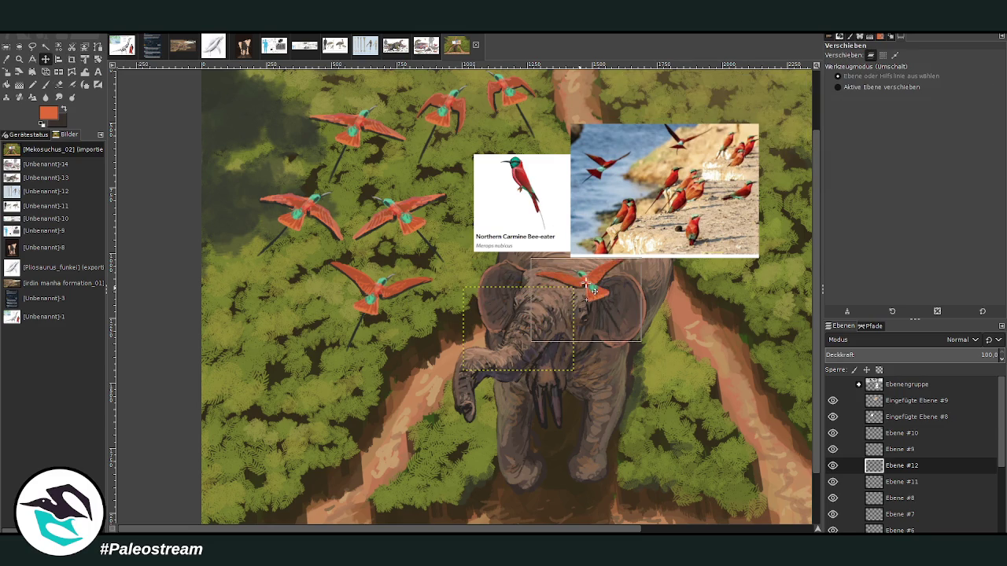
Step: Nudge the bee-eater reference photo right and hide both pasted reference images
{"action": "left_click_drag", "start_coordinate": [601, 181], "coordinate": [616, 189]}
{"action": "left_click", "coordinate": [832, 417]}
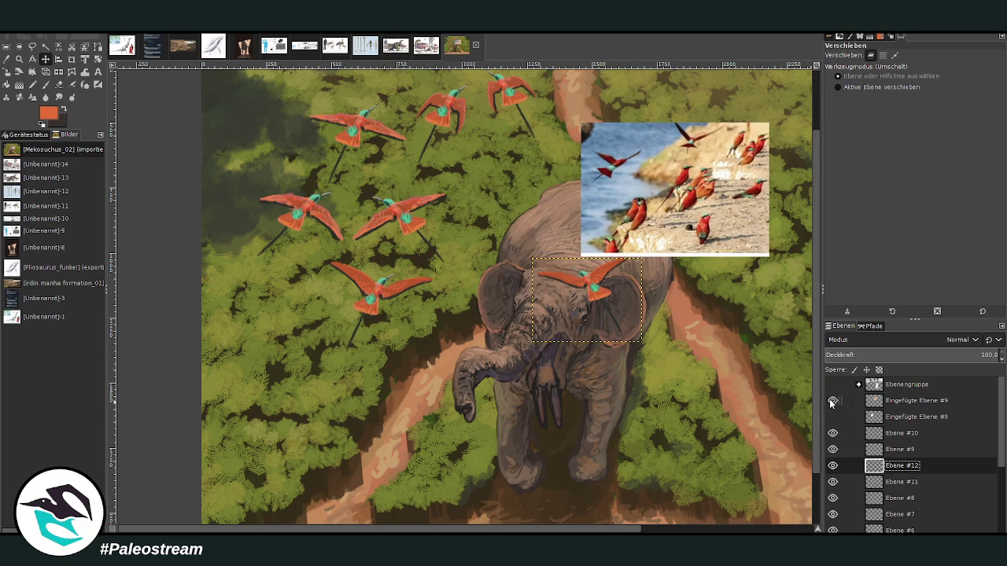
{"action": "left_click", "coordinate": [832, 400]}
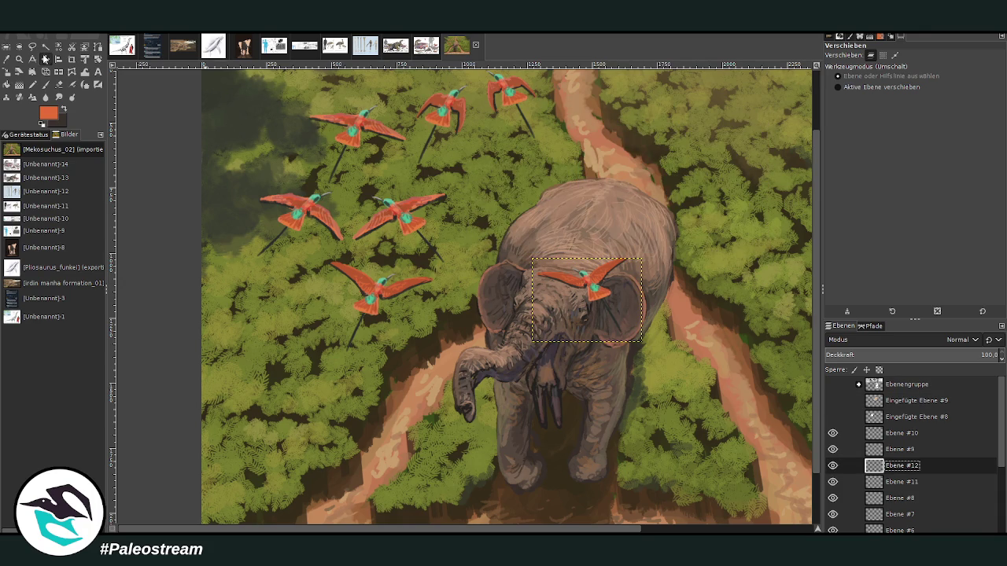
Step: Place a mirrored bird copy near the top, tilted about 22 degrees, and shift it right
{"action": "left_click_drag", "start_coordinate": [586, 287], "coordinate": [618, 233]}
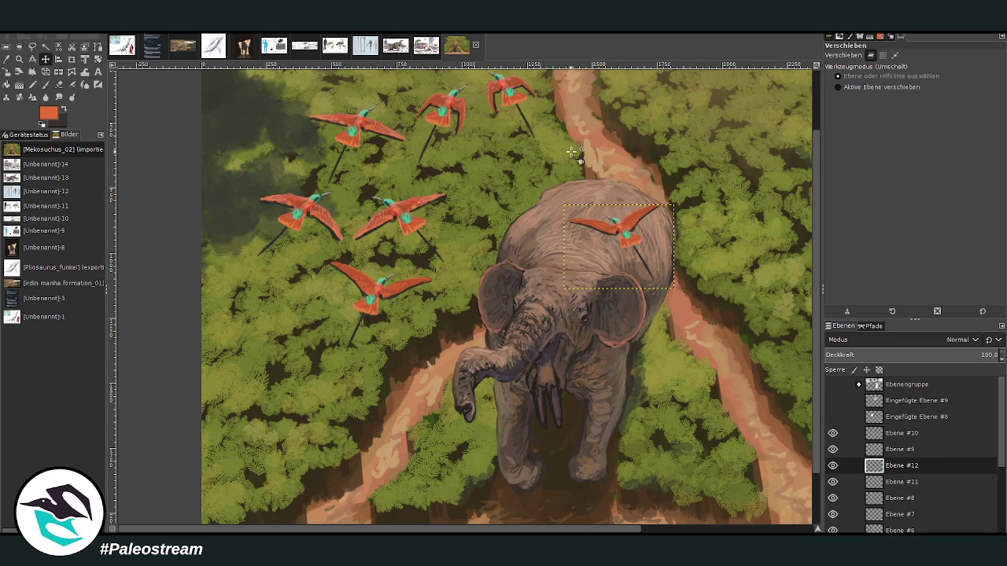
{"action": "scroll", "coordinate": [633, 518], "scroll_direction": "up", "scroll_amount": 2}
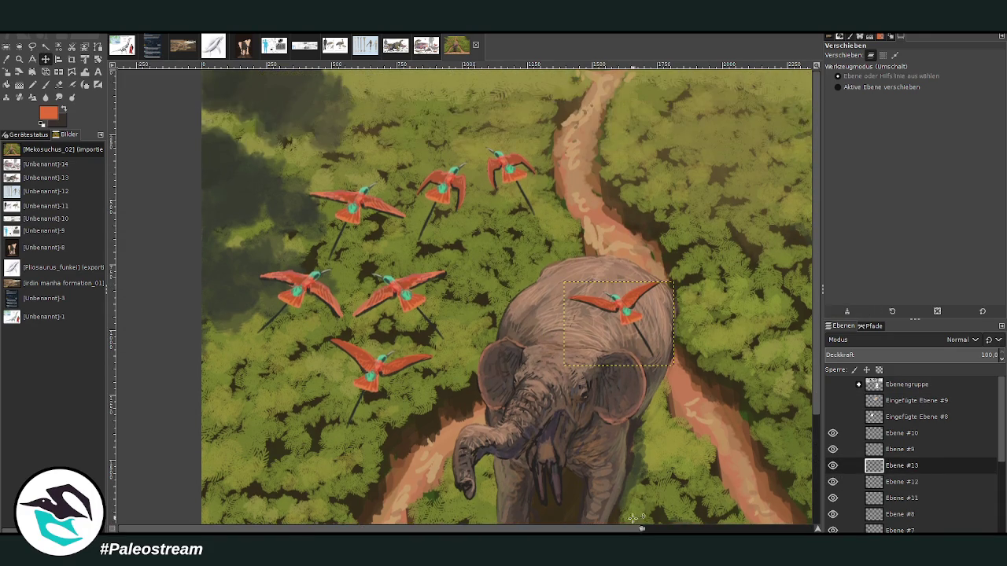
{"action": "scroll", "coordinate": [706, 507], "scroll_direction": "right", "scroll_amount": 5}
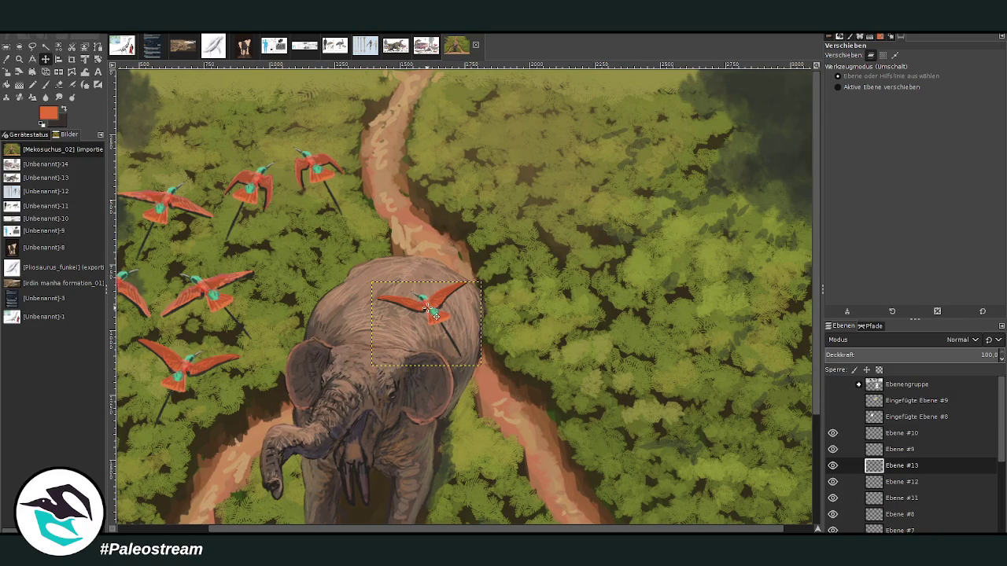
{"action": "left_click_drag", "start_coordinate": [430, 309], "coordinate": [494, 119]}
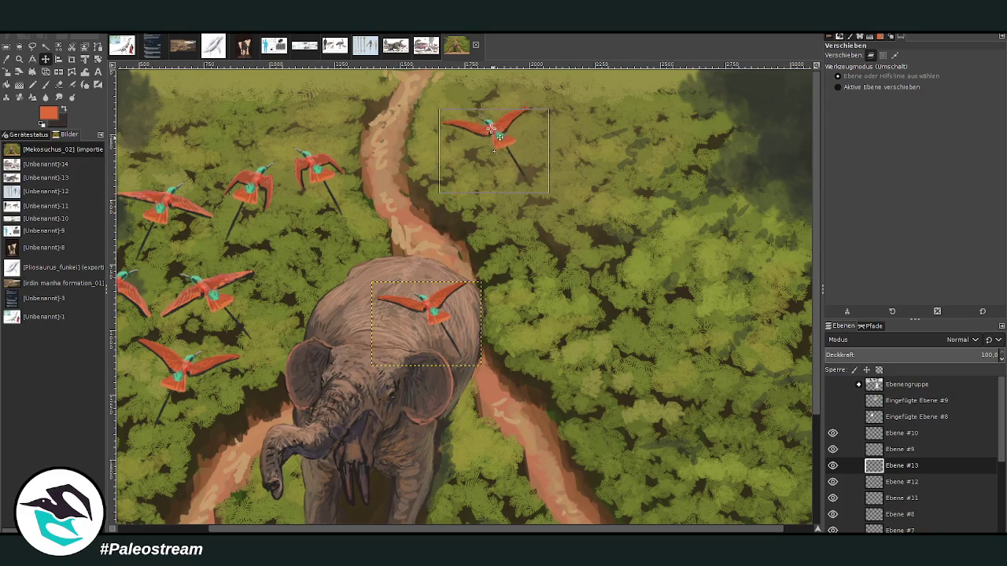
{"action": "left_click", "coordinate": [61, 76]}
{"action": "left_click", "coordinate": [465, 78]}
{"action": "key", "text": "shift+r"}
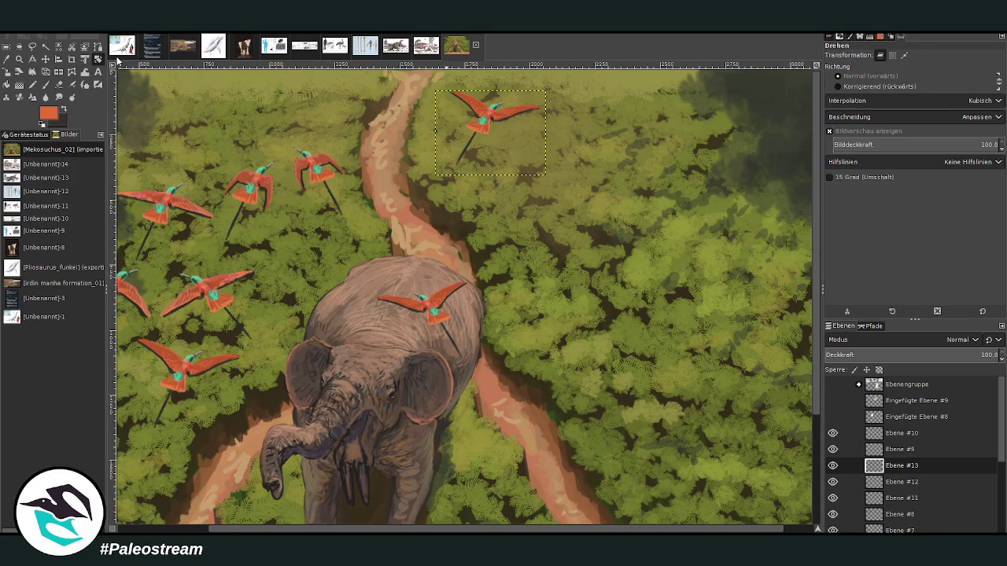
{"action": "left_click", "coordinate": [494, 130]}
{"action": "left_click_drag", "start_coordinate": [511, 153], "coordinate": [504, 161]}
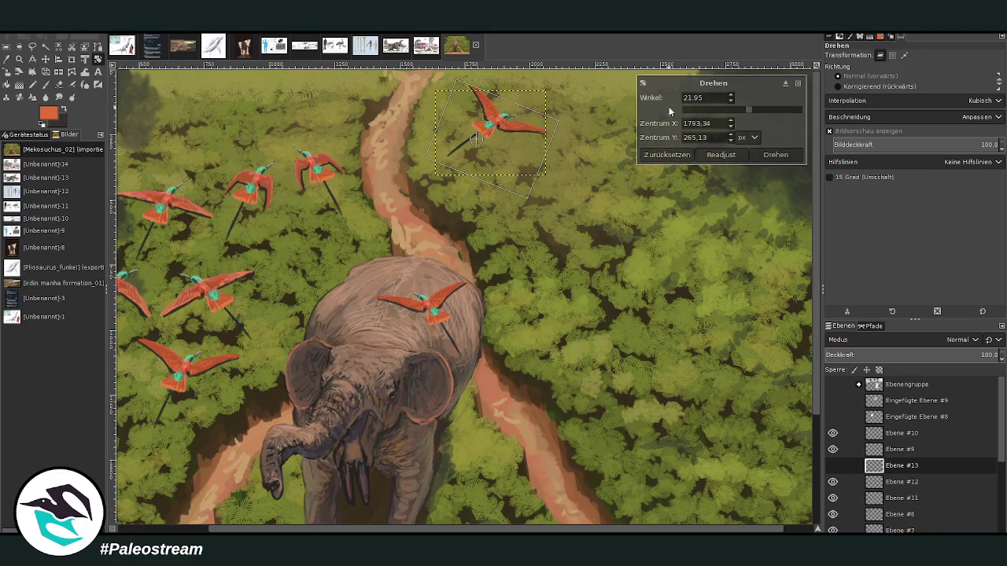
{"action": "left_click", "coordinate": [775, 154]}
{"action": "key", "text": "m"}
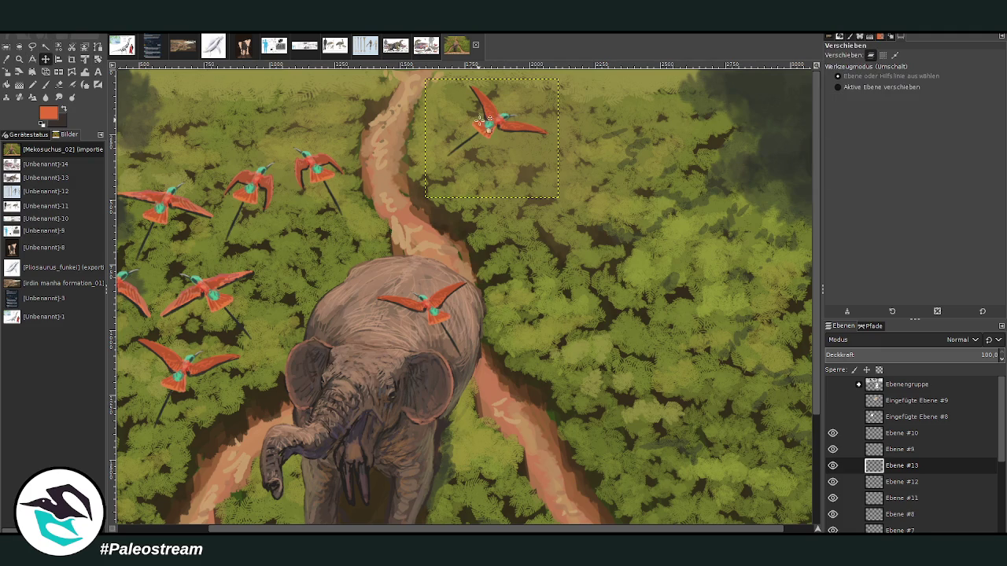
{"action": "left_click_drag", "start_coordinate": [479, 120], "coordinate": [601, 131]}
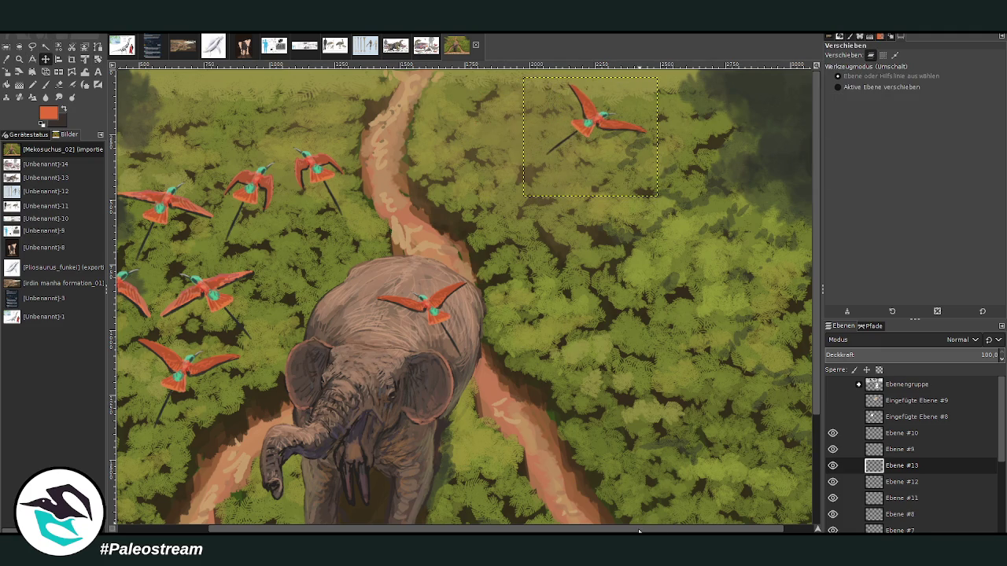
Step: Shrink the lower-left bird on layer Ebene #11 slightly with the Scale tool
{"action": "left_click_drag", "start_coordinate": [639, 532], "coordinate": [544, 532]}
{"action": "left_click", "coordinate": [898, 481]}
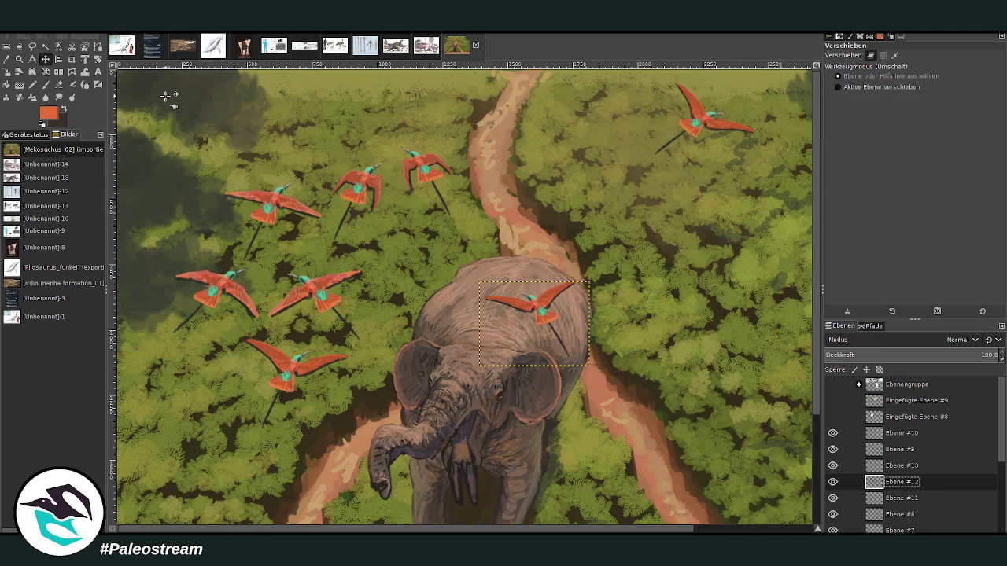
{"action": "left_click", "coordinate": [899, 498]}
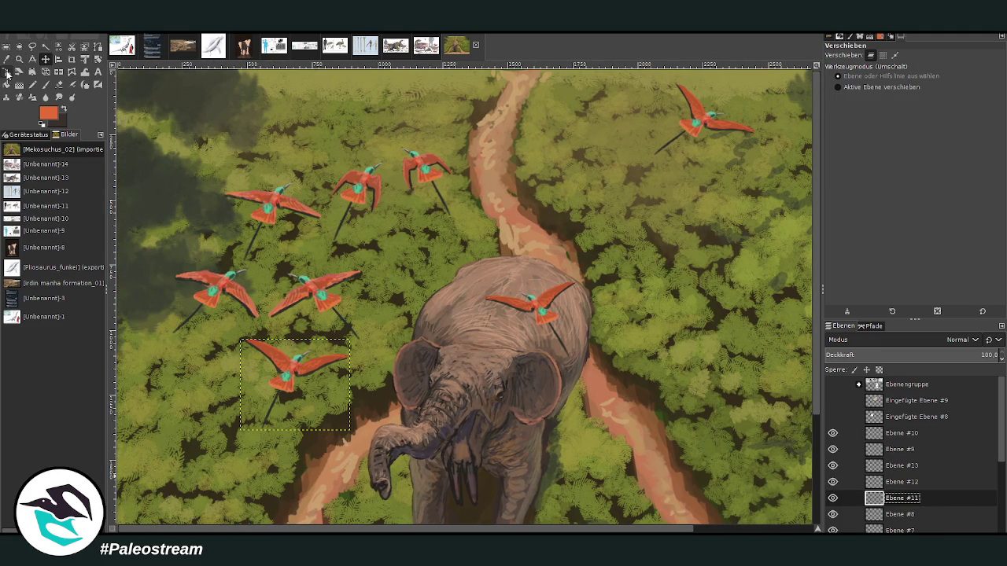
{"action": "left_click", "coordinate": [6, 71]}
{"action": "left_click", "coordinate": [288, 378]}
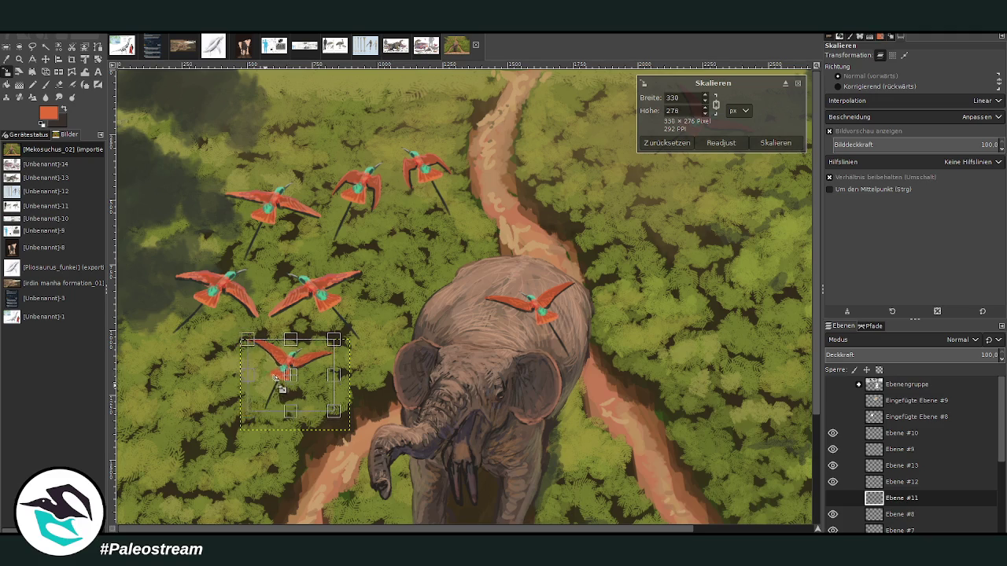
{"action": "left_click_drag", "start_coordinate": [289, 379], "coordinate": [341, 402]}
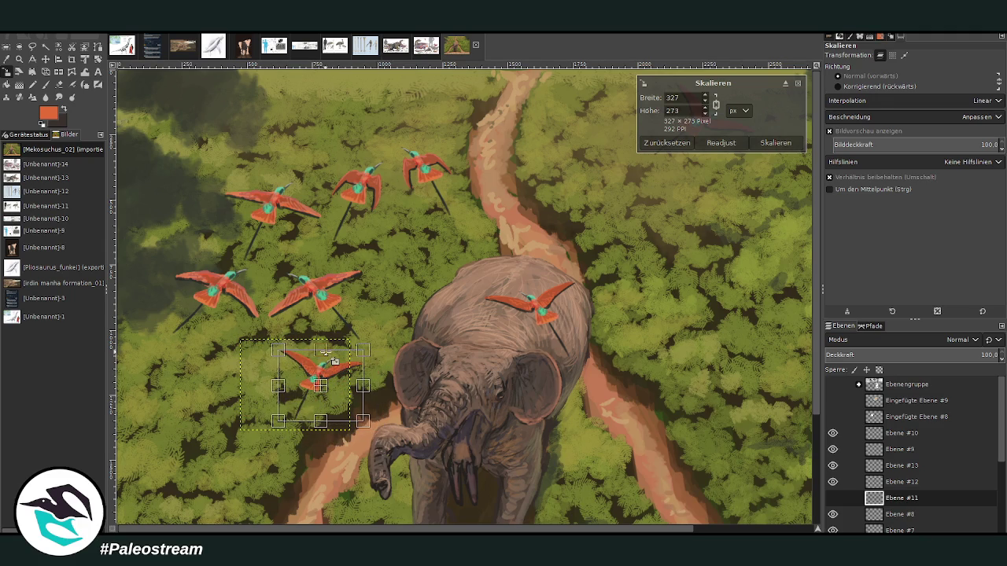
{"action": "left_click", "coordinate": [775, 142]}
Step: Place more bird copies over the upper-right forest and rotate the newest one
{"action": "key", "text": "z"}
{"action": "key", "text": "shift+s"}
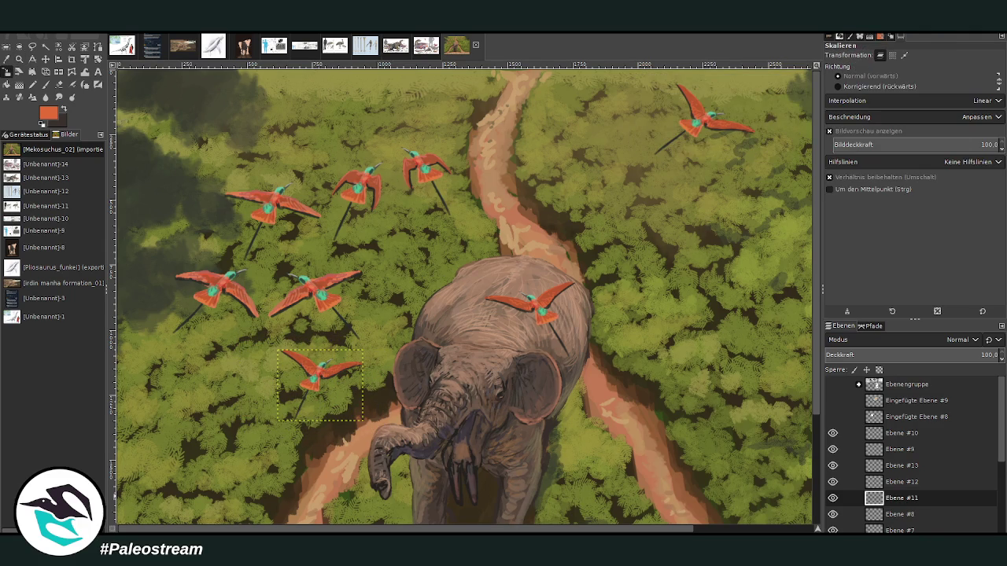
{"action": "key", "text": "m"}
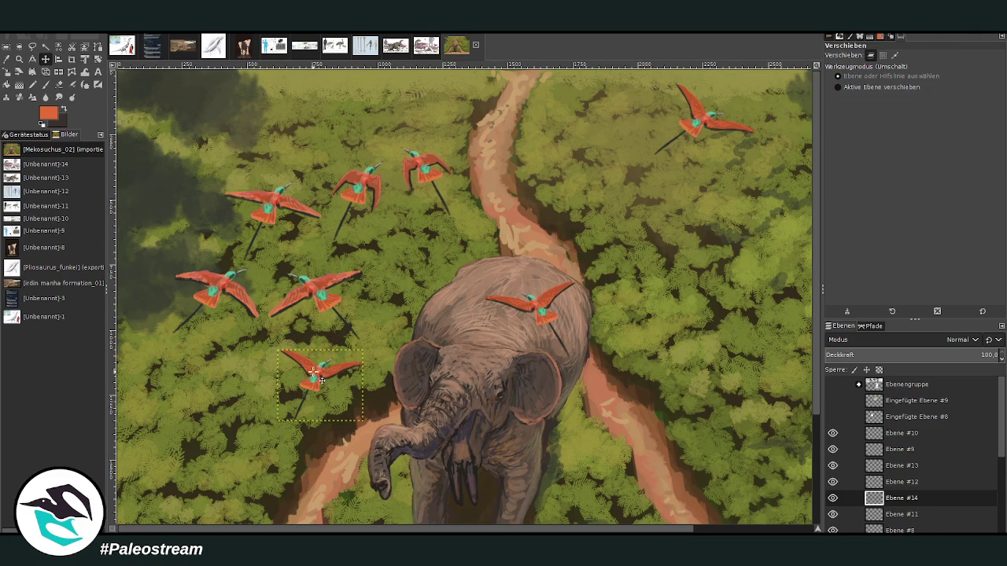
{"action": "left_click_drag", "start_coordinate": [320, 381], "coordinate": [739, 251]}
{"action": "scroll", "coordinate": [713, 533], "scroll_direction": "right", "scroll_amount": 3}
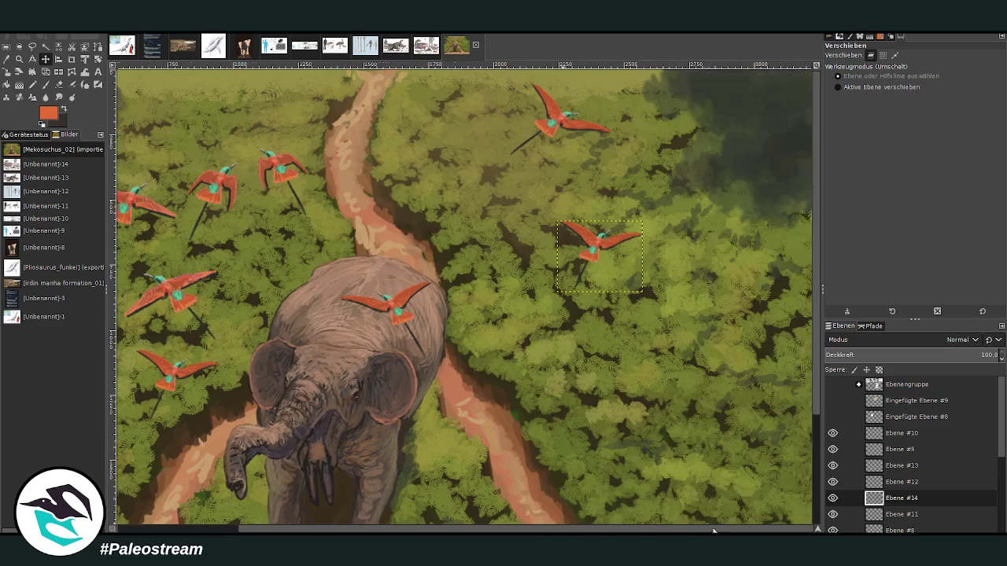
{"action": "mouse_move", "coordinate": [607, 246]}
{"action": "left_mouse_down"}
{"action": "mouse_move", "coordinate": [692, 183]}
{"action": "mouse_move", "coordinate": [743, 161]}
{"action": "left_mouse_up"}
{"action": "left_click", "coordinate": [96, 60]}
{"action": "key", "text": "Return"}
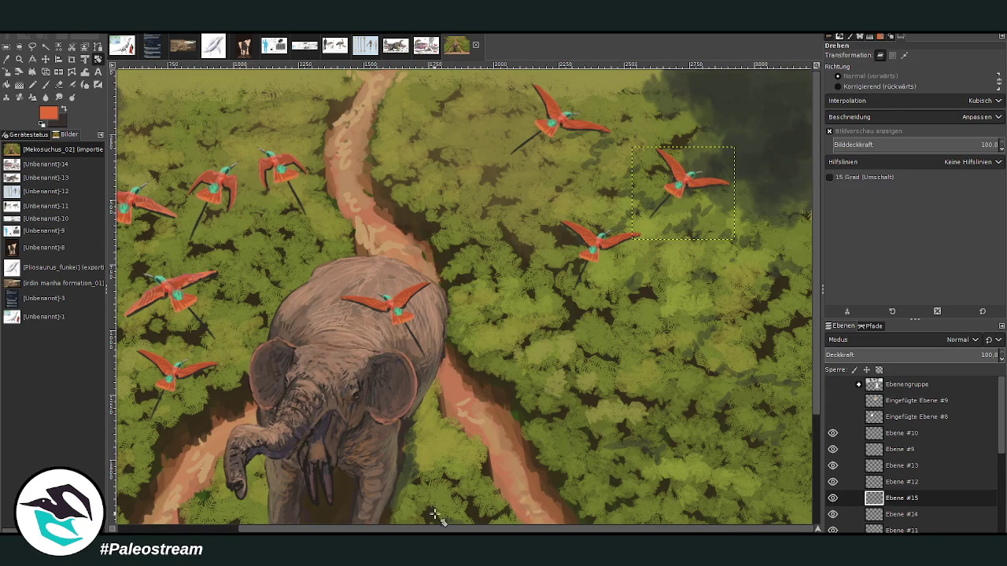
{"action": "scroll", "coordinate": [279, 533], "scroll_direction": "left", "scroll_amount": 3}
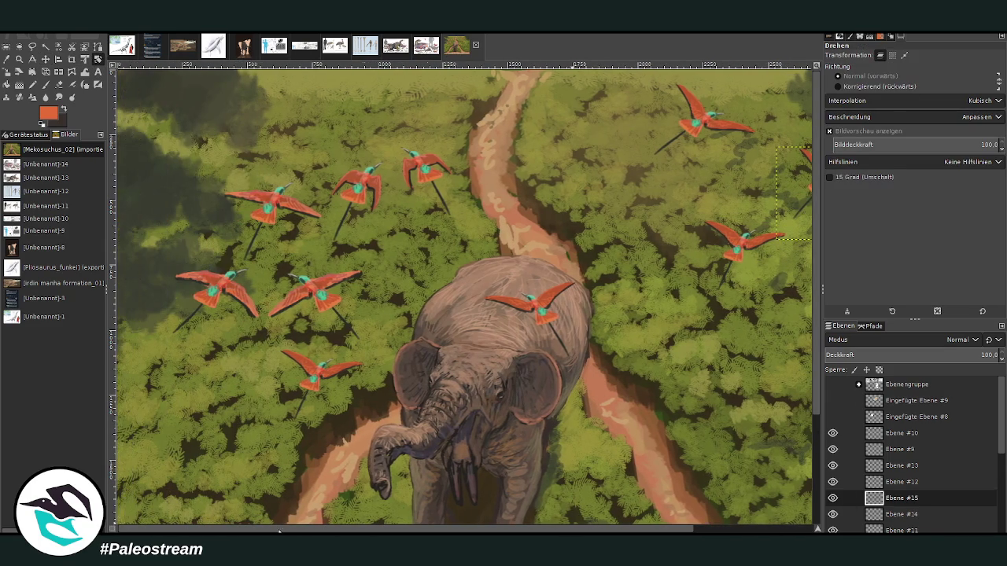
{"action": "left_click", "coordinate": [898, 515]}
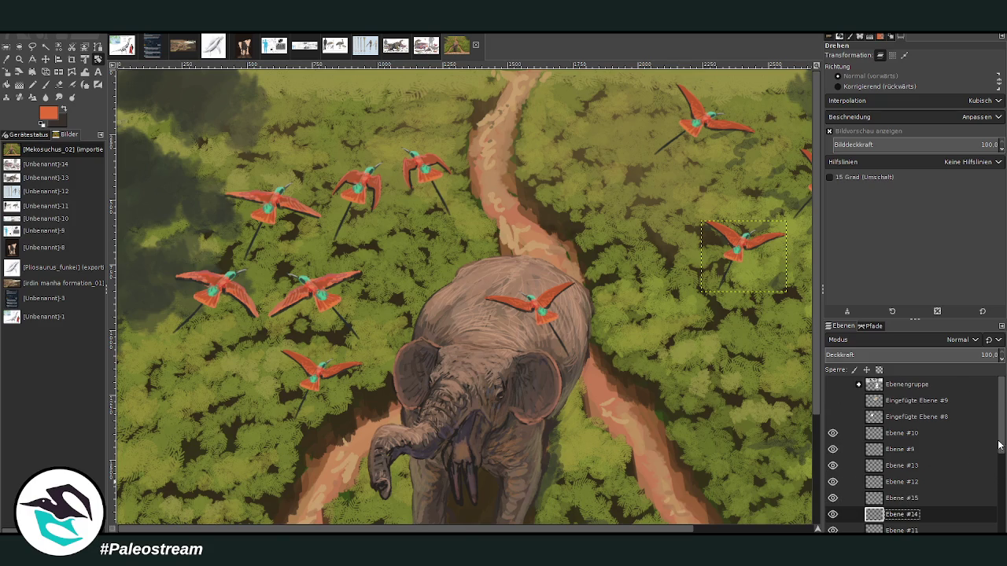
{"action": "scroll", "coordinate": [998, 445], "scroll_direction": "down", "scroll_amount": 2}
{"action": "left_click", "coordinate": [901, 484]}
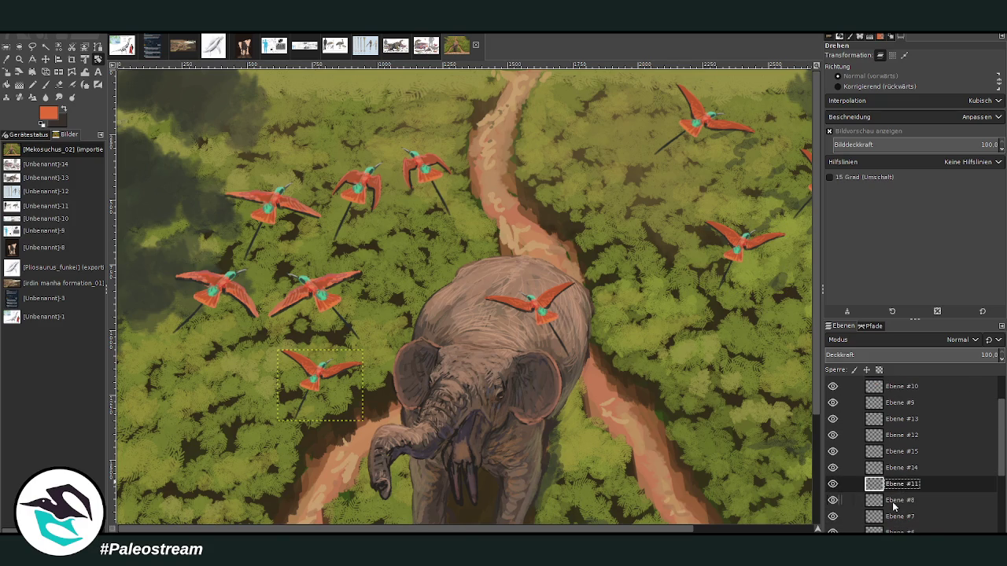
Step: Place a copy of the Ebene #8 bird over the upper path and shrink it
{"action": "left_click", "coordinate": [895, 501]}
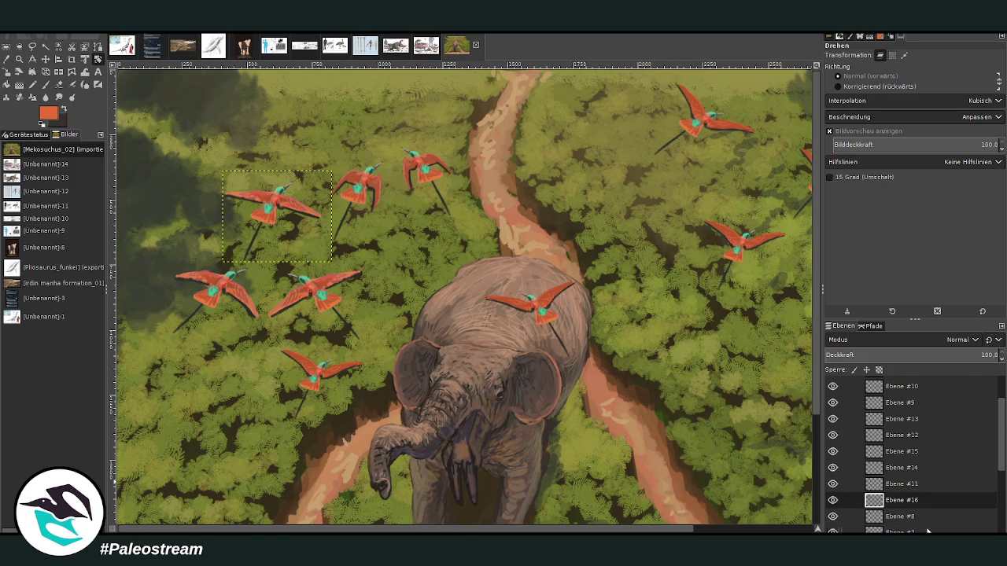
{"action": "left_click", "coordinate": [46, 59]}
{"action": "mouse_move", "coordinate": [270, 203]}
{"action": "left_mouse_down"}
{"action": "mouse_move", "coordinate": [565, 138]}
{"action": "mouse_move", "coordinate": [555, 120]}
{"action": "left_mouse_up"}
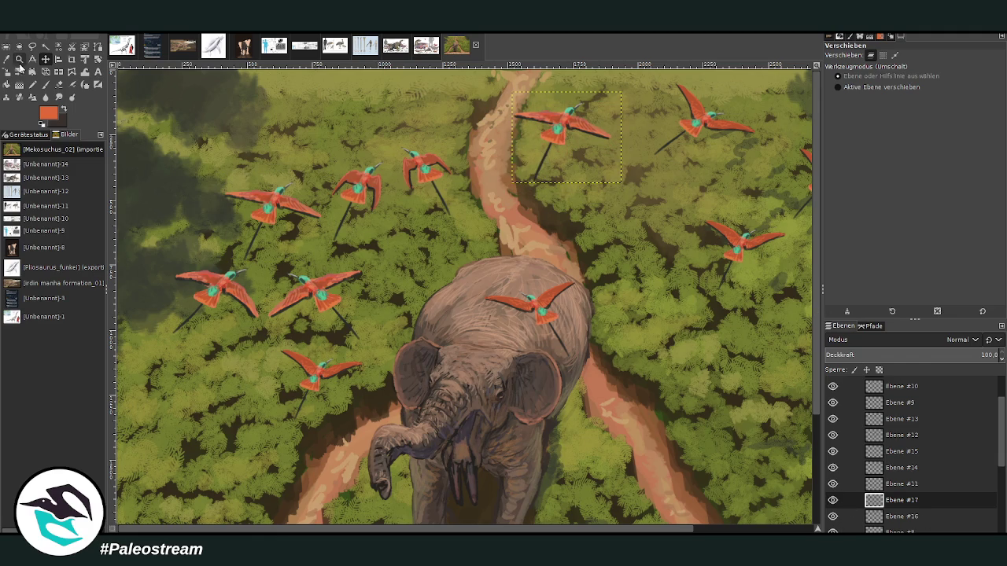
{"action": "left_click", "coordinate": [32, 71]}
{"action": "left_click", "coordinate": [568, 133]}
{"action": "left_click_drag", "start_coordinate": [566, 132], "coordinate": [470, 108]}
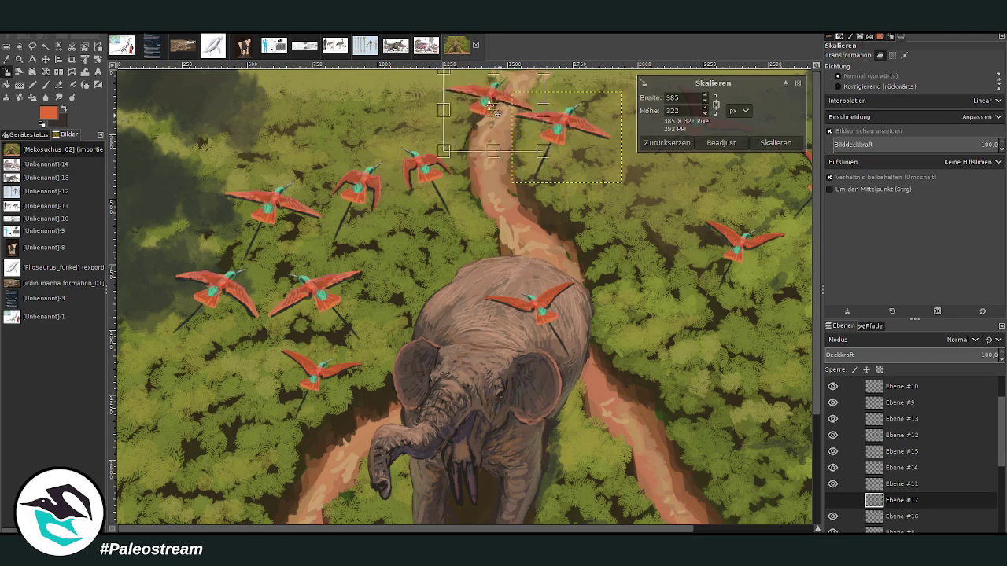
{"action": "left_click", "coordinate": [774, 143]}
{"action": "key", "text": "z"}
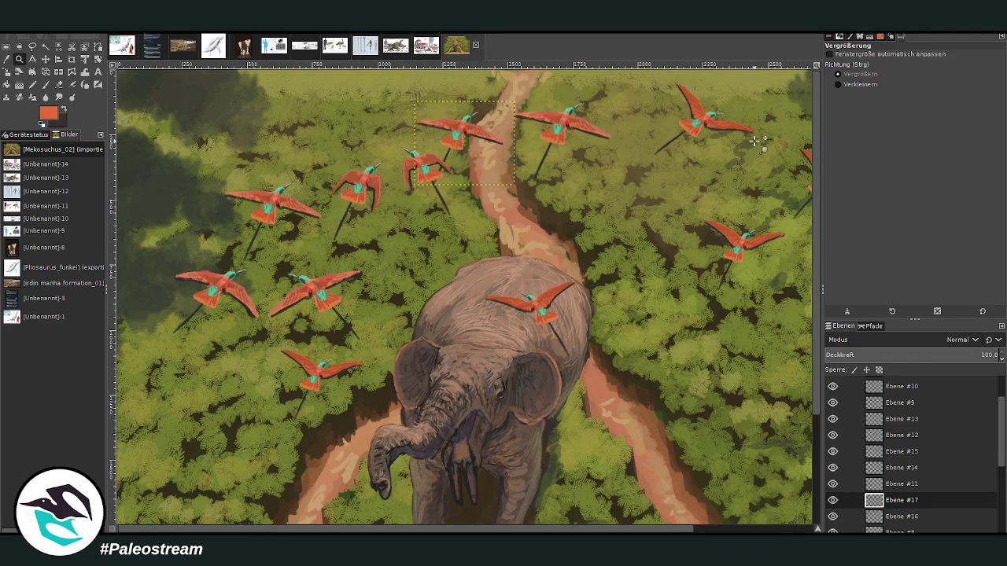
Step: Put a bird copy in the lower-left forest, mirror it and tilt it about 20° back
{"action": "key", "text": "shift+s"}
{"action": "key", "text": "m"}
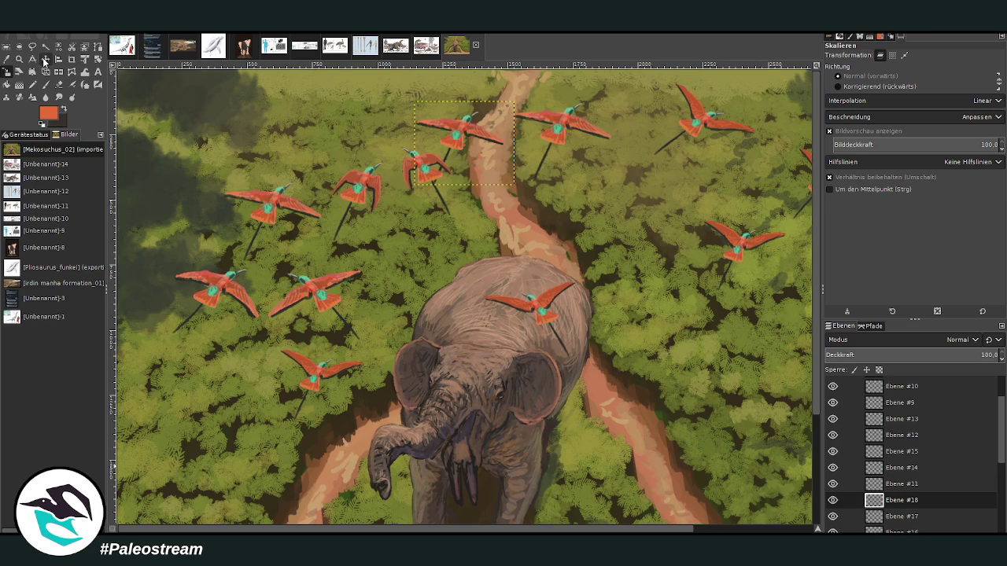
{"action": "left_click_drag", "start_coordinate": [463, 134], "coordinate": [233, 448]}
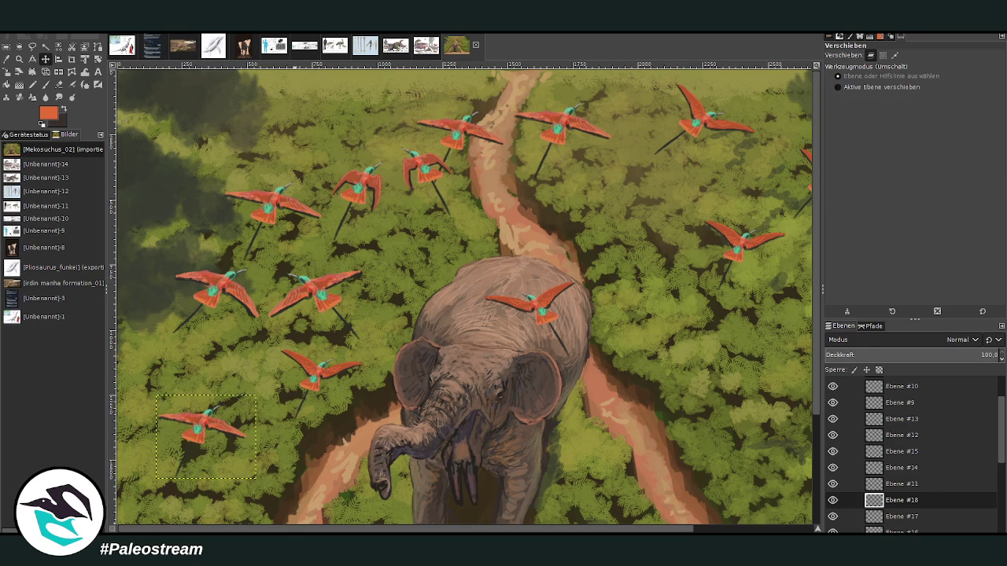
{"action": "left_click_drag", "start_coordinate": [818, 360], "coordinate": [821, 399]}
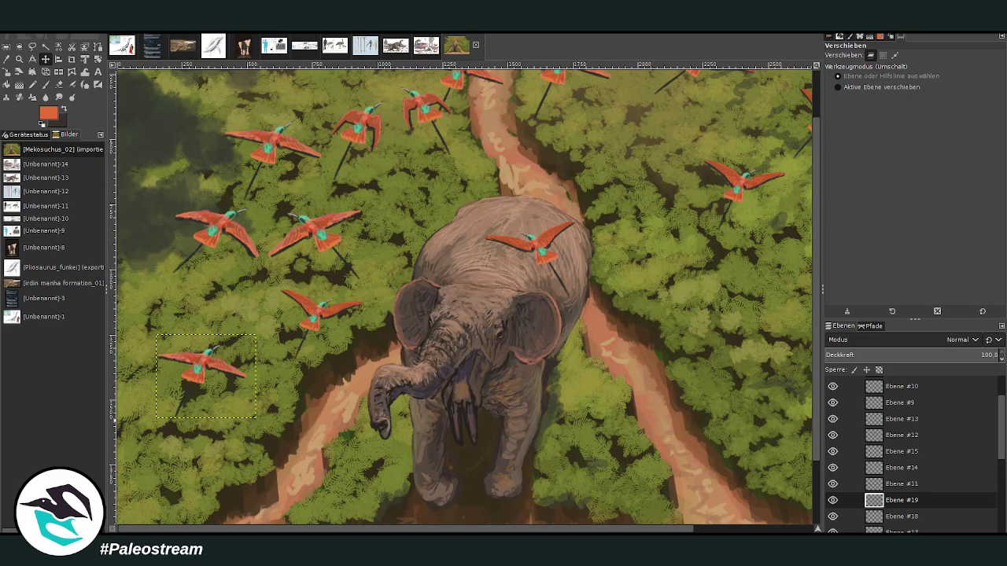
{"action": "left_click", "coordinate": [58, 71]}
{"action": "left_click", "coordinate": [185, 352]}
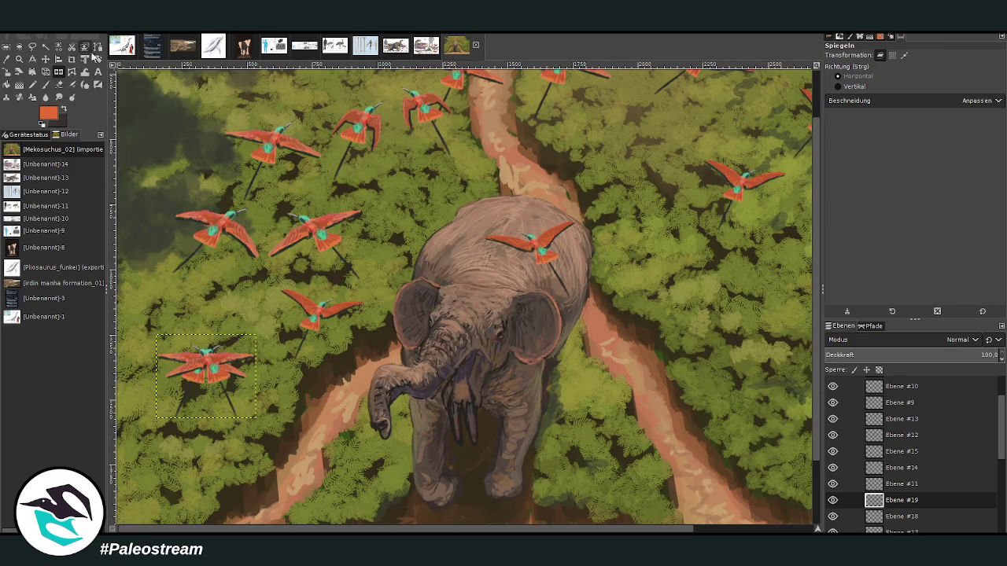
{"action": "left_click", "coordinate": [98, 59]}
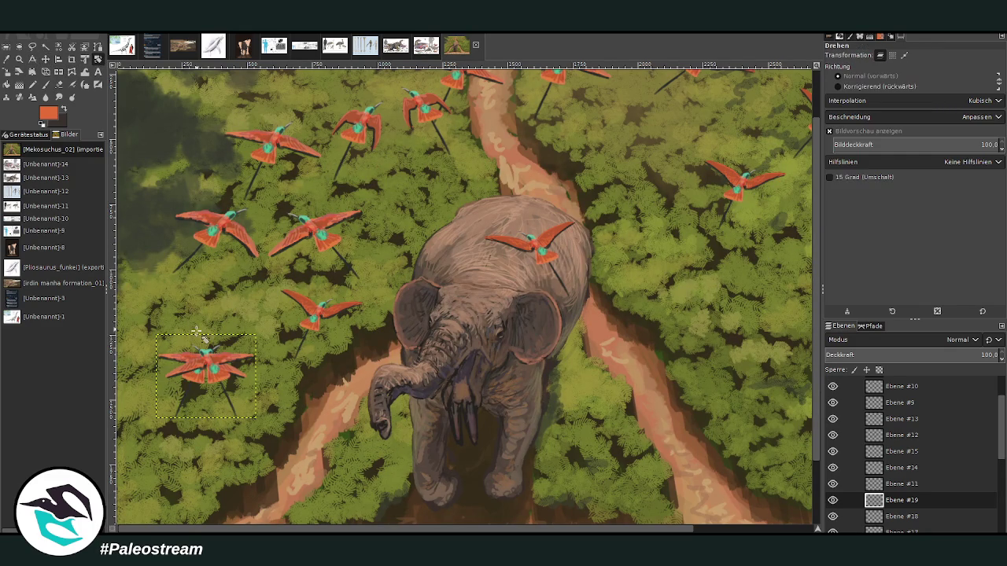
{"action": "mouse_move", "coordinate": [182, 340]}
{"action": "left_mouse_down"}
{"action": "mouse_move", "coordinate": [170, 351]}
{"action": "mouse_move", "coordinate": [168, 338]}
{"action": "left_mouse_up"}
{"action": "left_click", "coordinate": [763, 155]}
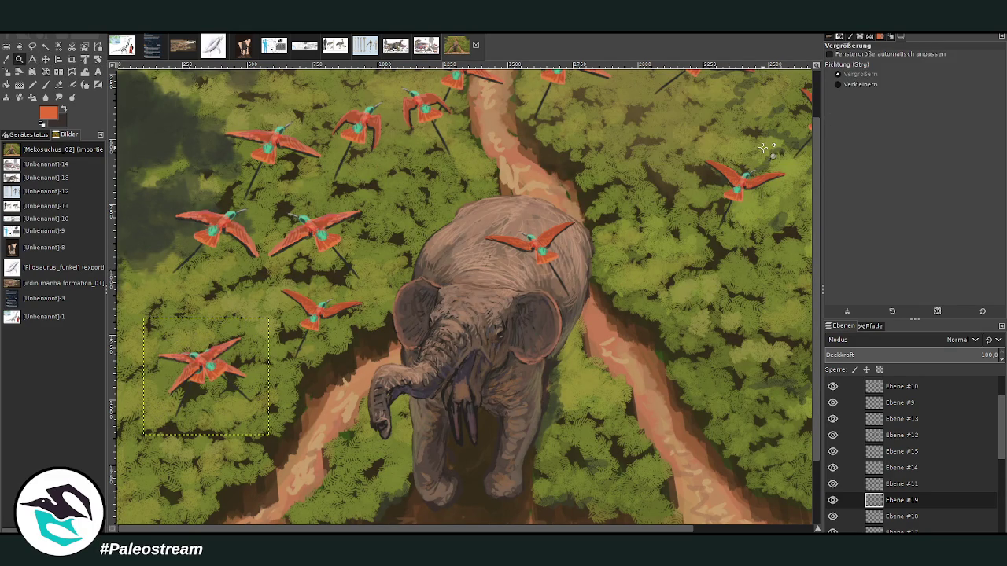
Step: Move the bird copy to the right side, mirror it and tilt it about nine degrees
{"action": "left_click", "coordinate": [45, 59]}
{"action": "mouse_move", "coordinate": [203, 366]}
{"action": "left_mouse_down"}
{"action": "mouse_move", "coordinate": [696, 345]}
{"action": "mouse_move", "coordinate": [634, 339]}
{"action": "left_mouse_up"}
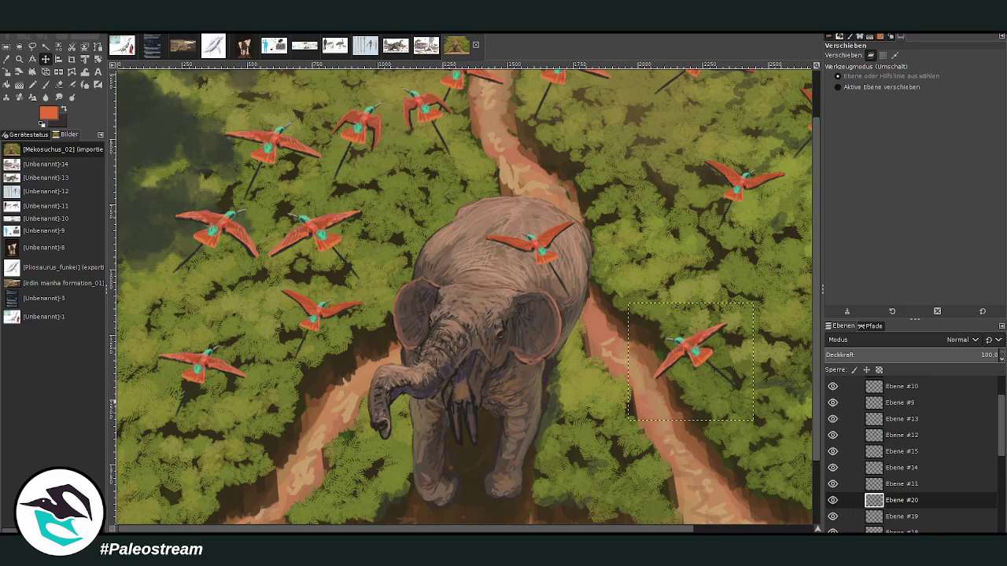
{"action": "left_click", "coordinate": [46, 72]}
{"action": "left_click", "coordinate": [645, 341]}
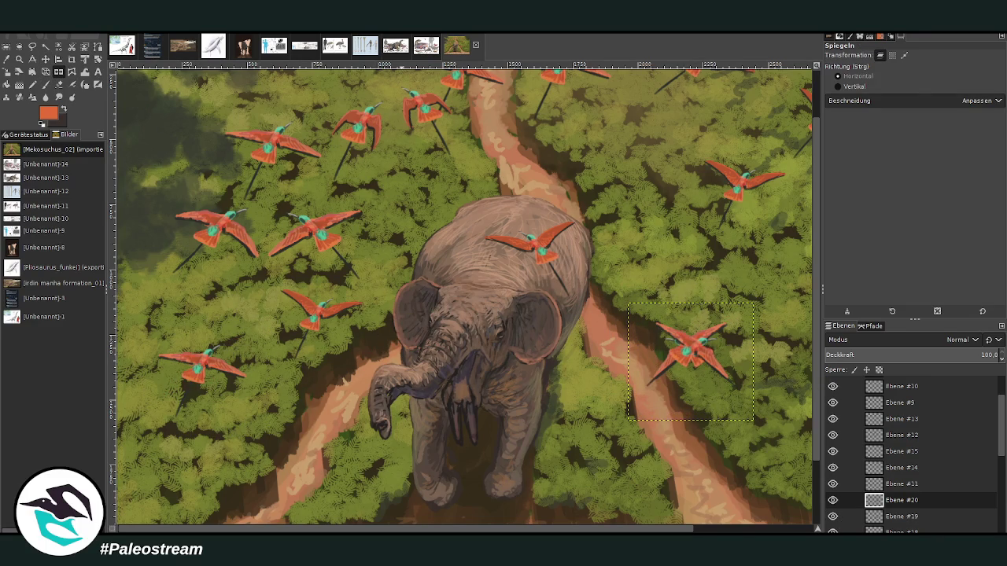
{"action": "left_click", "coordinate": [98, 60]}
{"action": "left_click_drag", "start_coordinate": [648, 365], "coordinate": [739, 329]}
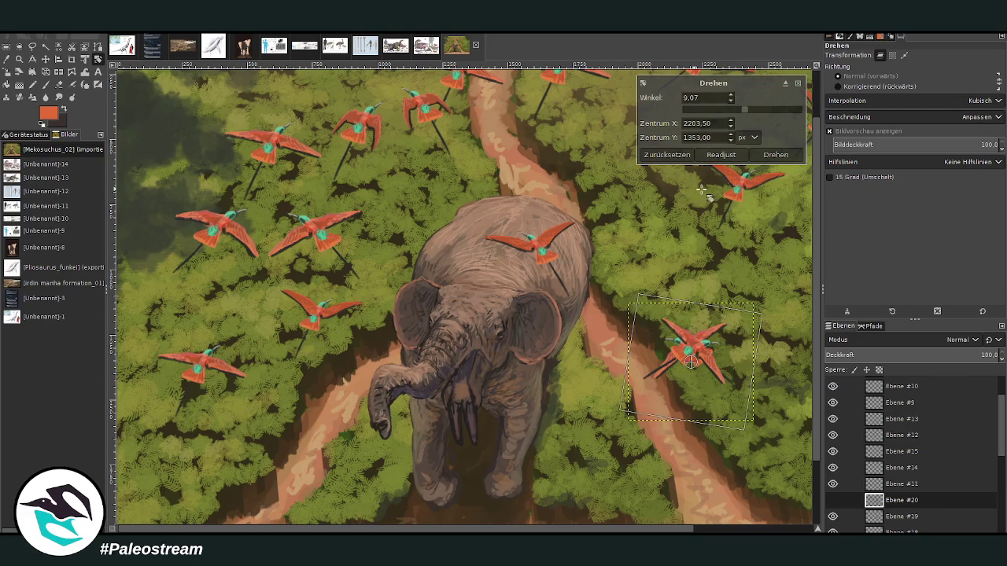
{"action": "left_click", "coordinate": [775, 157]}
{"action": "left_click", "coordinate": [711, 532]}
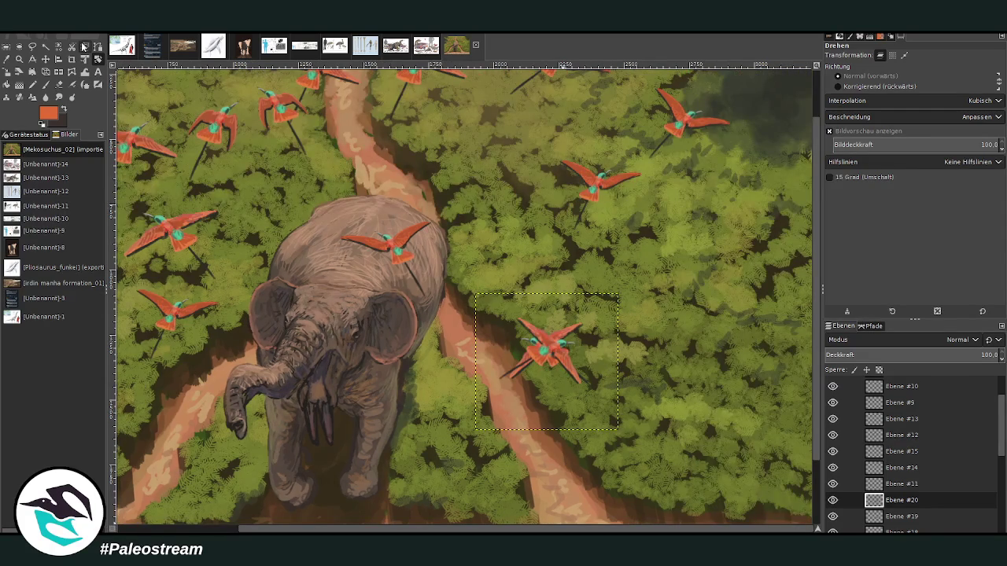
Step: Move the bird copy up and right over the canopy and shrink it slightly
{"action": "left_click", "coordinate": [46, 59]}
{"action": "left_click_drag", "start_coordinate": [543, 350], "coordinate": [739, 231]}
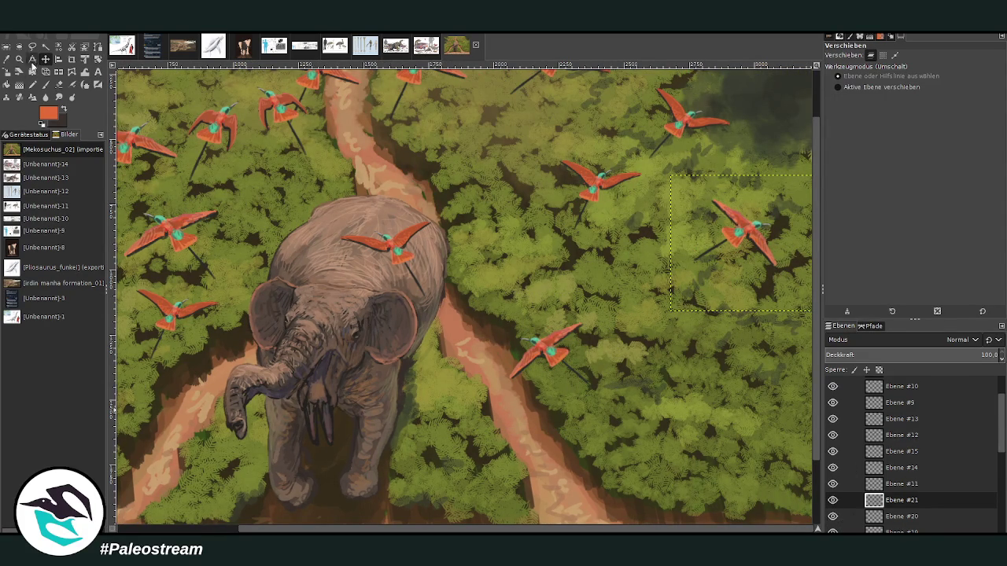
{"action": "key", "text": "shift+s"}
{"action": "left_click", "coordinate": [693, 266]}
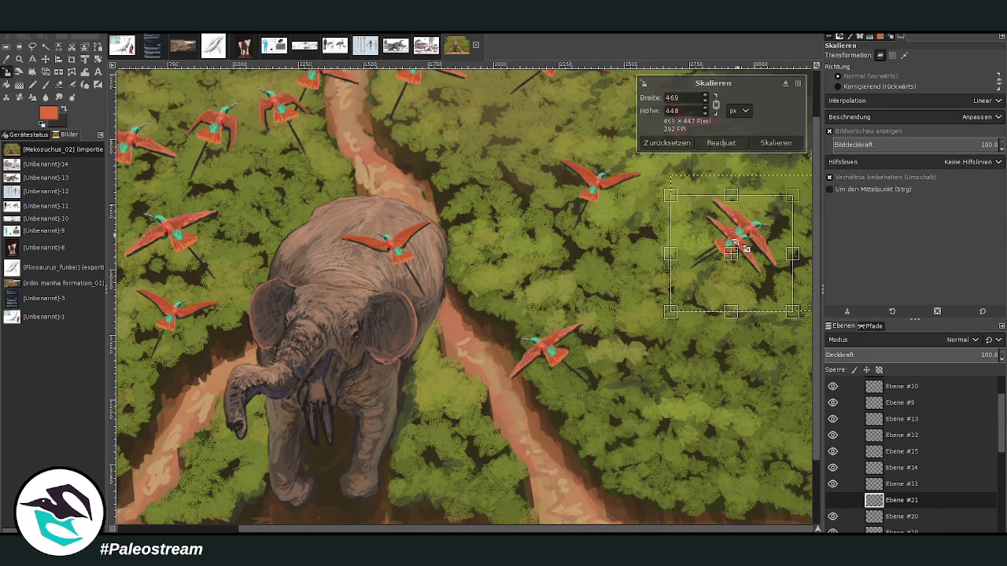
{"action": "left_click_drag", "start_coordinate": [739, 244], "coordinate": [696, 360]}
{"action": "key", "text": "z"}
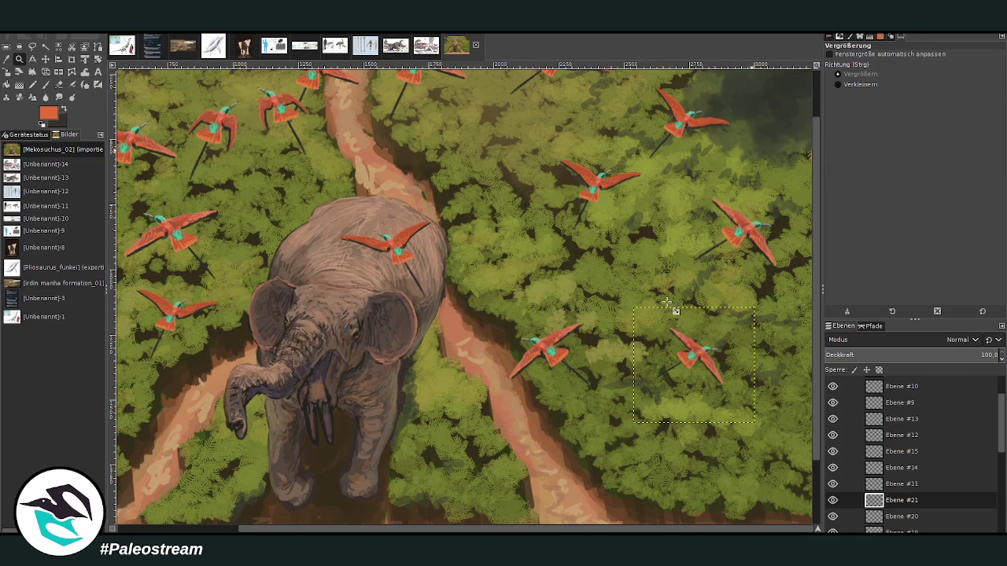
Step: Move a bird down toward the lower right and nudge it further down and right
{"action": "left_click", "coordinate": [45, 59]}
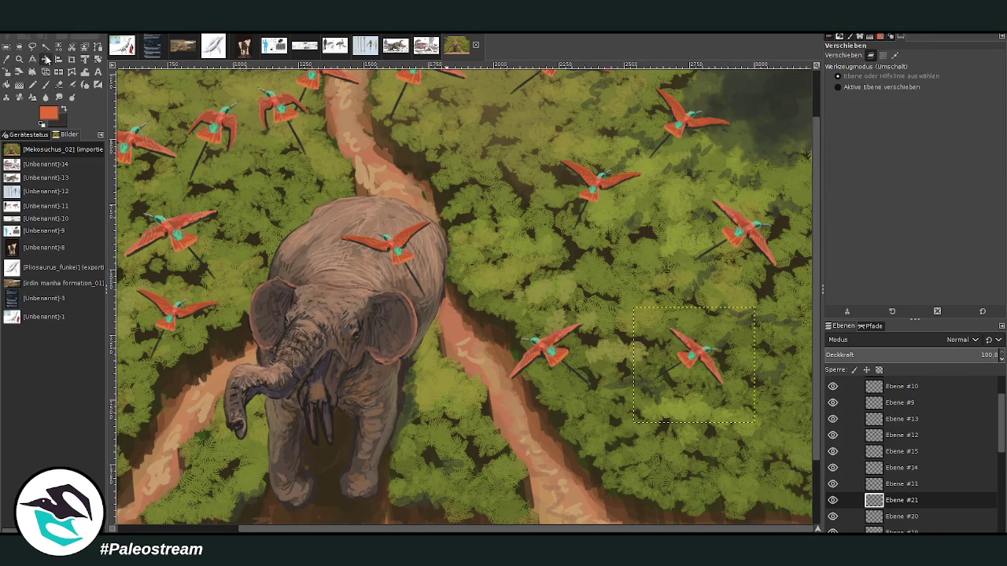
{"action": "mouse_move", "coordinate": [212, 130]}
{"action": "left_mouse_down"}
{"action": "mouse_move", "coordinate": [673, 322]}
{"action": "mouse_move", "coordinate": [604, 438]}
{"action": "left_mouse_up"}
{"action": "left_click", "coordinate": [535, 364]}
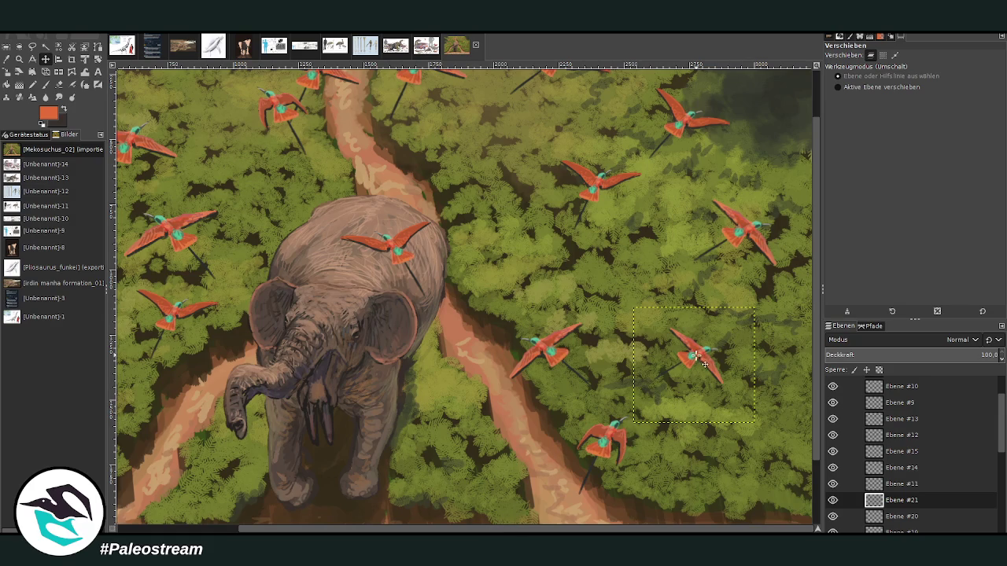
{"action": "left_click_drag", "start_coordinate": [696, 358], "coordinate": [736, 409]}
{"action": "left_click_drag", "start_coordinate": [489, 529], "coordinate": [455, 530]}
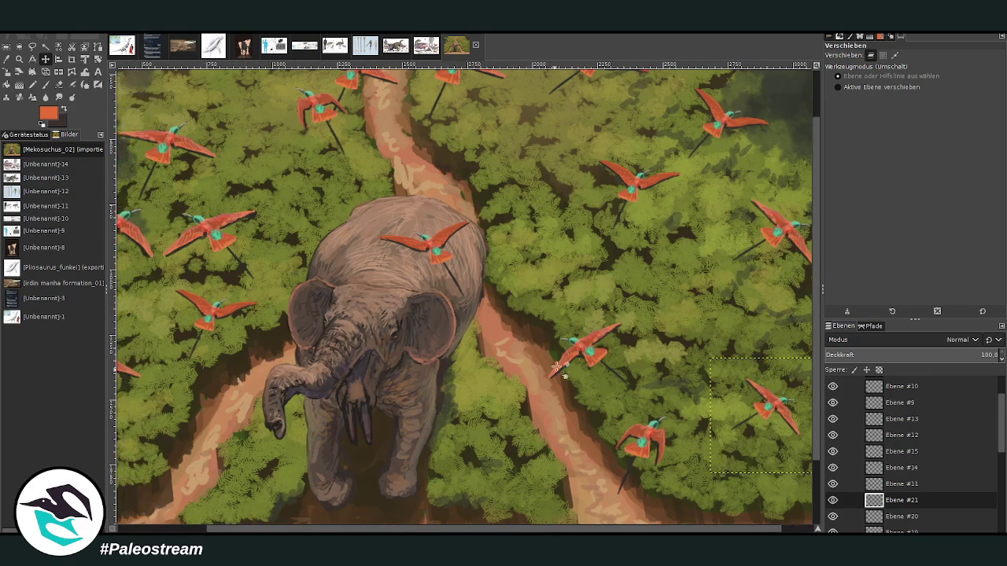
Step: Move a bird up into the top-left shadows
{"action": "scroll", "coordinate": [756, 234], "scroll_direction": "left", "scroll_amount": 3}
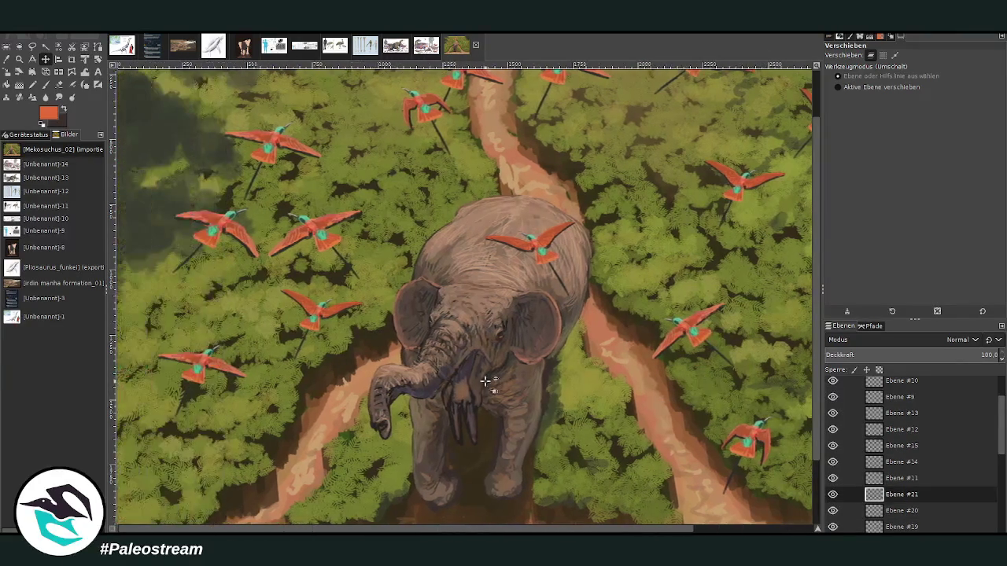
{"action": "scroll", "coordinate": [756, 234], "scroll_direction": "up", "scroll_amount": 2}
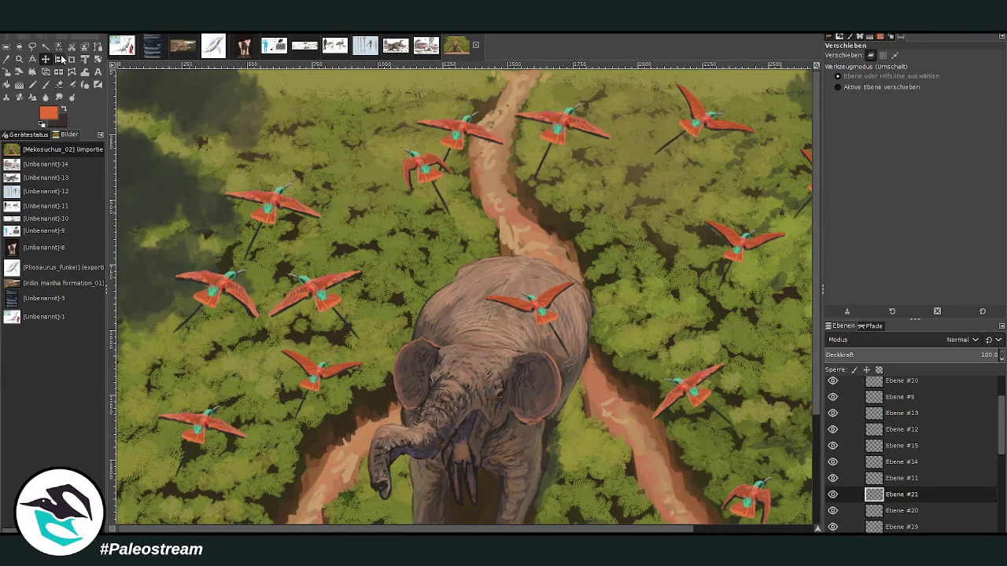
{"action": "left_click_drag", "start_coordinate": [425, 163], "coordinate": [191, 101]}
{"action": "left_click_drag", "start_coordinate": [283, 200], "coordinate": [291, 205]}
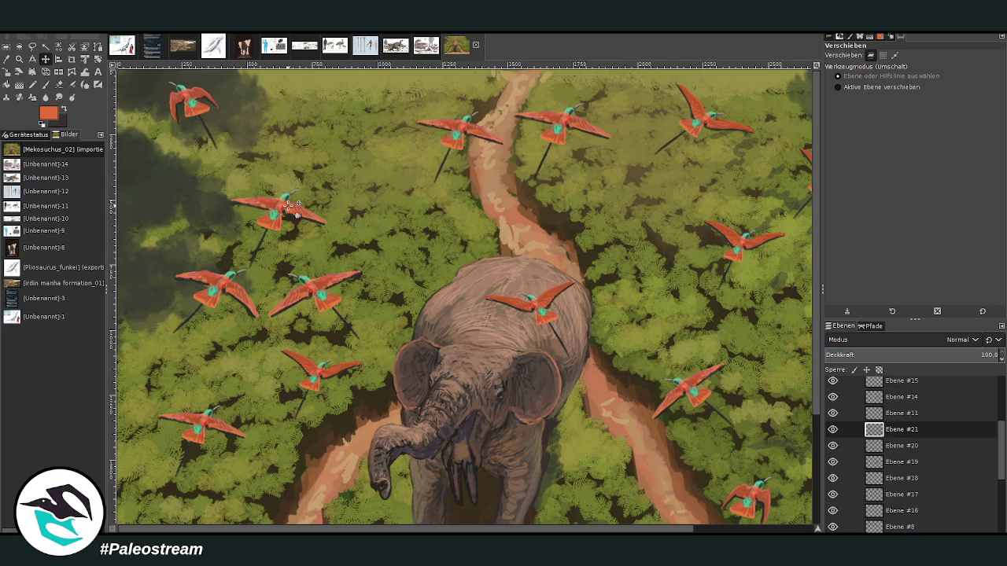
Step: Copy a left-hand bird above the path, mirror it and turn it about 23° counter-clockwise
{"action": "left_click", "coordinate": [894, 526]}
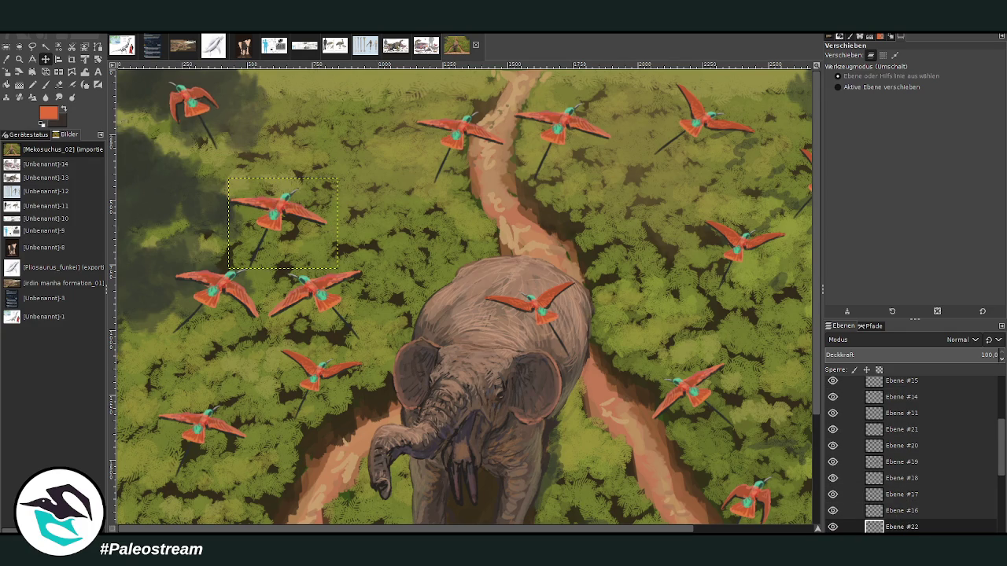
{"action": "left_click_drag", "start_coordinate": [281, 200], "coordinate": [607, 206]}
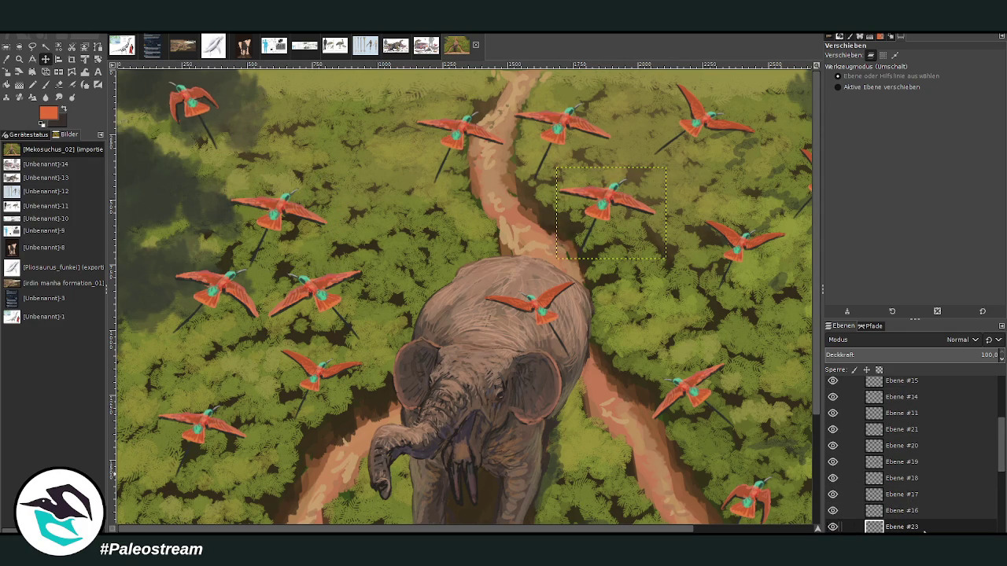
{"action": "left_click", "coordinate": [59, 72]}
{"action": "left_click", "coordinate": [519, 138]}
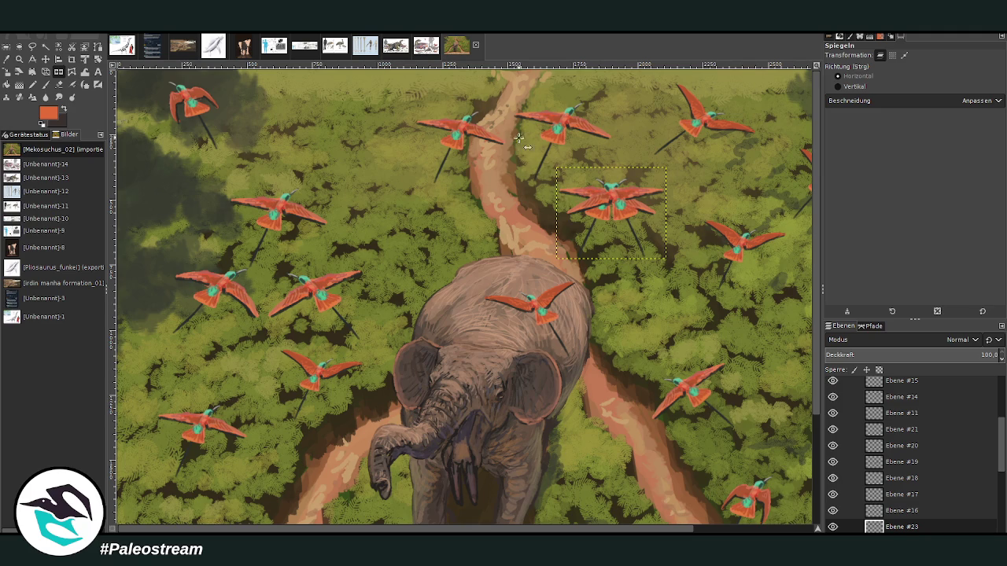
{"action": "left_click", "coordinate": [96, 60]}
{"action": "left_click_drag", "start_coordinate": [564, 193], "coordinate": [449, 288]}
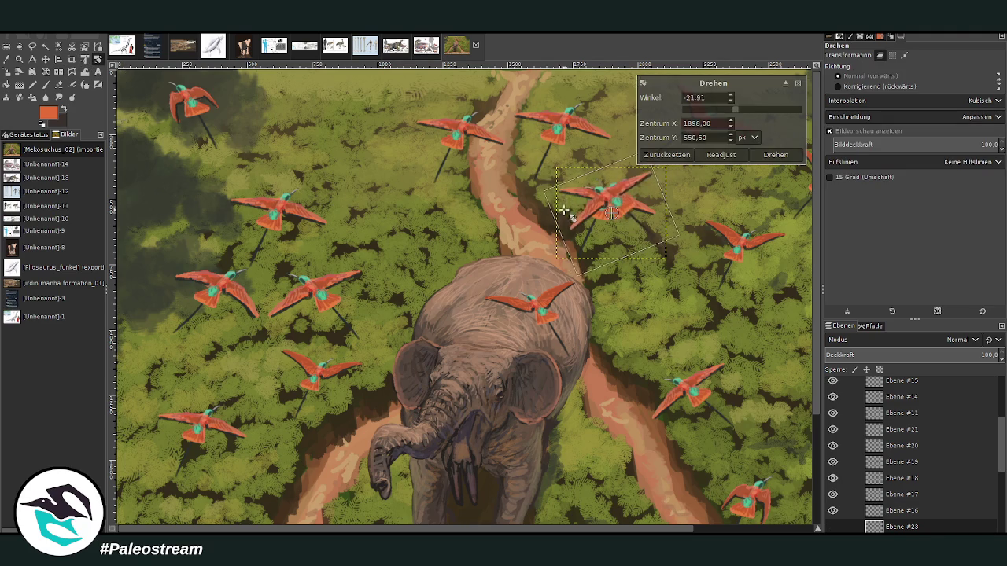
{"action": "key", "text": "Return"}
{"action": "key", "text": "z"}
{"action": "left_click", "coordinate": [763, 144]}
Step: Foreshorten the new bird with a perspective distortion and move it up and left
{"action": "key", "text": "shift+p"}
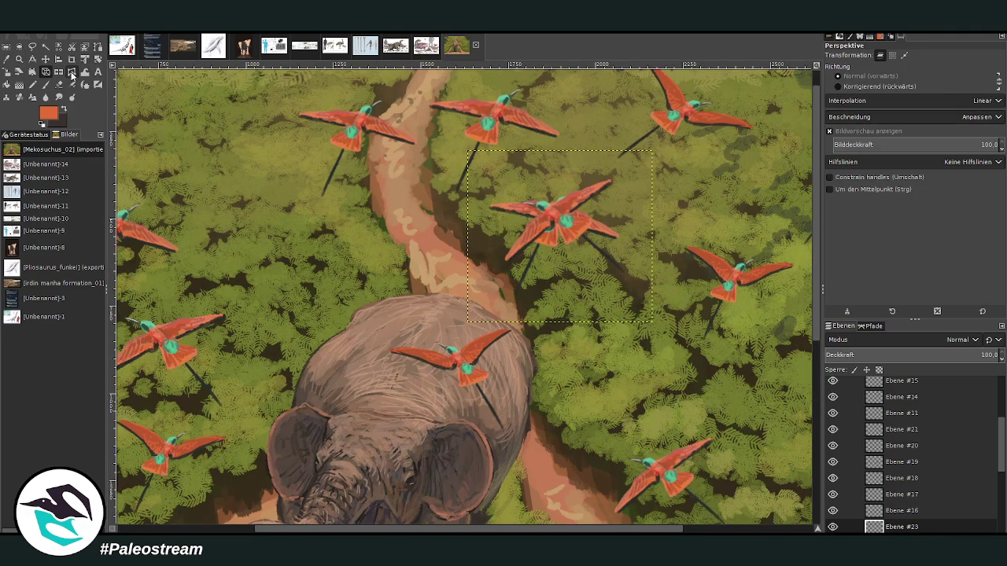
{"action": "mouse_move", "coordinate": [598, 173]}
{"action": "left_mouse_down"}
{"action": "mouse_move", "coordinate": [575, 190]}
{"action": "mouse_move", "coordinate": [583, 184]}
{"action": "left_mouse_up"}
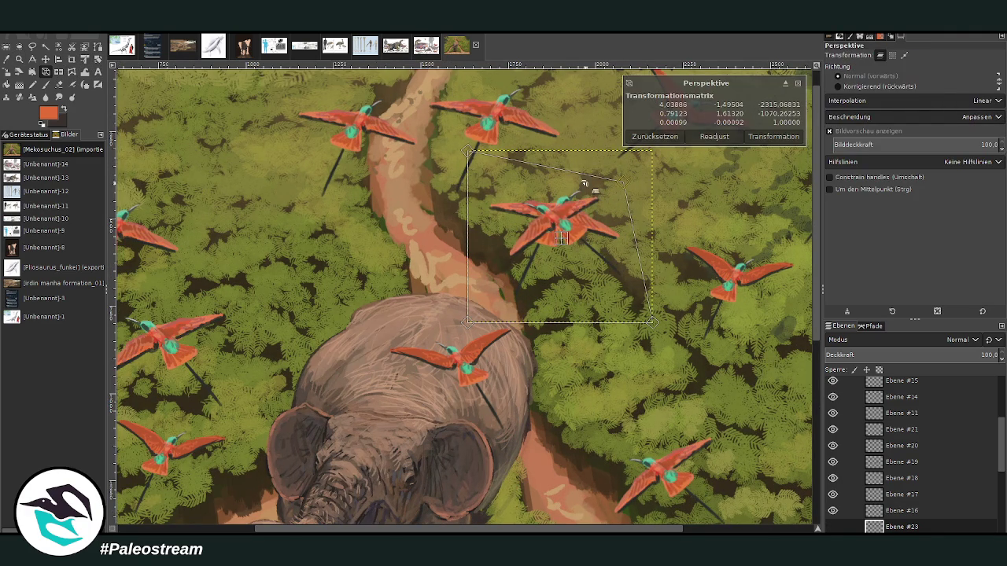
{"action": "left_click", "coordinate": [761, 137]}
{"action": "key", "text": "m"}
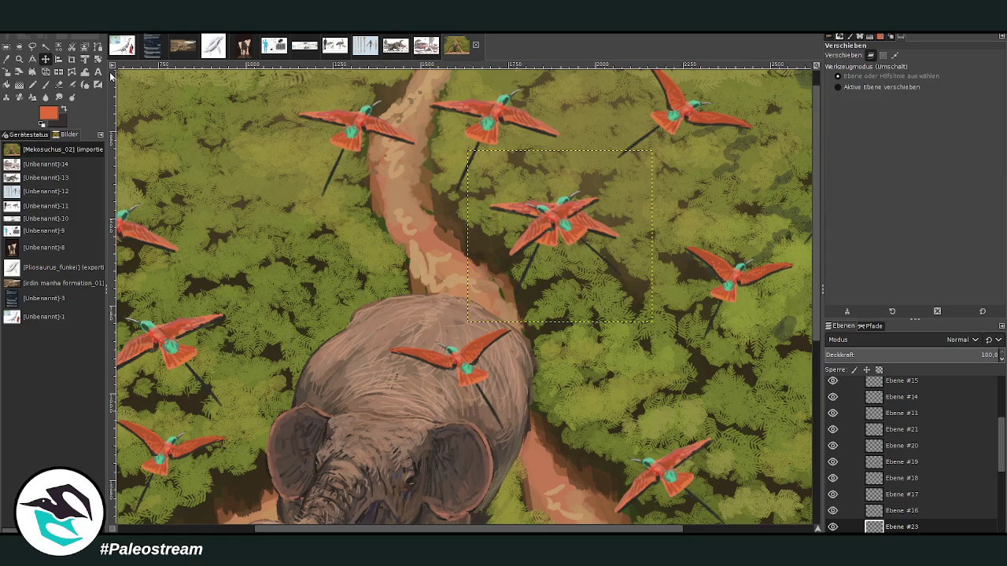
{"action": "left_click_drag", "start_coordinate": [553, 226], "coordinate": [231, 169]}
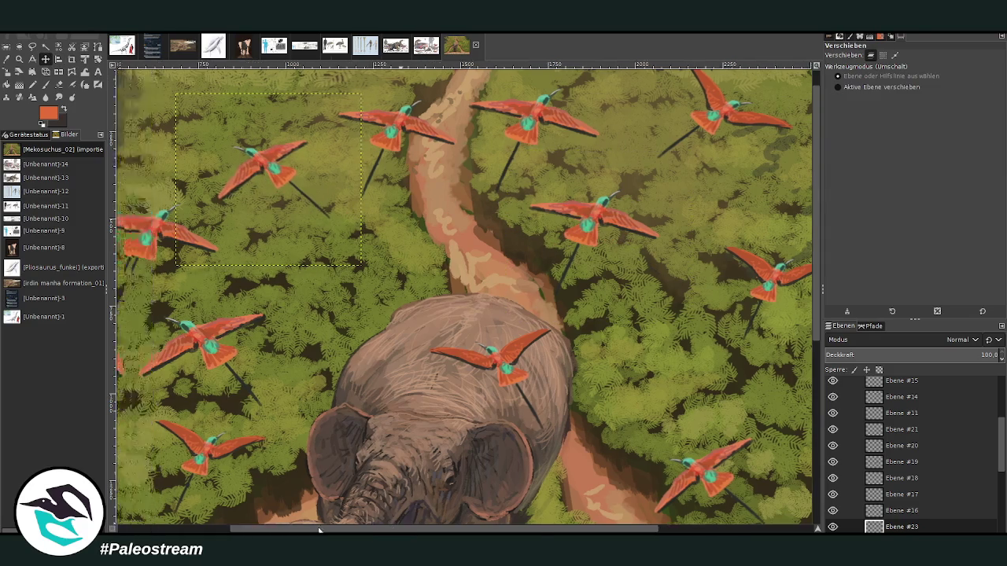
Step: Shift that bird toward the left edge and move two other birds up and right
{"action": "scroll", "coordinate": [427, 184], "scroll_direction": "left", "scroll_amount": 5}
{"action": "mouse_move", "coordinate": [427, 184]}
{"action": "left_mouse_down"}
{"action": "mouse_move", "coordinate": [186, 186]}
{"action": "mouse_move", "coordinate": [202, 189]}
{"action": "left_mouse_up"}
{"action": "left_click_drag", "start_coordinate": [320, 225], "coordinate": [411, 123]}
{"action": "left_click", "coordinate": [356, 256]}
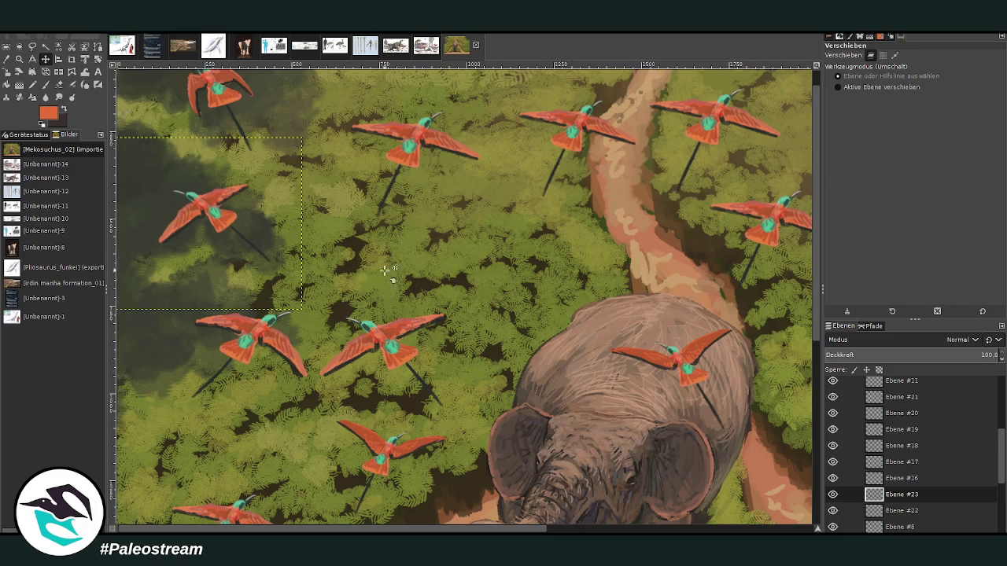
{"action": "left_click_drag", "start_coordinate": [384, 271], "coordinate": [451, 213]}
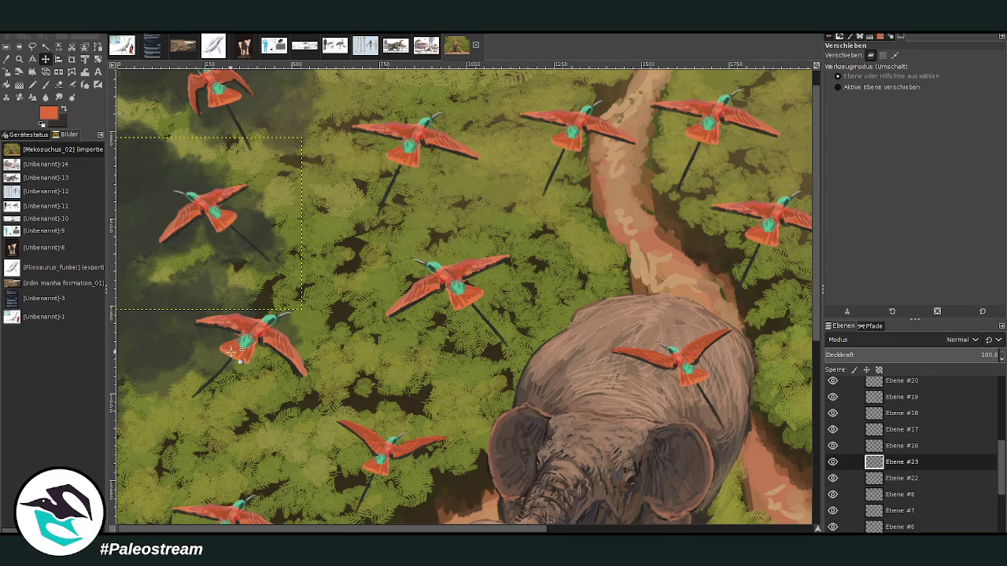
{"action": "scroll", "coordinate": [233, 351], "scroll_direction": "down", "scroll_amount": 2, "text": "ctrl"}
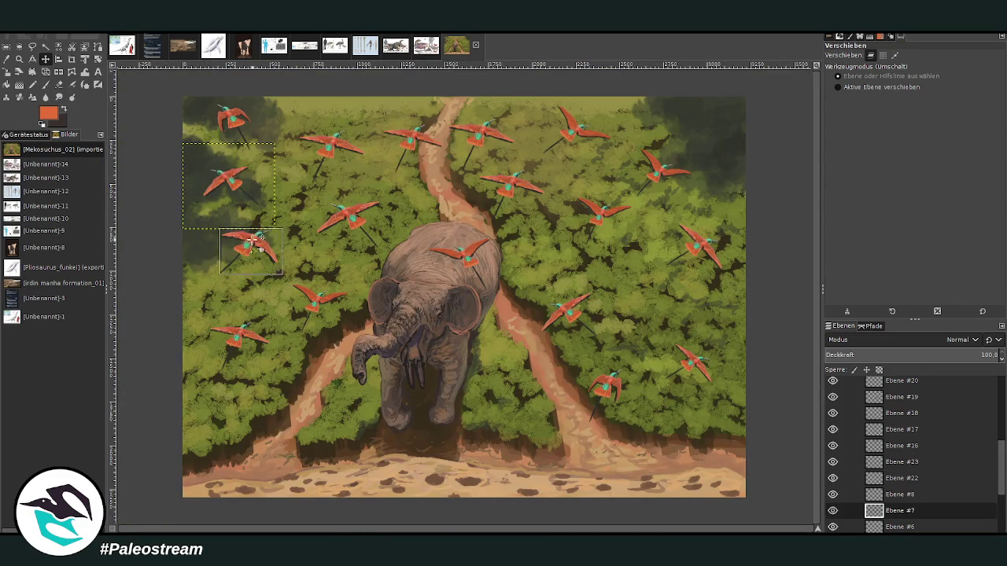
Step: Reposition two birds on the left side and rescale the Ebene #6 bird
{"action": "left_click_drag", "start_coordinate": [247, 250], "coordinate": [200, 274]}
{"action": "left_click_drag", "start_coordinate": [348, 210], "coordinate": [307, 174]}
{"action": "left_click", "coordinate": [311, 178]}
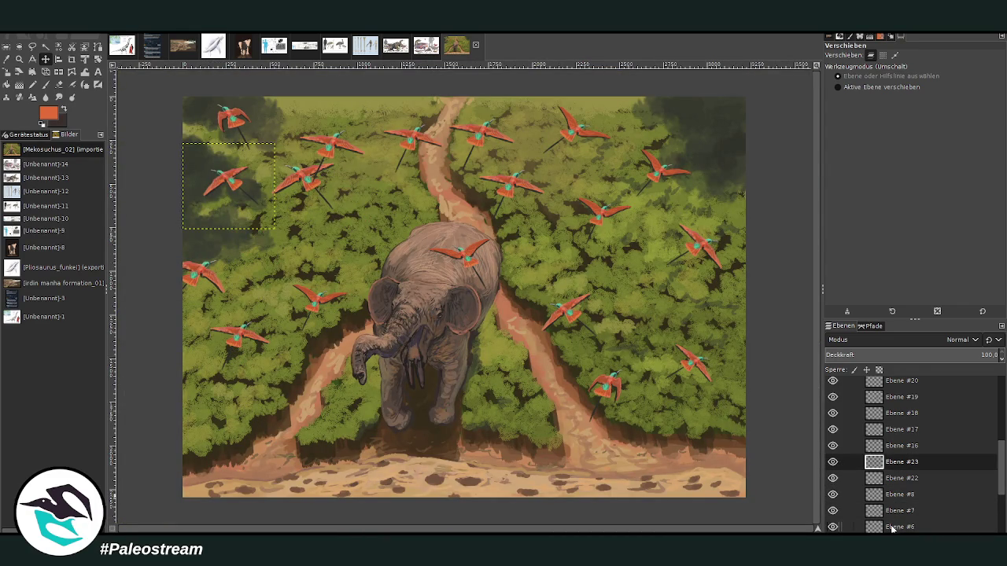
{"action": "double_click", "coordinate": [897, 527]}
{"action": "left_click", "coordinate": [8, 60]}
{"action": "left_click", "coordinate": [299, 181]}
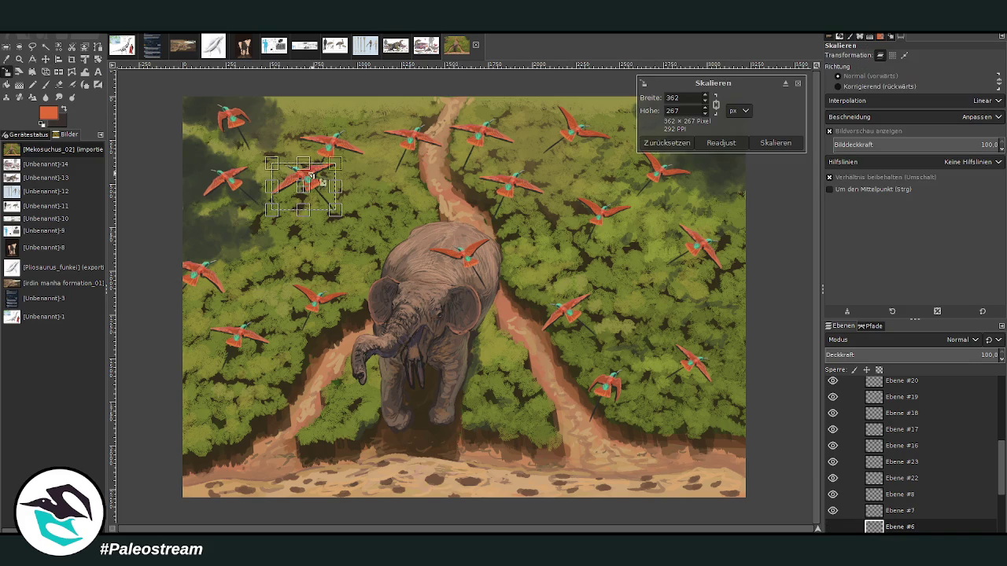
{"action": "key", "text": "Return"}
Step: Move a bee-eater down beside the elephant's head into the lower centre
{"action": "scroll", "coordinate": [730, 113], "scroll_direction": "up", "scroll_amount": 2}
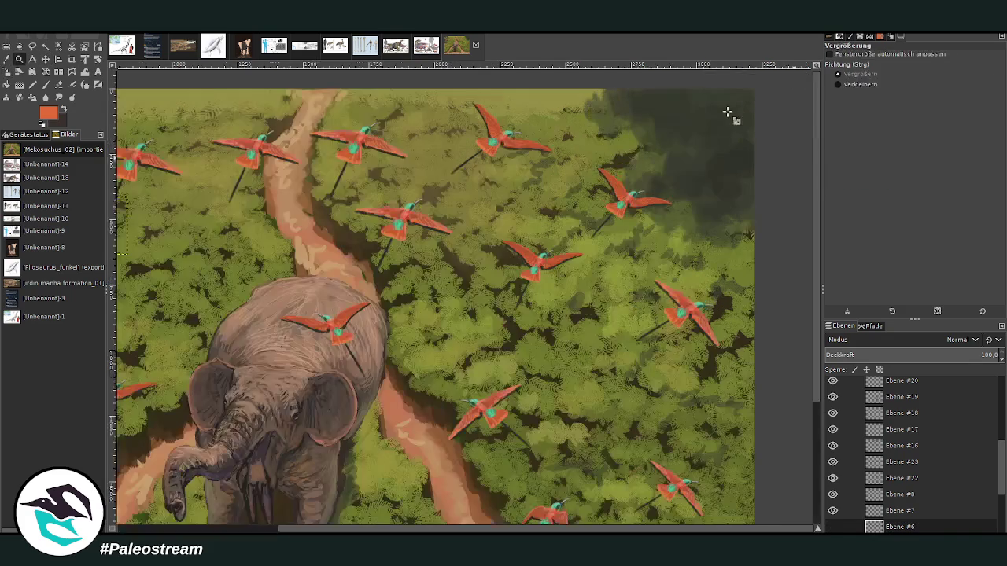
{"action": "scroll", "coordinate": [248, 515], "scroll_direction": "left", "scroll_amount": 5}
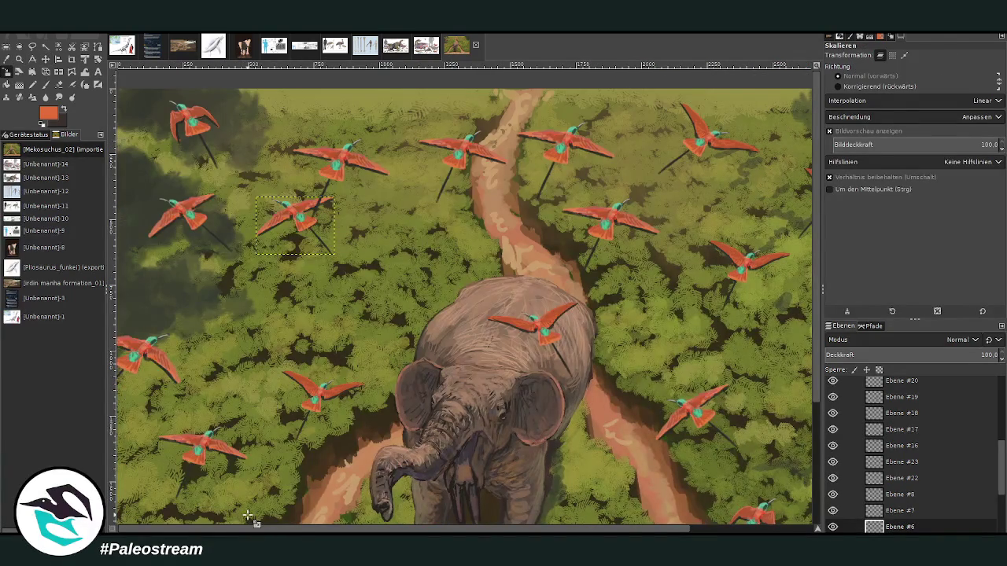
{"action": "left_click", "coordinate": [46, 59]}
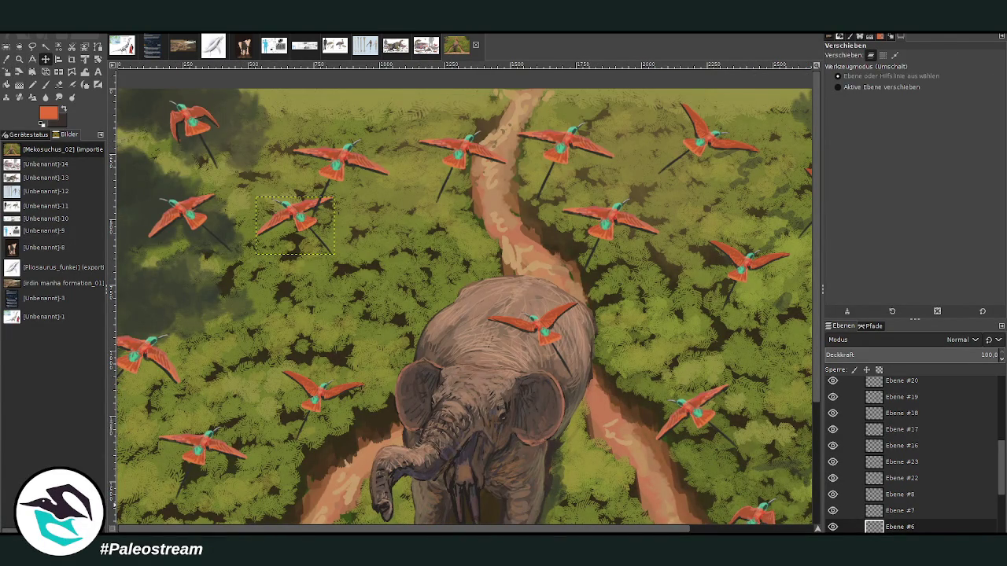
{"action": "left_click_drag", "start_coordinate": [291, 220], "coordinate": [600, 421]}
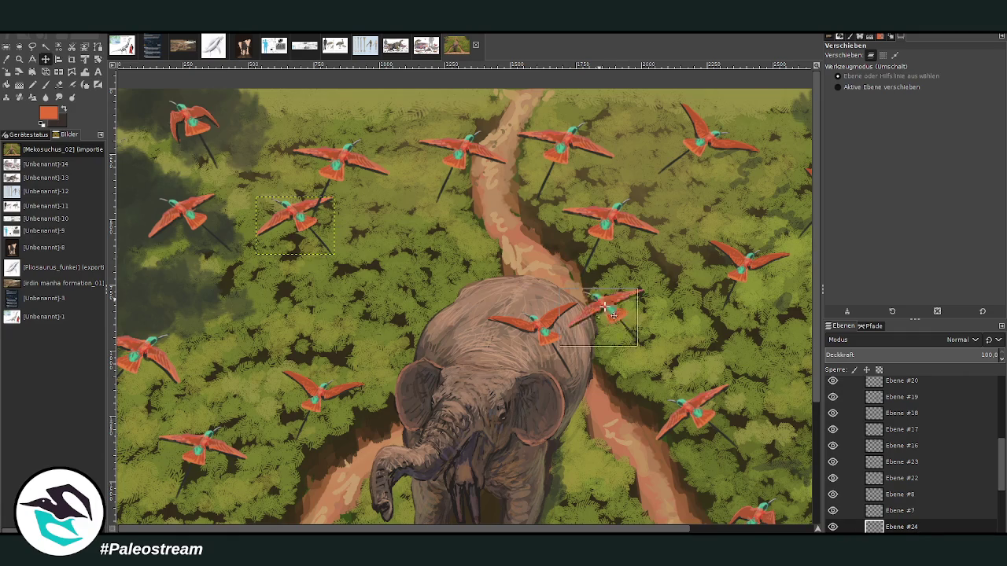
{"action": "scroll", "coordinate": [815, 415], "scroll_direction": "down", "scroll_amount": 5}
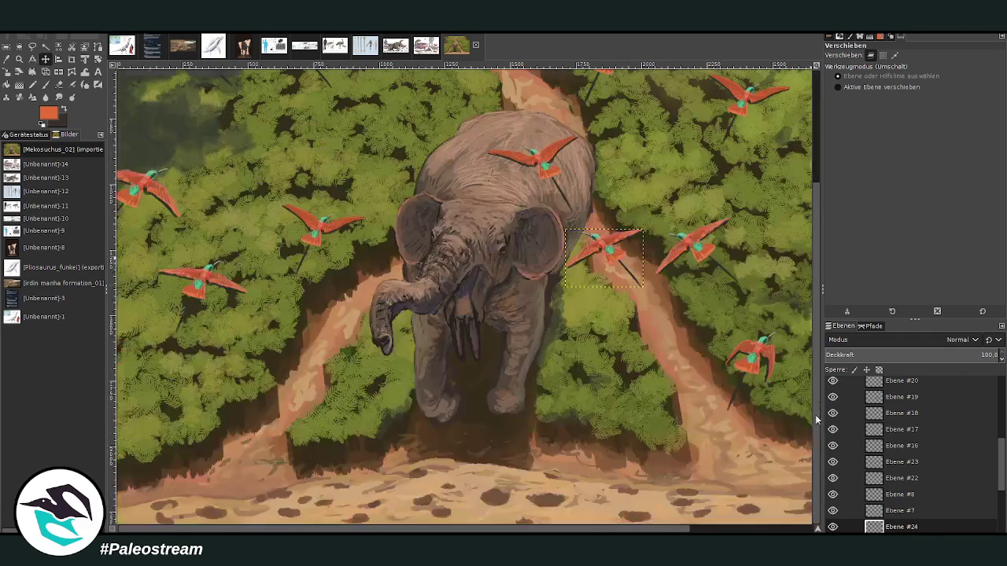
{"action": "left_click_drag", "start_coordinate": [602, 251], "coordinate": [602, 392]}
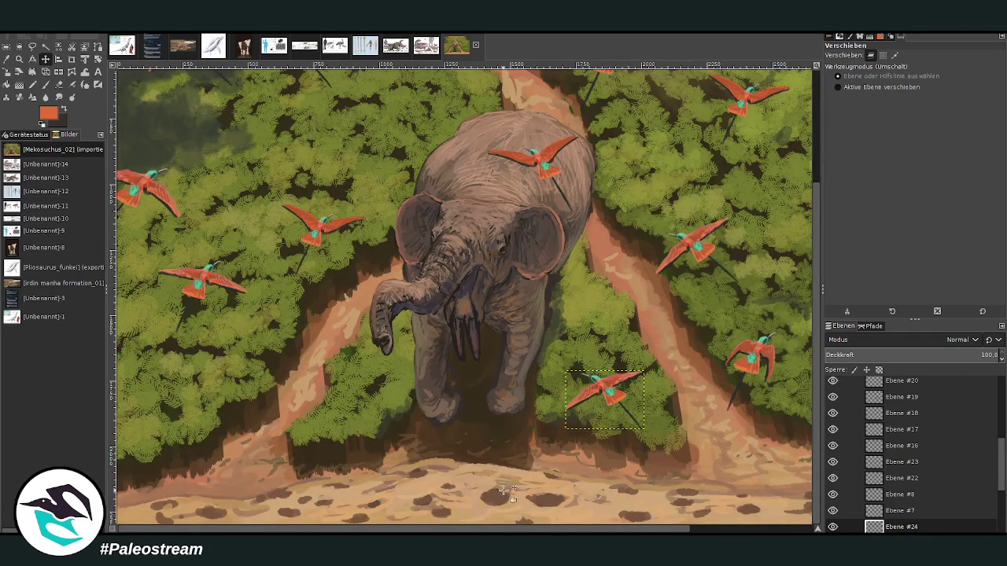
Step: Rotate the Ebene #22 bird just right of the upper path to about -38°
{"action": "scroll", "coordinate": [541, 519], "scroll_direction": "right", "scroll_amount": 2}
{"action": "key", "text": "shift+ctrl+j"}
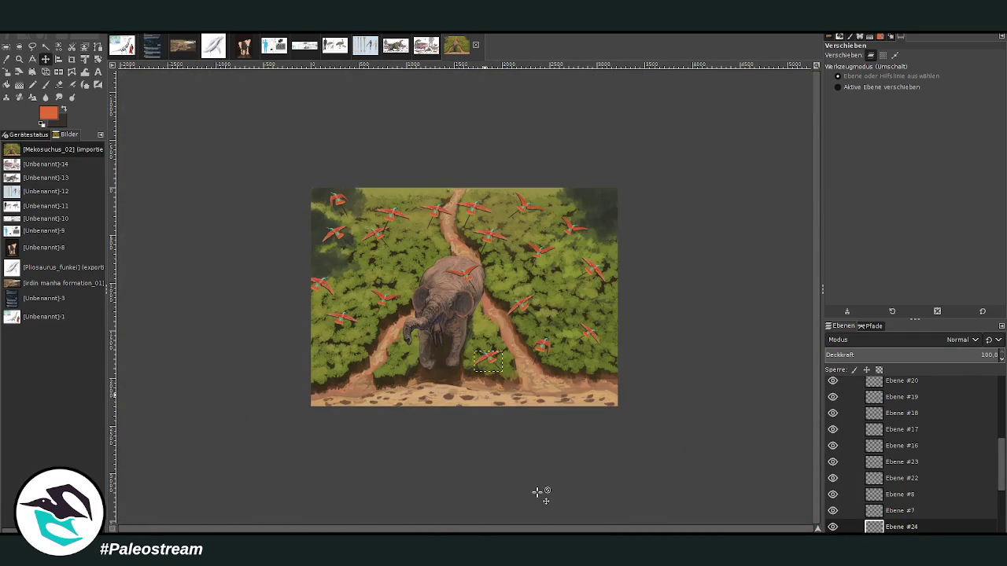
{"action": "left_click", "coordinate": [19, 59]}
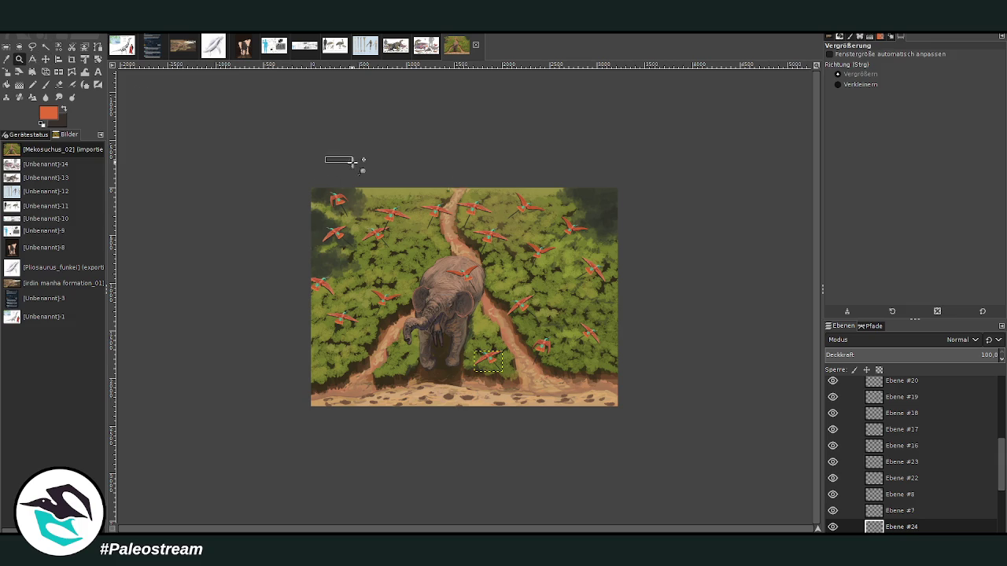
{"action": "left_click", "coordinate": [556, 408]}
{"action": "left_click", "coordinate": [45, 59]}
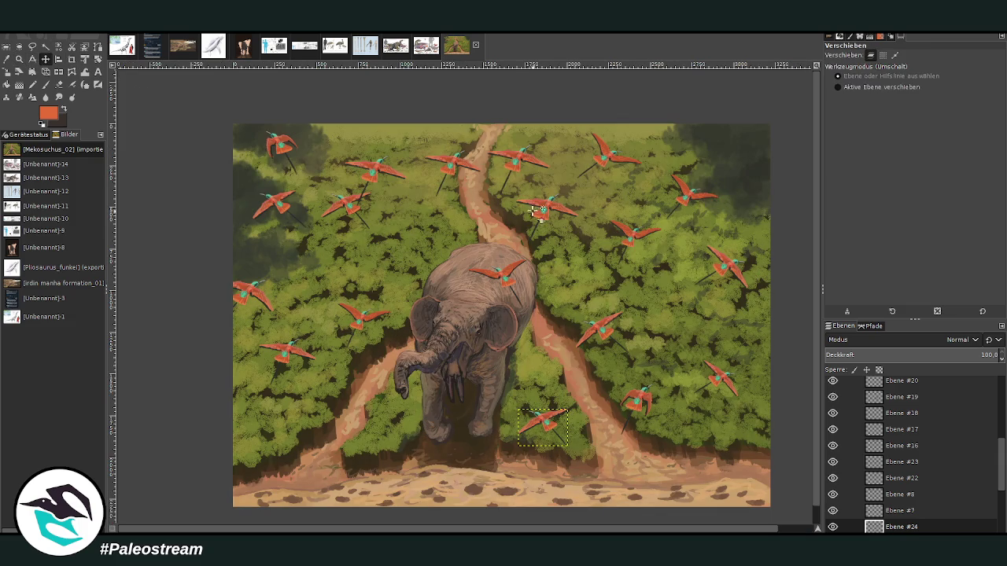
{"action": "double_click", "coordinate": [902, 478]}
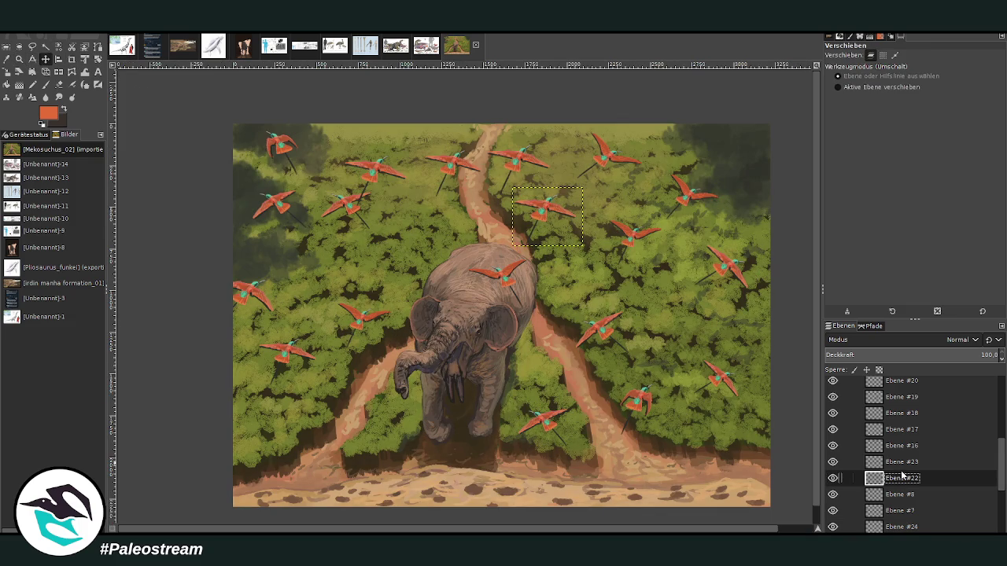
{"action": "left_click", "coordinate": [98, 60]}
{"action": "left_click_drag", "start_coordinate": [522, 217], "coordinate": [580, 168]}
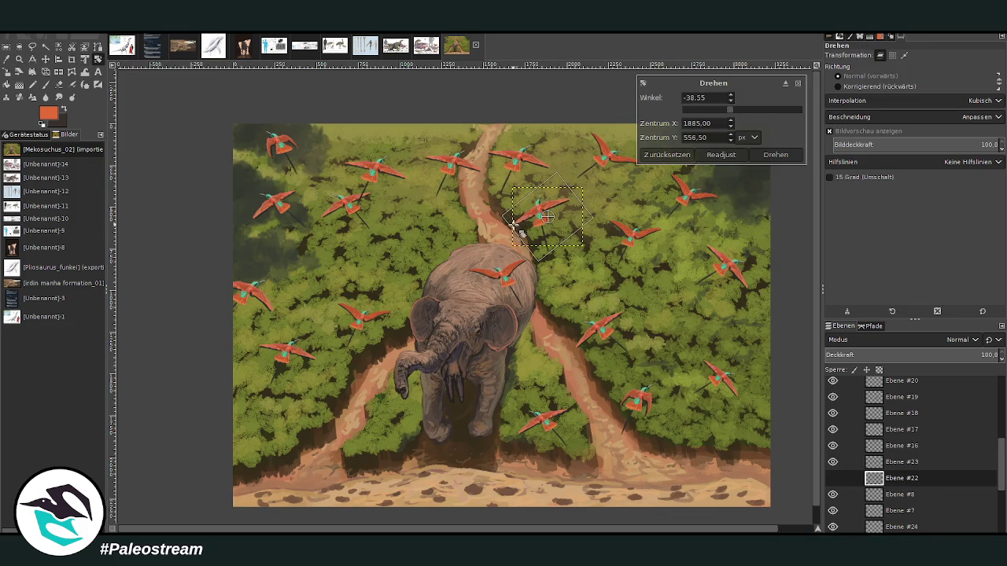
{"action": "left_click", "coordinate": [761, 154]}
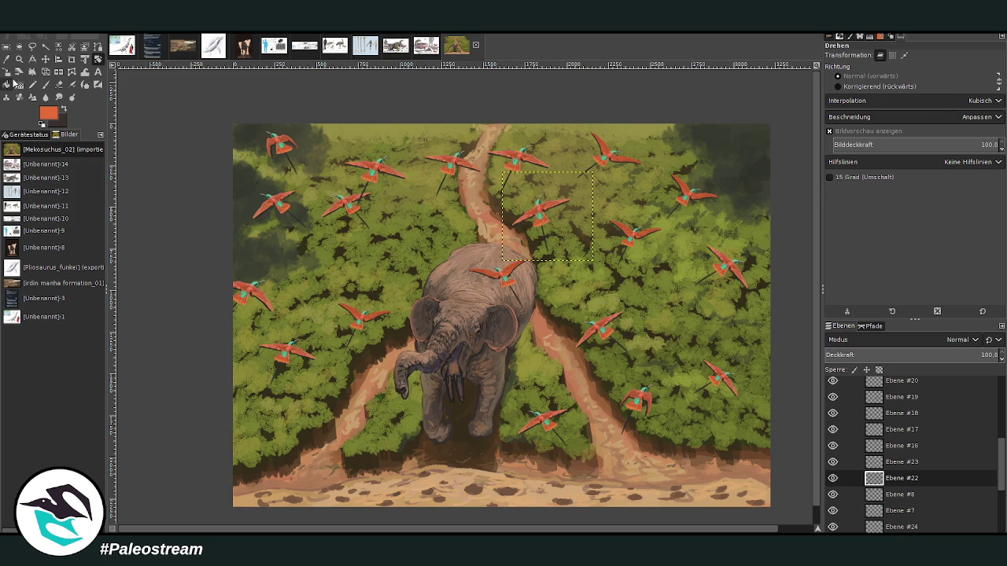
Step: Shrink the rotated bird to about 389×380 px
{"action": "key", "text": "shift+s"}
{"action": "left_click", "coordinate": [556, 199]}
{"action": "left_click_drag", "start_coordinate": [556, 199], "coordinate": [553, 186]}
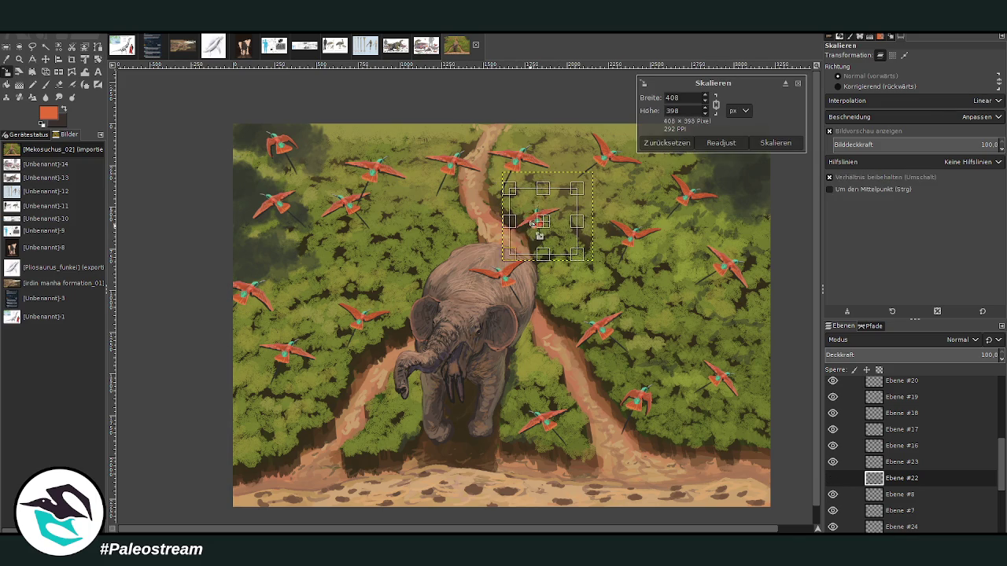
{"action": "left_click", "coordinate": [774, 143]}
Step: Nudge the top bird upward and shrink Ebene #16 so it looks farther away
{"action": "key", "text": "plus"}
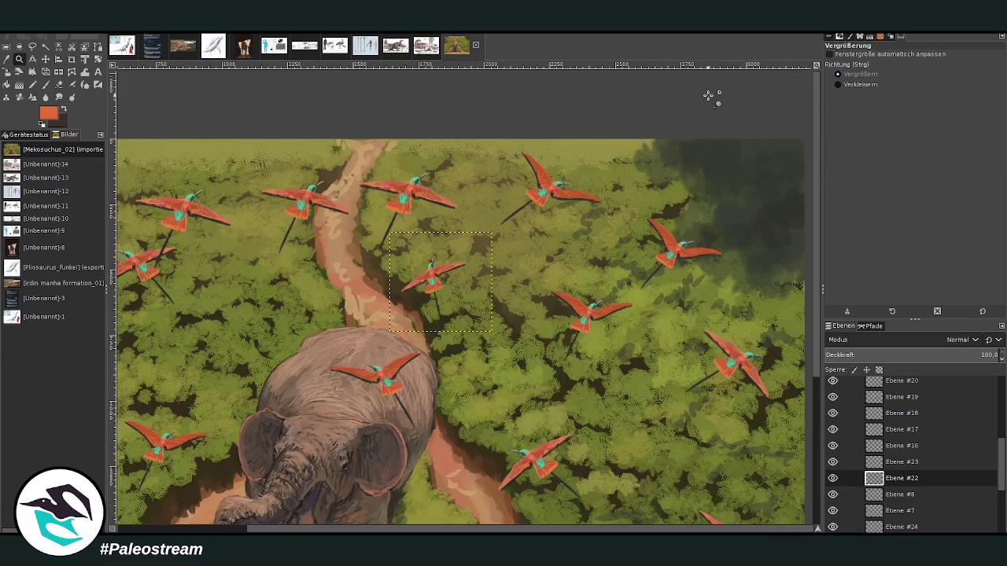
{"action": "key", "text": "m"}
{"action": "mouse_move", "coordinate": [404, 186]}
{"action": "left_mouse_down"}
{"action": "mouse_move", "coordinate": [431, 154]}
{"action": "mouse_move", "coordinate": [406, 156]}
{"action": "left_mouse_up"}
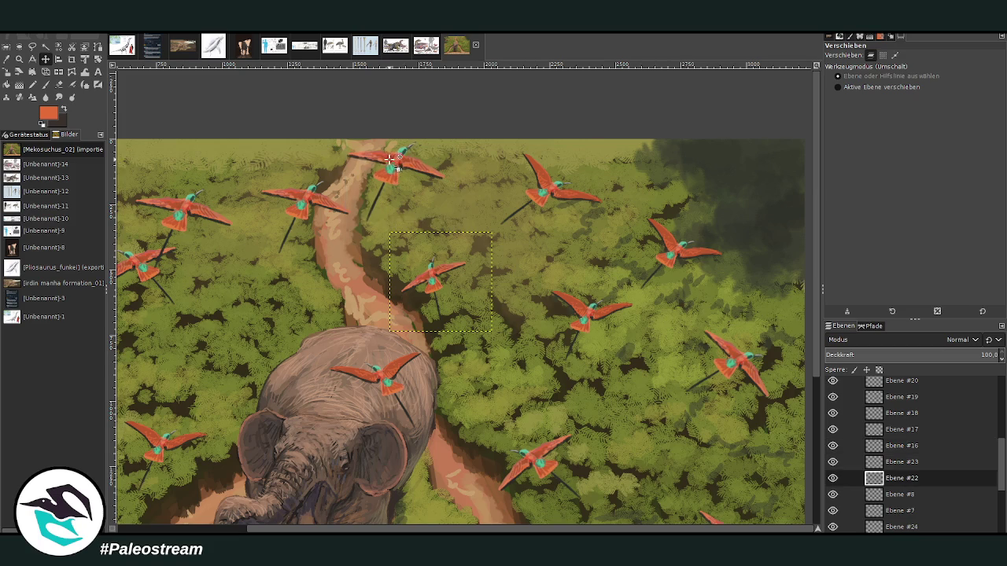
{"action": "left_click", "coordinate": [901, 445]}
{"action": "key", "text": "shift+s"}
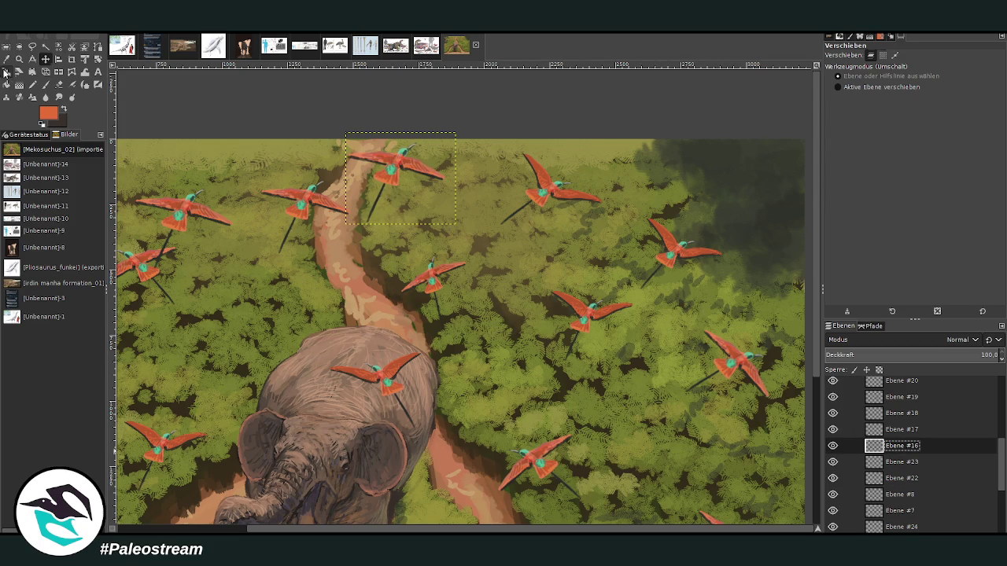
{"action": "left_click", "coordinate": [410, 182]}
{"action": "left_click_drag", "start_coordinate": [411, 183], "coordinate": [452, 153]}
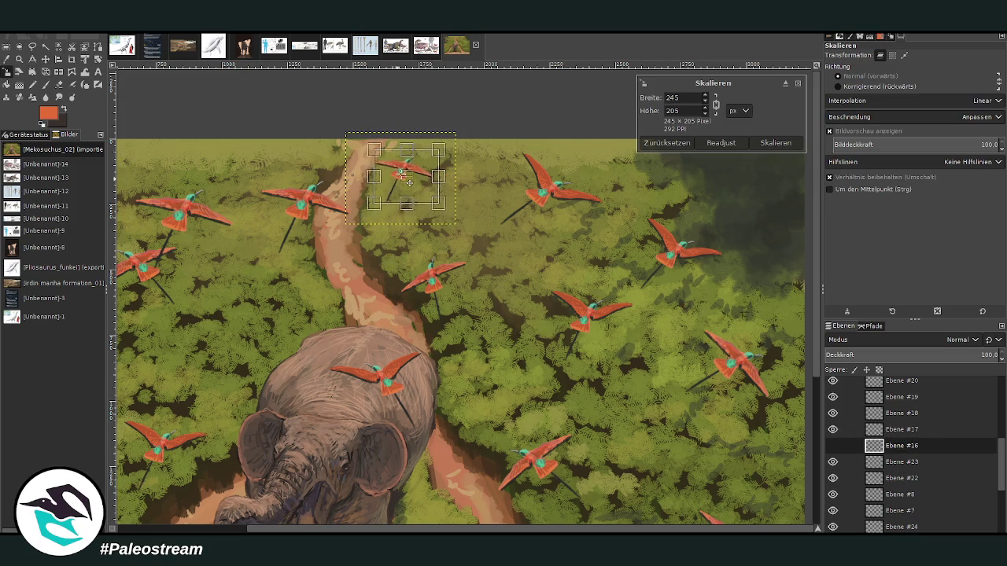
{"action": "left_click", "coordinate": [774, 144]}
Step: Turn the Ebene #17 bird left of the path around by about 160°
{"action": "key", "text": "m"}
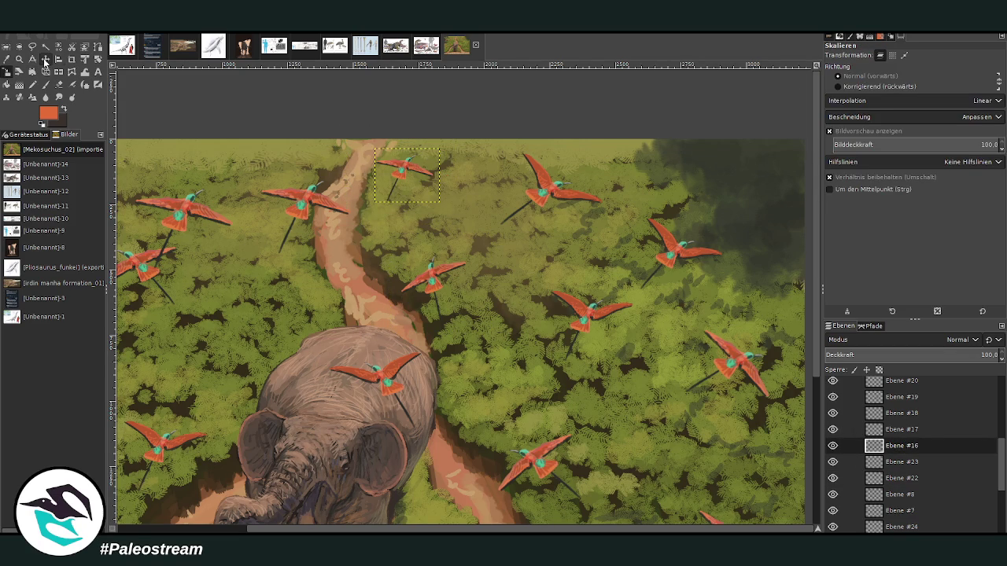
{"action": "left_click", "coordinate": [893, 428]}
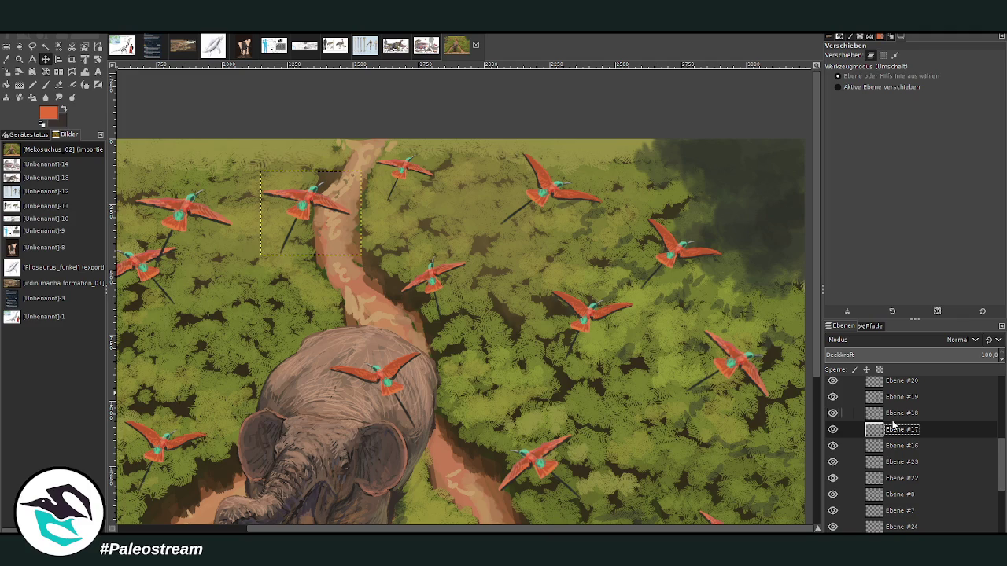
{"action": "left_click", "coordinate": [85, 61]}
{"action": "left_click_drag", "start_coordinate": [353, 202], "coordinate": [297, 245]}
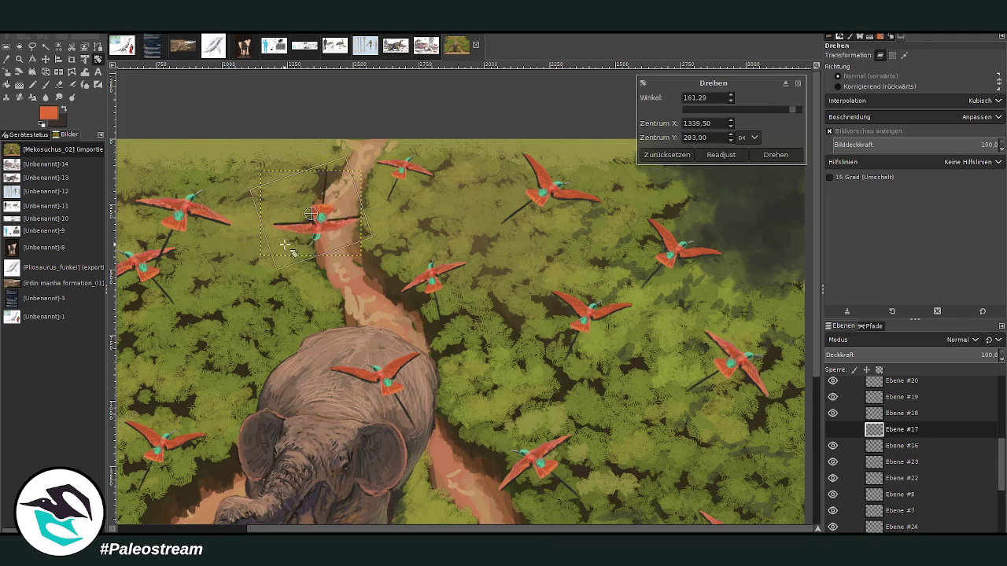
{"action": "left_click", "coordinate": [779, 156]}
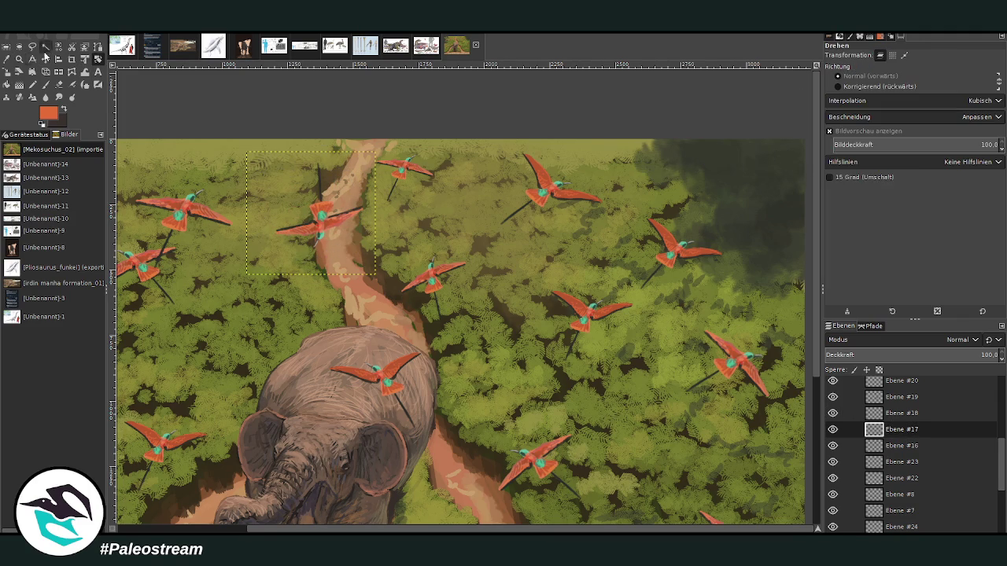
Step: Foreshorten the Ebene #17 bird by pulling its perspective corners inward
{"action": "key", "text": "shift+p"}
{"action": "left_click", "coordinate": [300, 189]}
{"action": "left_click_drag", "start_coordinate": [375, 154], "coordinate": [370, 174]}
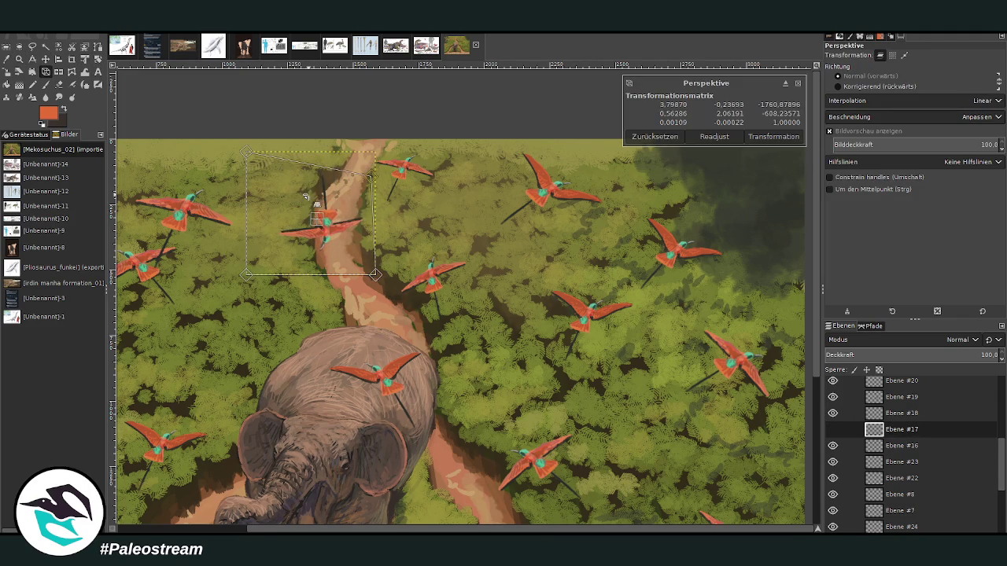
{"action": "left_click_drag", "start_coordinate": [247, 154], "coordinate": [259, 186]}
{"action": "left_click_drag", "start_coordinate": [370, 174], "coordinate": [359, 176]}
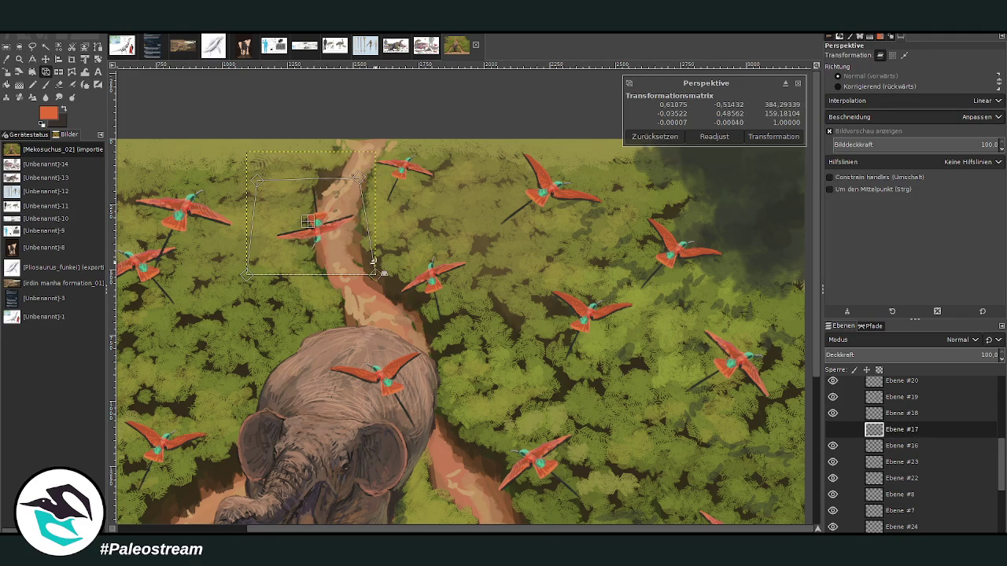
{"action": "left_click_drag", "start_coordinate": [375, 275], "coordinate": [383, 256]}
{"action": "left_click_drag", "start_coordinate": [247, 273], "coordinate": [234, 272]}
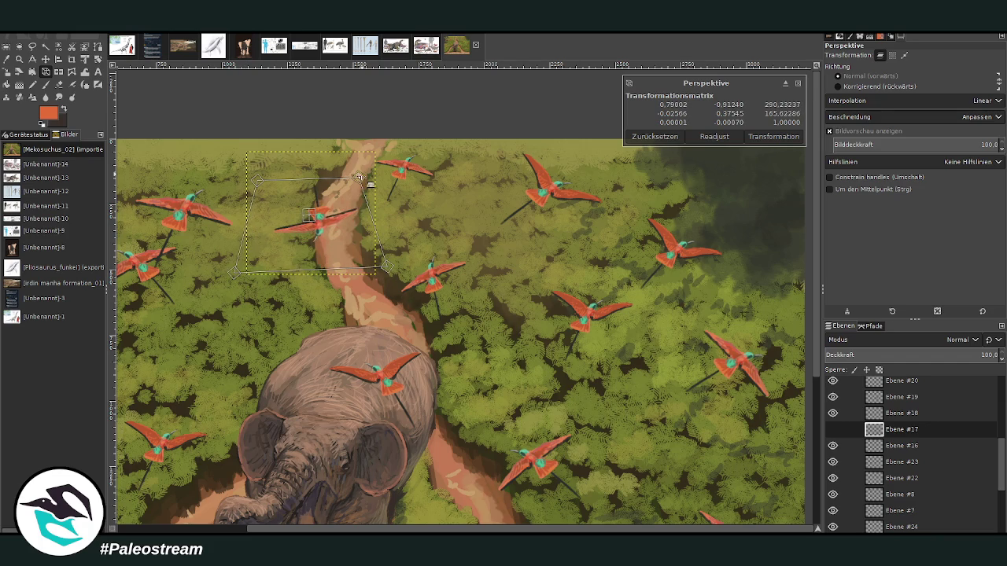
{"action": "left_click", "coordinate": [774, 137]}
Step: Shift the bird slightly up and left and re-angle it to about -29°
{"action": "key", "text": "m"}
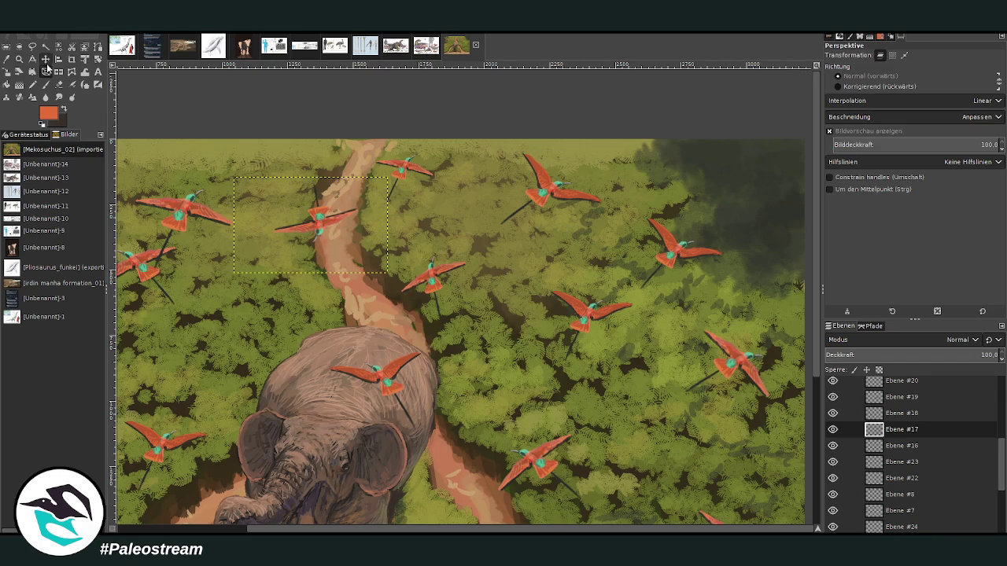
{"action": "mouse_move", "coordinate": [328, 222]}
{"action": "left_mouse_down"}
{"action": "mouse_move", "coordinate": [303, 207]}
{"action": "mouse_move", "coordinate": [300, 238]}
{"action": "left_mouse_up"}
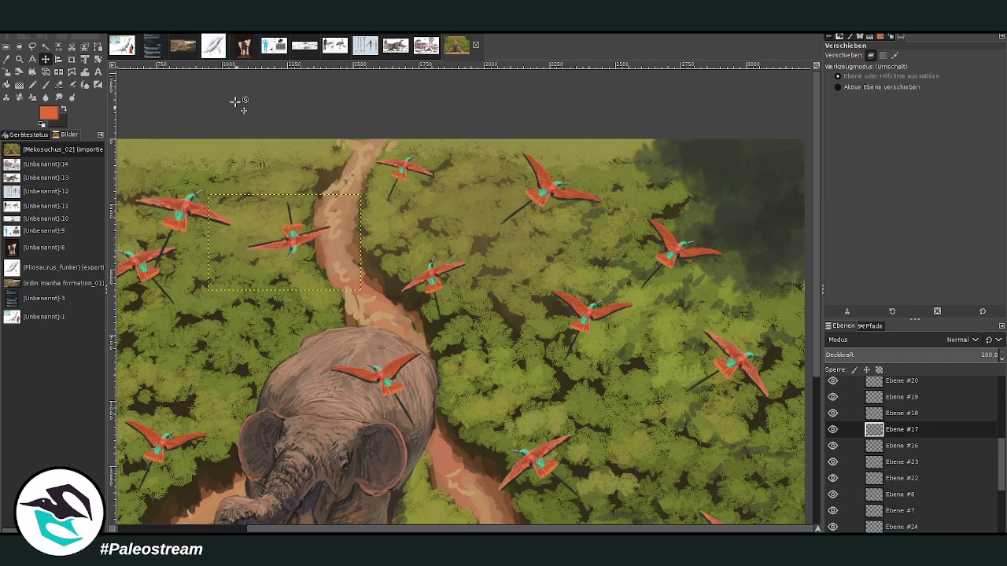
{"action": "left_click", "coordinate": [98, 59]}
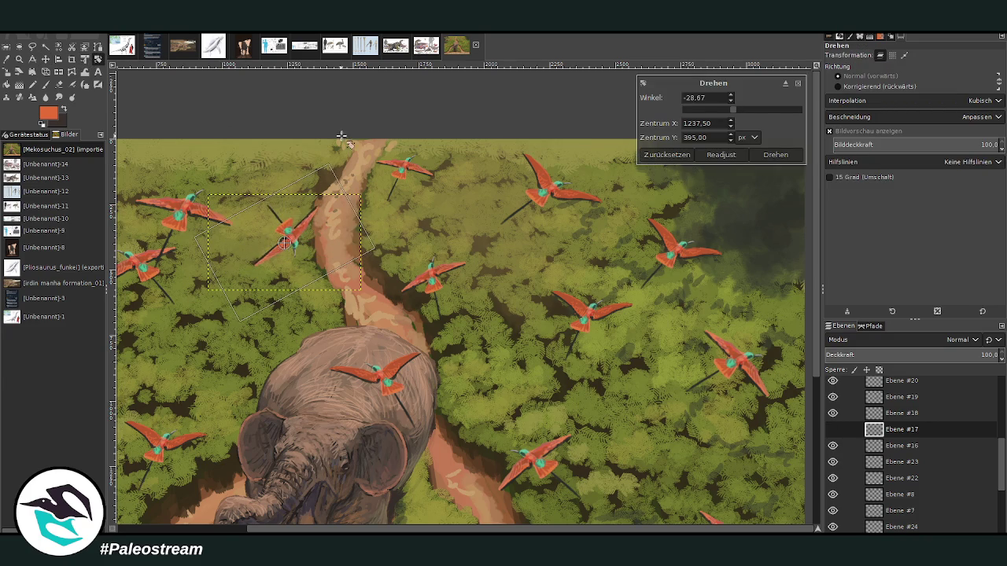
{"action": "left_click", "coordinate": [449, 297]}
{"action": "scroll", "coordinate": [763, 157], "scroll_direction": "up", "scroll_amount": 1}
{"action": "key", "text": "minus"}
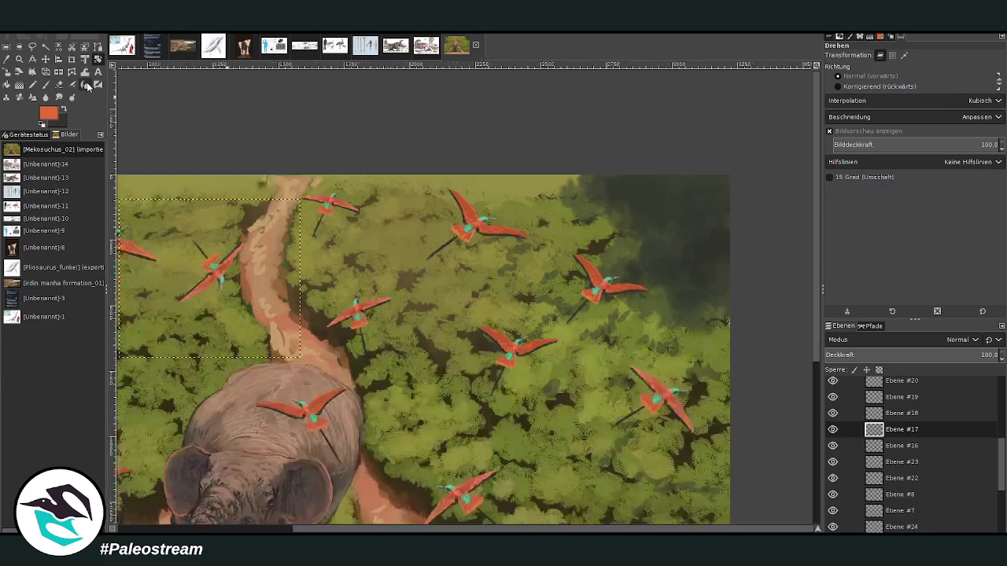
{"action": "key", "text": "minus"}
{"action": "left_click", "coordinate": [19, 59]}
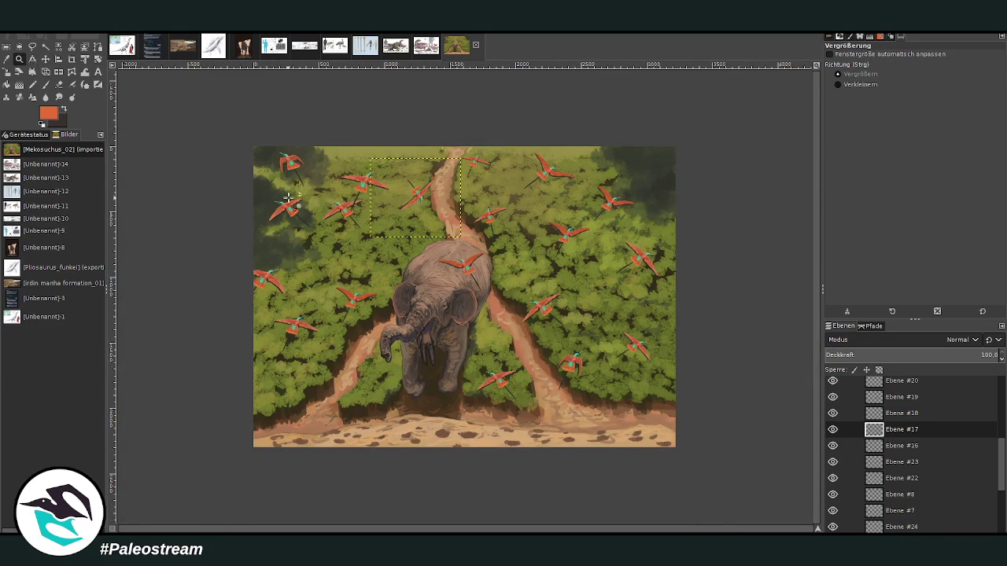
{"action": "left_click_drag", "start_coordinate": [296, 123], "coordinate": [596, 427]}
Step: Nudge the Ebene #17 bird beside the upper path a bit higher
{"action": "left_click", "coordinate": [46, 59]}
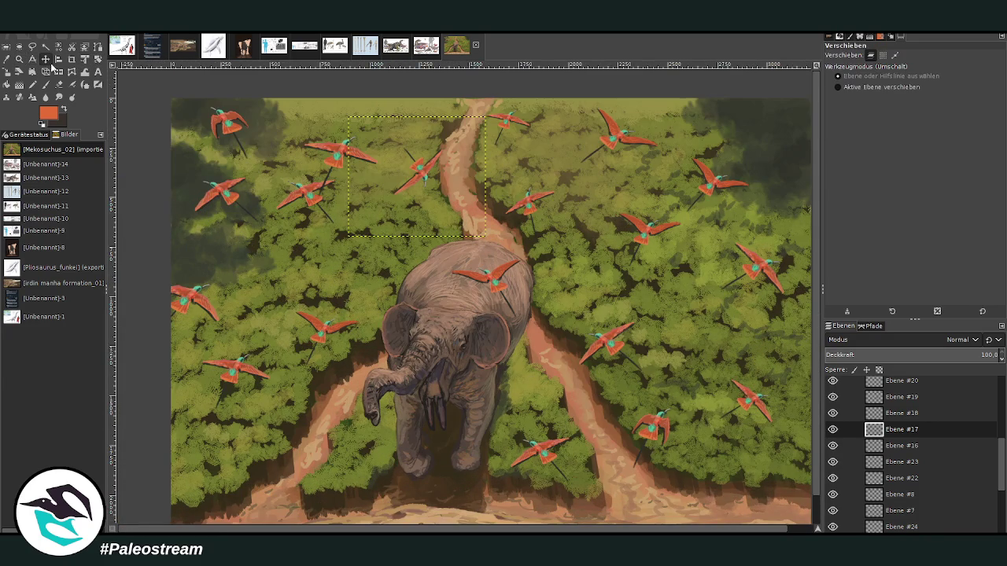
{"action": "mouse_move", "coordinate": [411, 164]}
{"action": "left_mouse_down"}
{"action": "mouse_move", "coordinate": [430, 146]}
{"action": "mouse_move", "coordinate": [421, 152]}
{"action": "left_mouse_up"}
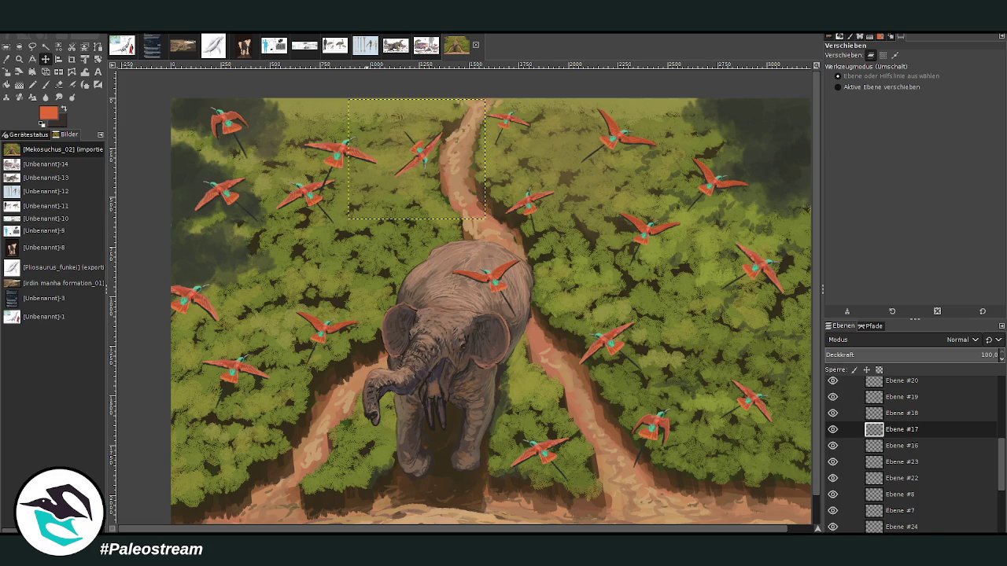
{"action": "left_click", "coordinate": [19, 59]}
{"action": "left_click_drag", "start_coordinate": [320, 98], "coordinate": [492, 281]}
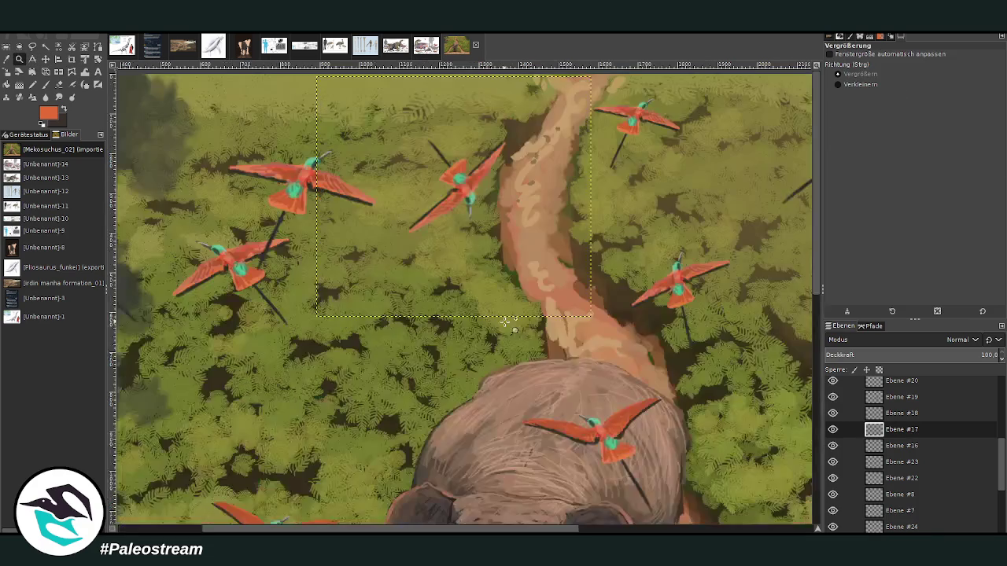
Step: Lightly warp the bird with a Warp Transform stroke, then fit the whole painting in view
{"action": "left_click", "coordinate": [72, 71]}
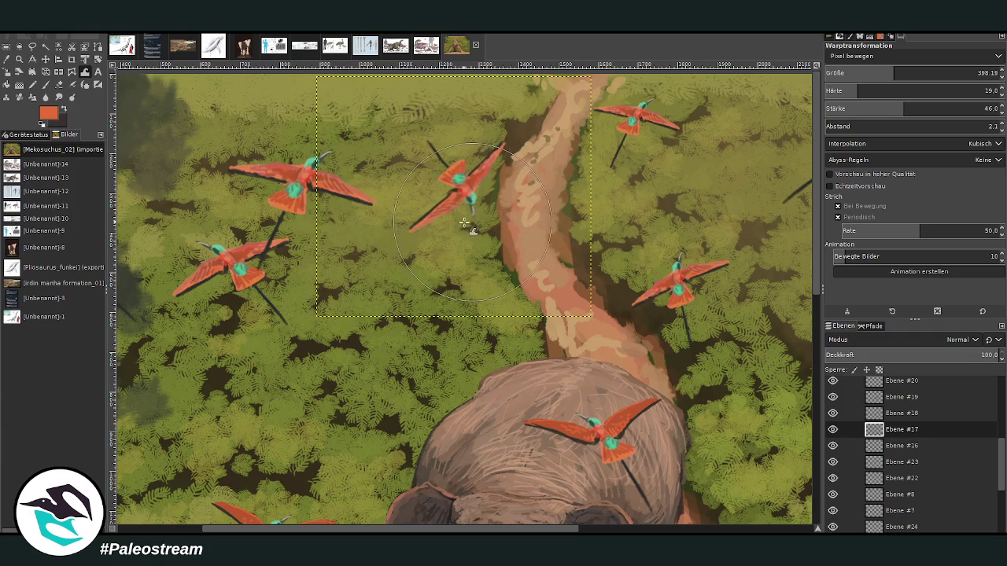
{"action": "mouse_move", "coordinate": [472, 224]}
{"action": "left_mouse_down"}
{"action": "mouse_move", "coordinate": [489, 155]}
{"action": "mouse_move", "coordinate": [410, 223]}
{"action": "mouse_move", "coordinate": [504, 149]}
{"action": "left_mouse_up"}
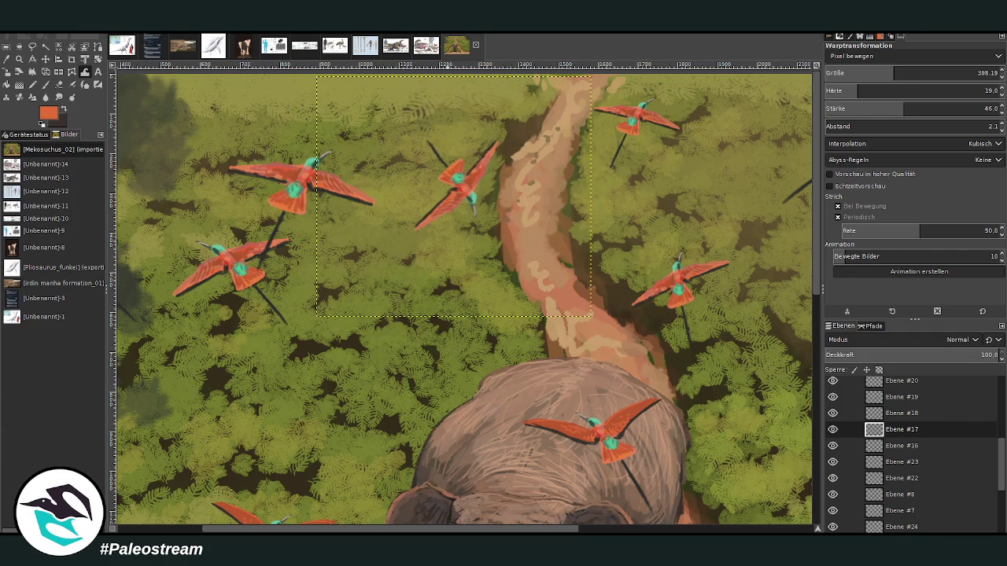
{"action": "left_click", "coordinate": [20, 59]}
{"action": "key", "text": "shift+ctrl+j"}
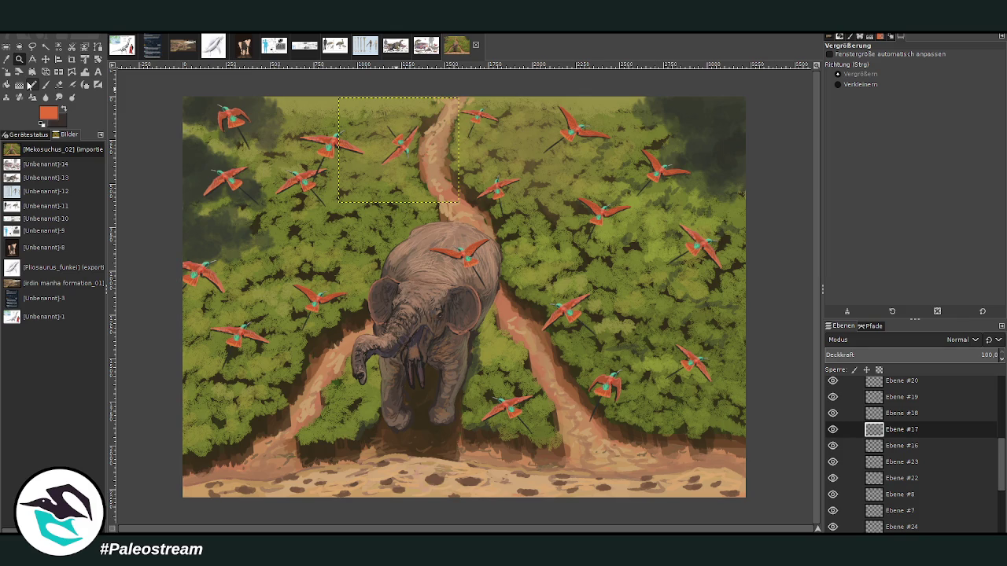
Step: Zoom in on the elephant and duplicate the bird layer Ebene #12
{"action": "left_click_drag", "start_coordinate": [368, 195], "coordinate": [602, 465]}
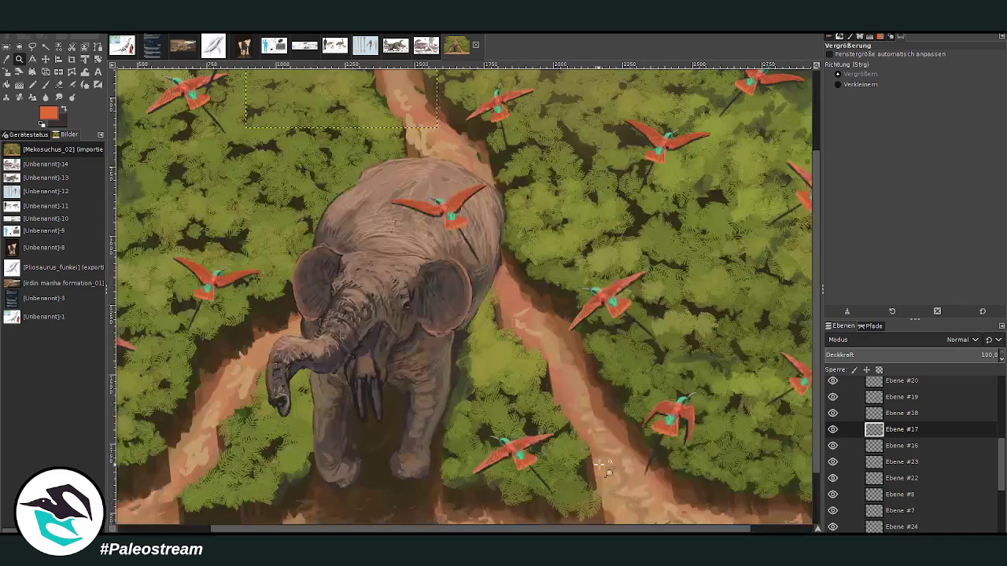
{"action": "left_click", "coordinate": [46, 59]}
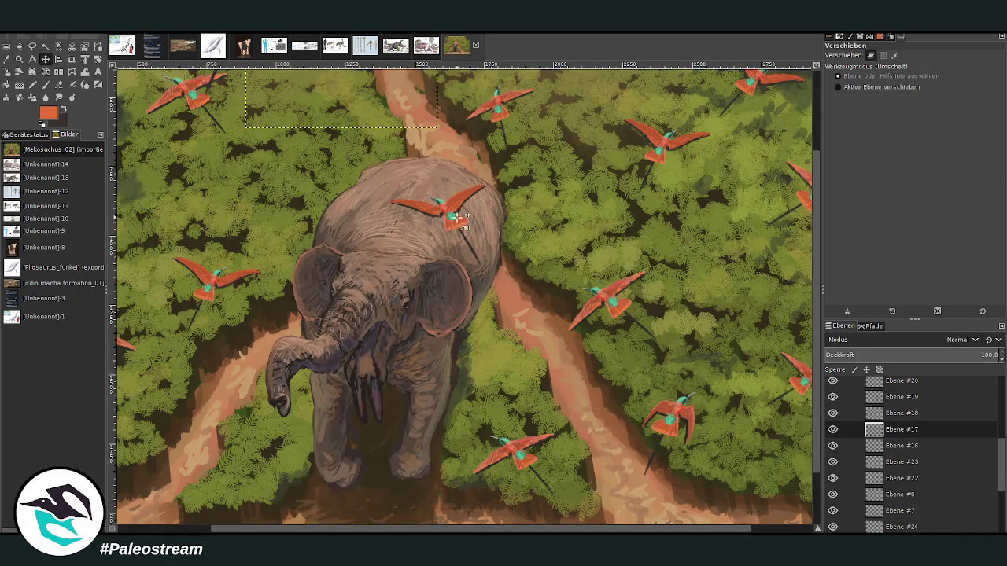
{"action": "left_click", "coordinate": [454, 205]}
{"action": "left_click", "coordinate": [900, 385]}
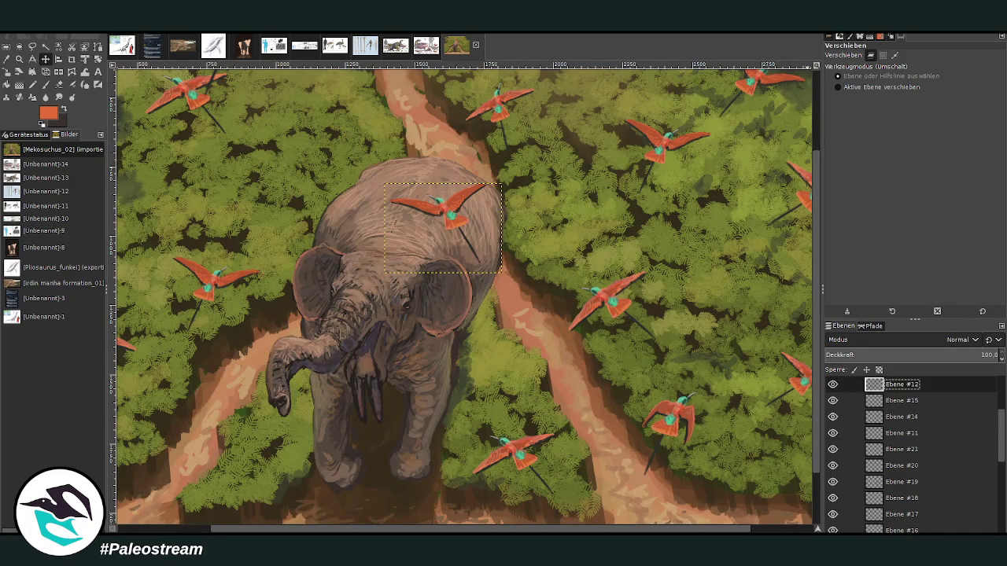
{"action": "key", "text": "shift+r"}
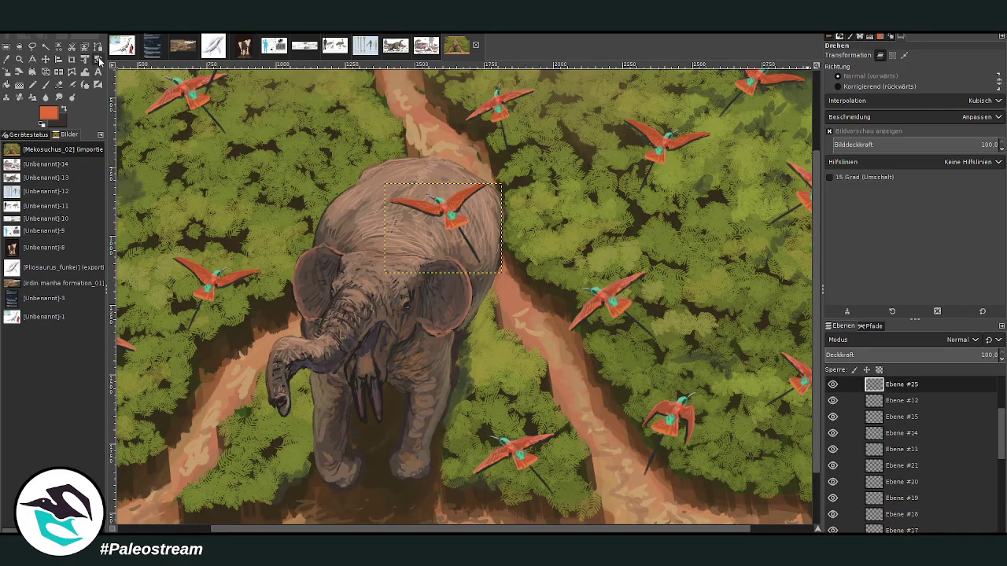
Step: Rotate the bird copy and skew it with a perspective warp
{"action": "mouse_move", "coordinate": [409, 197]}
{"action": "left_mouse_down"}
{"action": "mouse_move", "coordinate": [411, 270]}
{"action": "mouse_move", "coordinate": [436, 272]}
{"action": "left_mouse_up"}
{"action": "left_click", "coordinate": [775, 154]}
{"action": "key", "text": "z"}
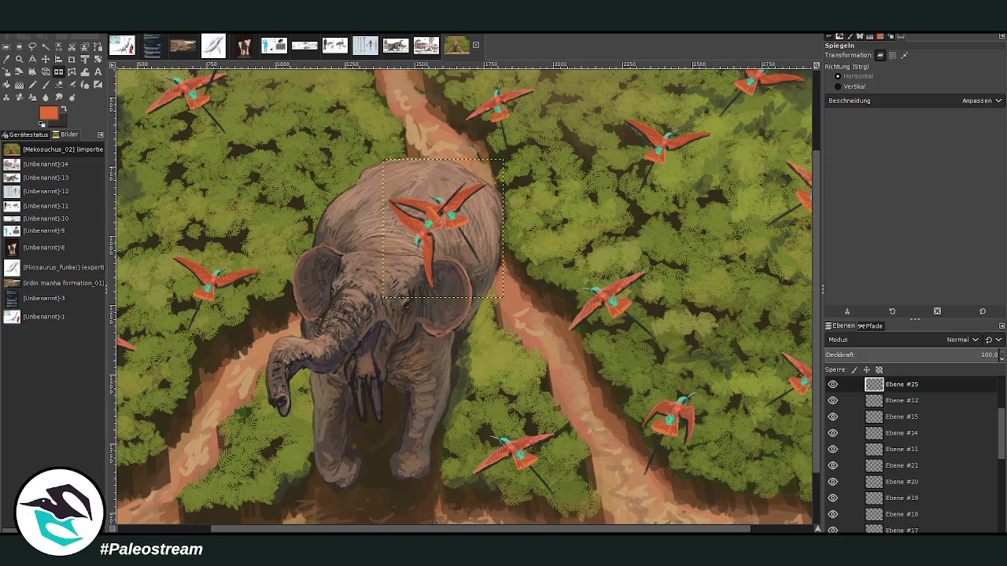
{"action": "left_click", "coordinate": [72, 72]}
{"action": "left_click", "coordinate": [482, 196]}
{"action": "left_click_drag", "start_coordinate": [482, 196], "coordinate": [462, 219]}
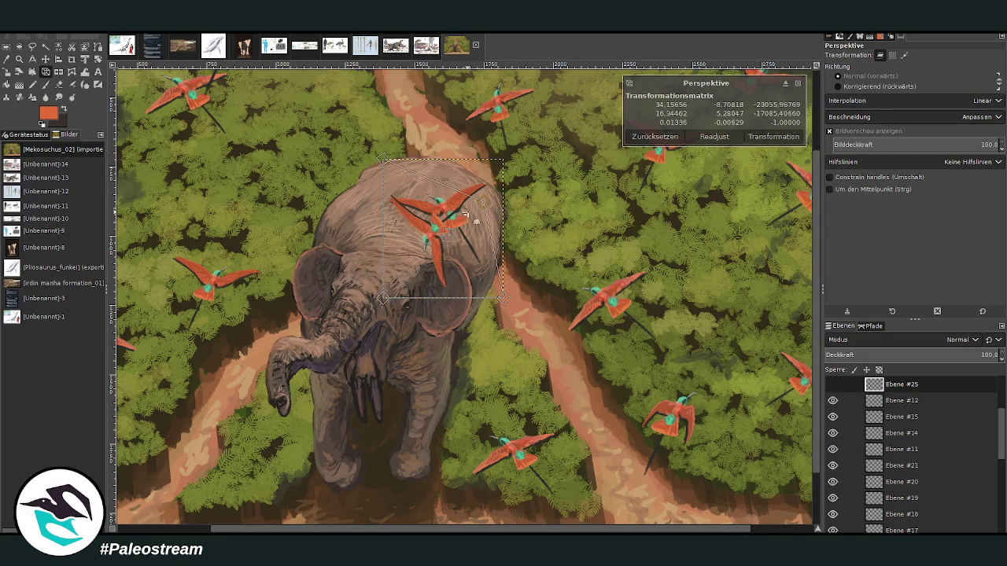
{"action": "left_click", "coordinate": [768, 136]}
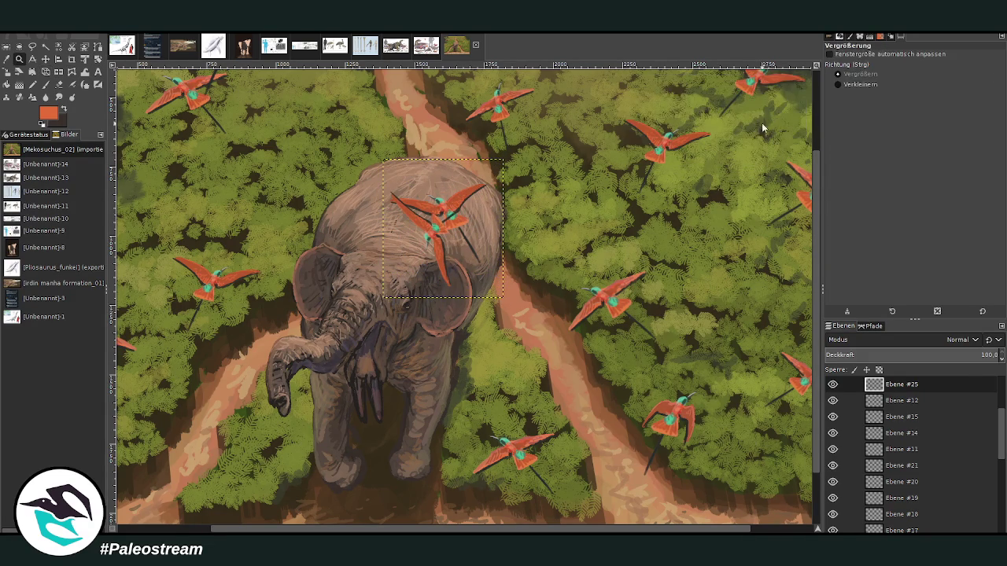
Step: Move the copy over the forest right of the elephant, shrink it, and zoom out
{"action": "left_click", "coordinate": [41, 62]}
{"action": "left_click_drag", "start_coordinate": [417, 211], "coordinate": [558, 175]}
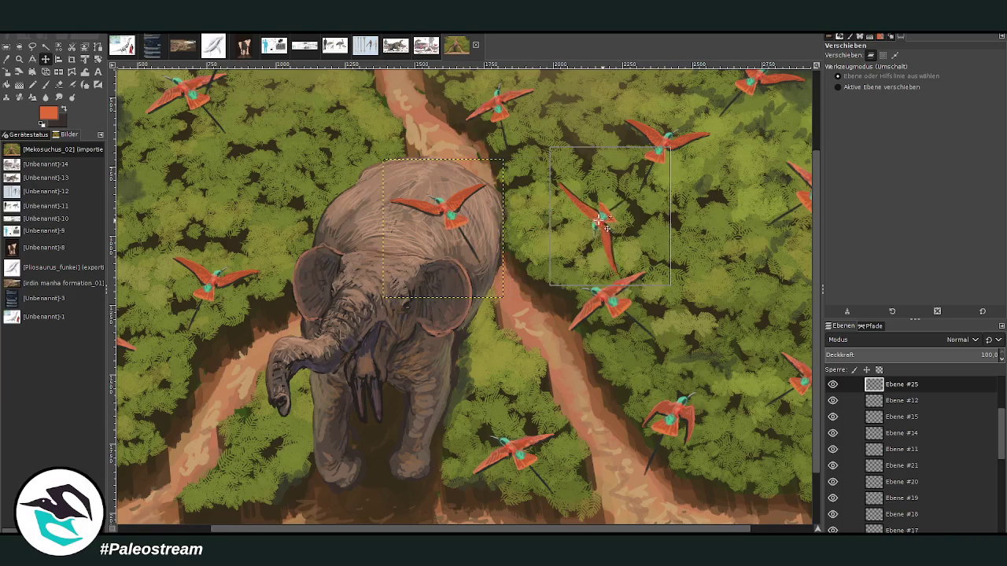
{"action": "left_click", "coordinate": [7, 72]}
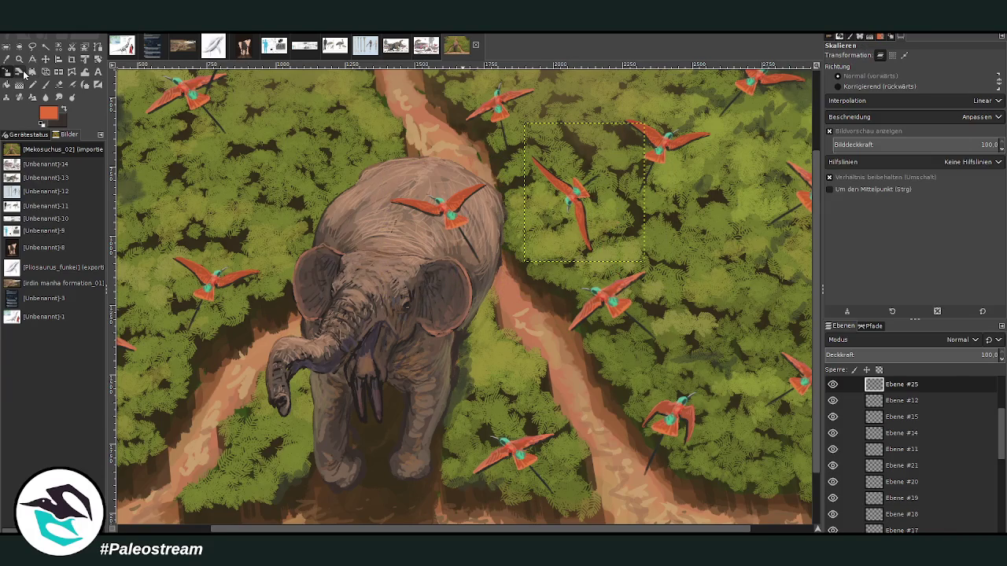
{"action": "left_click", "coordinate": [598, 227]}
{"action": "left_click_drag", "start_coordinate": [587, 199], "coordinate": [595, 176]}
{"action": "left_click", "coordinate": [775, 142]}
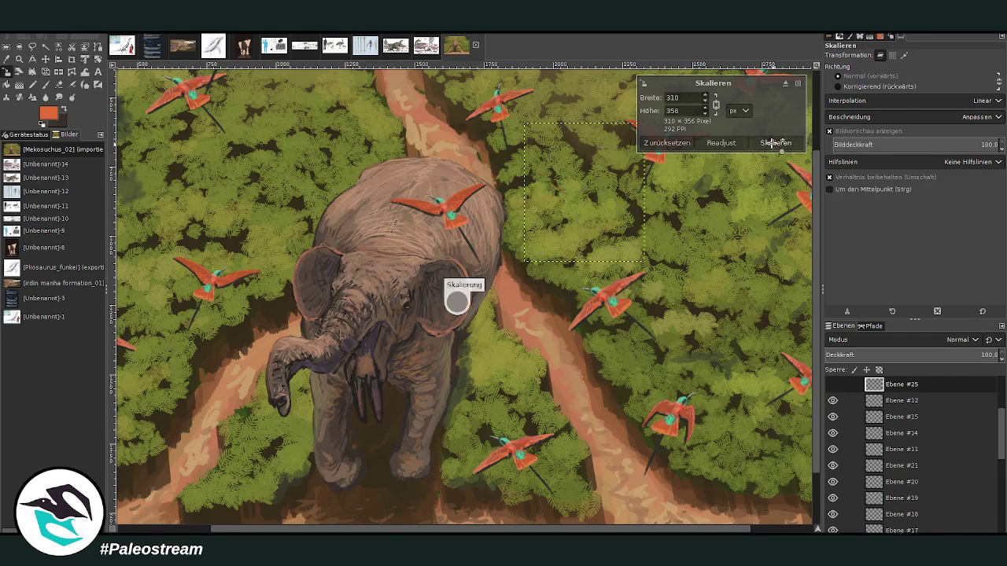
{"action": "key", "text": "z"}
{"action": "left_click", "coordinate": [772, 143], "text": "ctrl"}
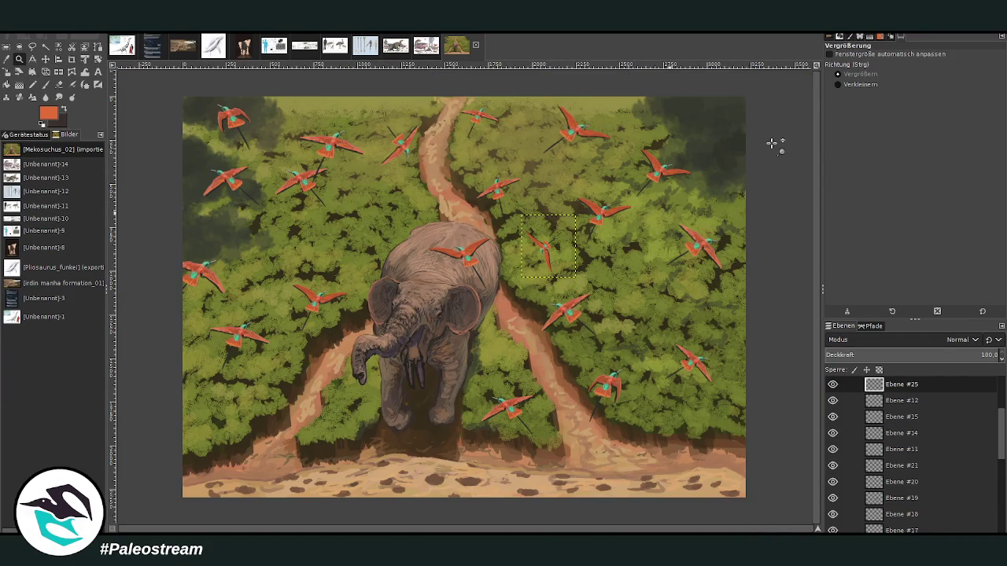
Step: Reposition the upper-left bird and fine-tune the other birds' placement
{"action": "left_click", "coordinate": [46, 59]}
{"action": "mouse_move", "coordinate": [331, 140]}
{"action": "left_mouse_down"}
{"action": "mouse_move", "coordinate": [313, 128]}
{"action": "mouse_move", "coordinate": [317, 140]}
{"action": "left_mouse_up"}
{"action": "left_click_drag", "start_coordinate": [544, 246], "coordinate": [555, 255]}
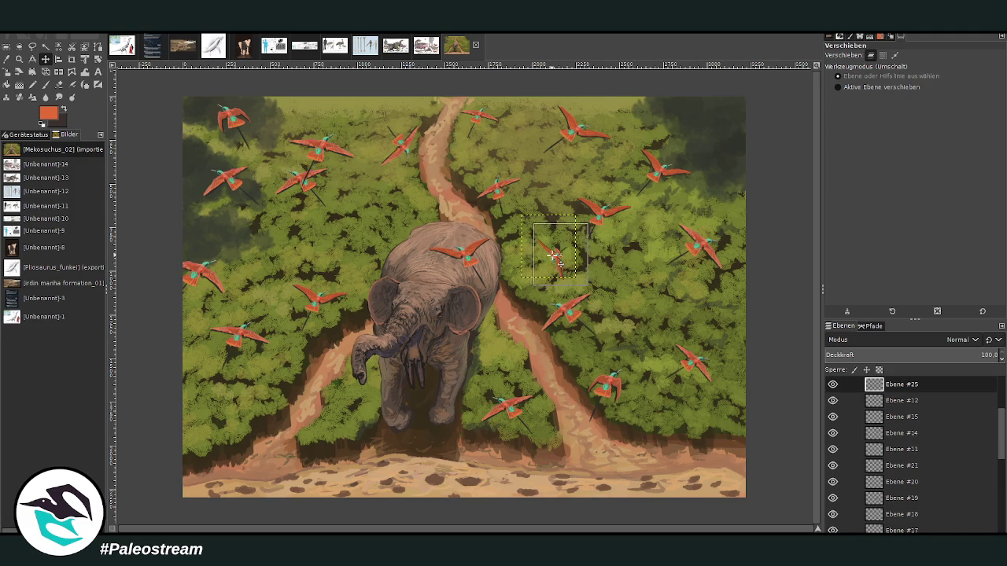
{"action": "left_click", "coordinate": [319, 146]}
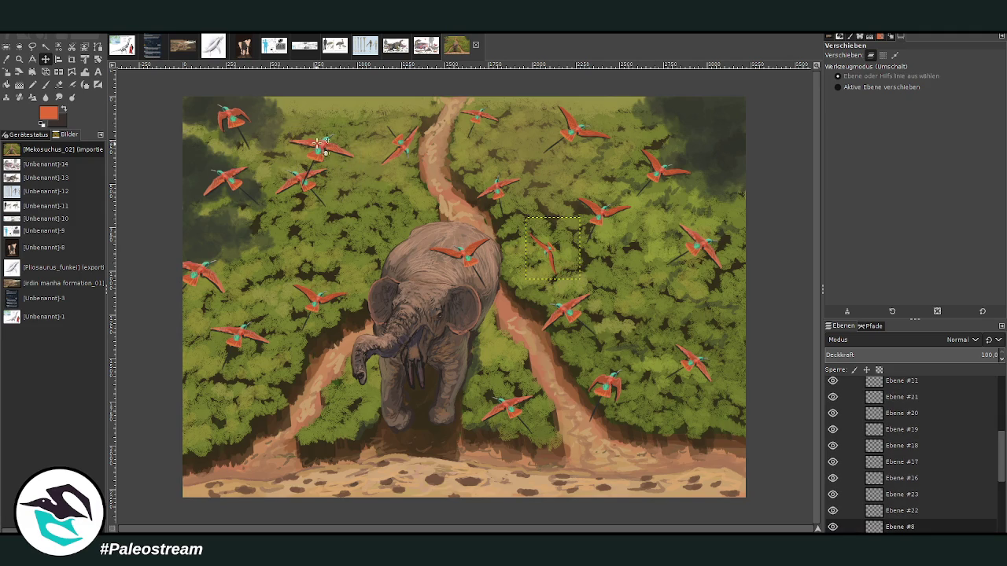
{"action": "left_click_drag", "start_coordinate": [319, 146], "coordinate": [338, 116]}
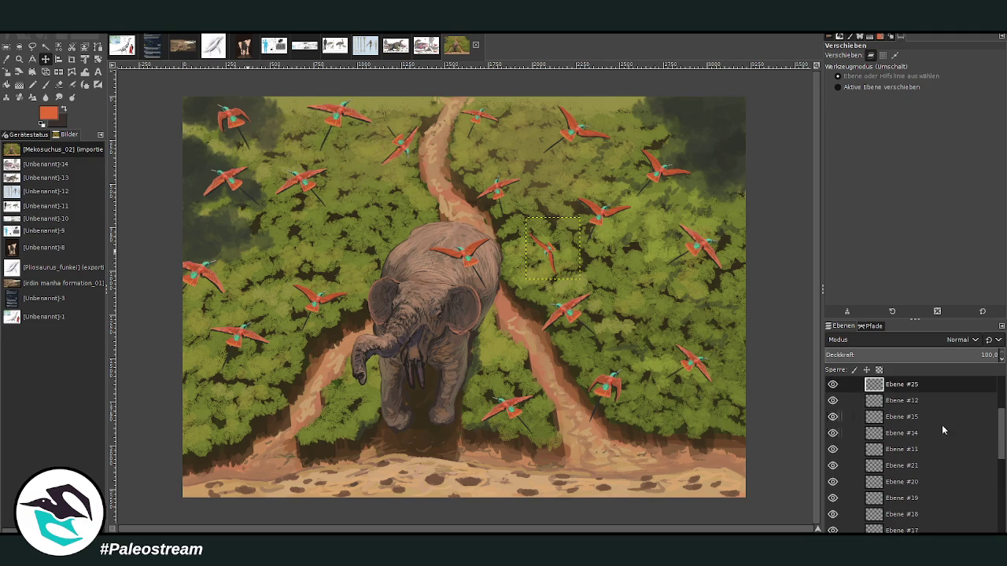
Step: Duplicate the upper-right bird's layer Ebene #13
{"action": "scroll", "coordinate": [933, 421], "scroll_direction": "up", "scroll_amount": 2}
{"action": "double_click", "coordinate": [906, 401]}
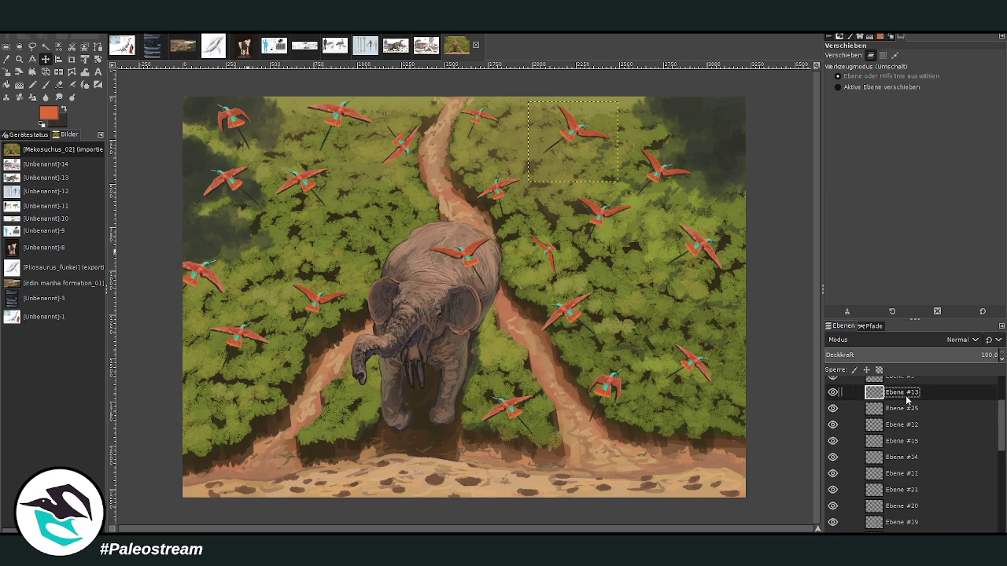
{"action": "scroll", "coordinate": [906, 400], "scroll_direction": "up", "scroll_amount": 3}
{"action": "left_click", "coordinate": [906, 425]}
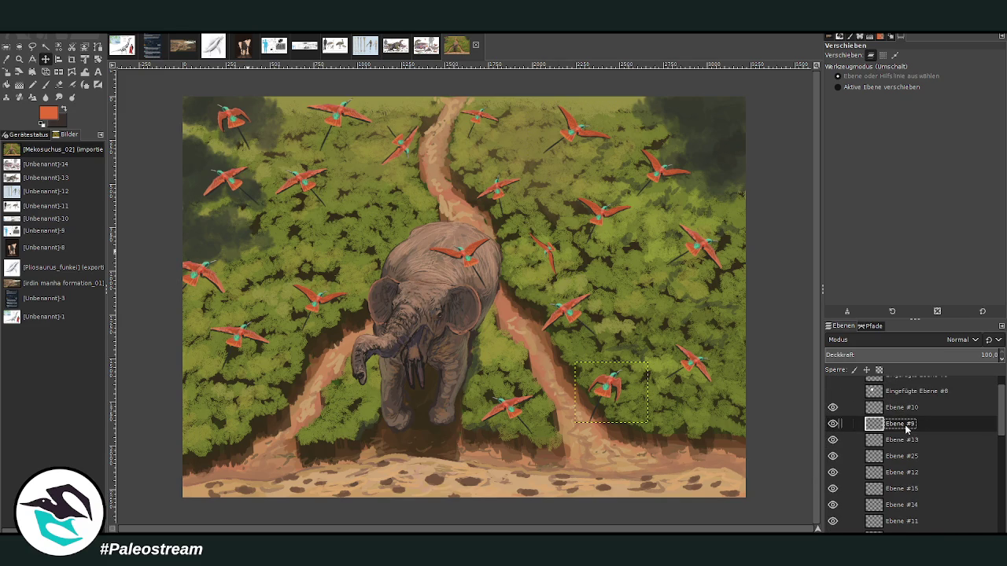
{"action": "left_click", "coordinate": [903, 441]}
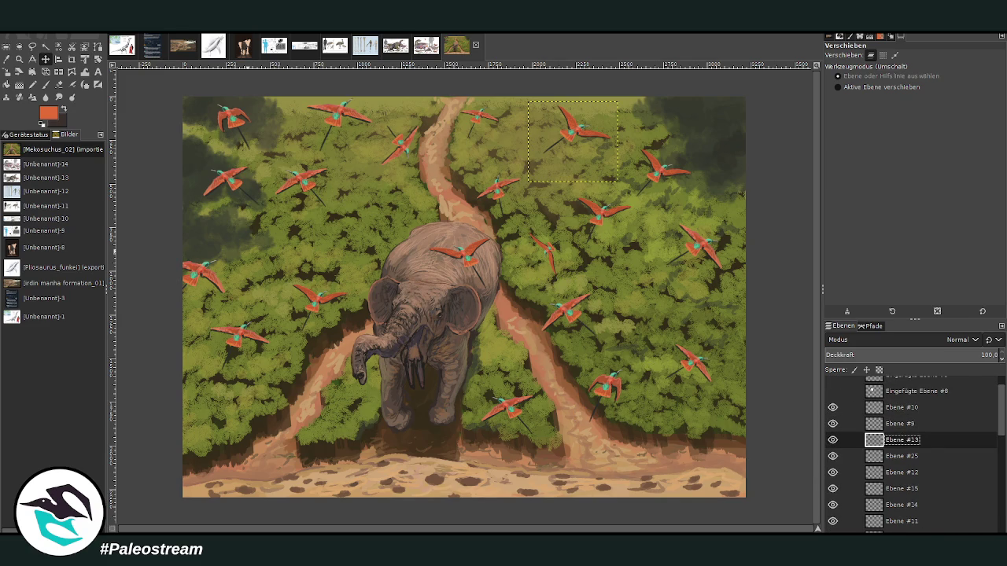
{"action": "key", "text": "ctrl+shift+n"}
Step: Shrink the copy to about 319×284 px and place it over the forest left of the elephant
{"action": "key", "text": "shift+s"}
{"action": "left_click", "coordinate": [607, 159]}
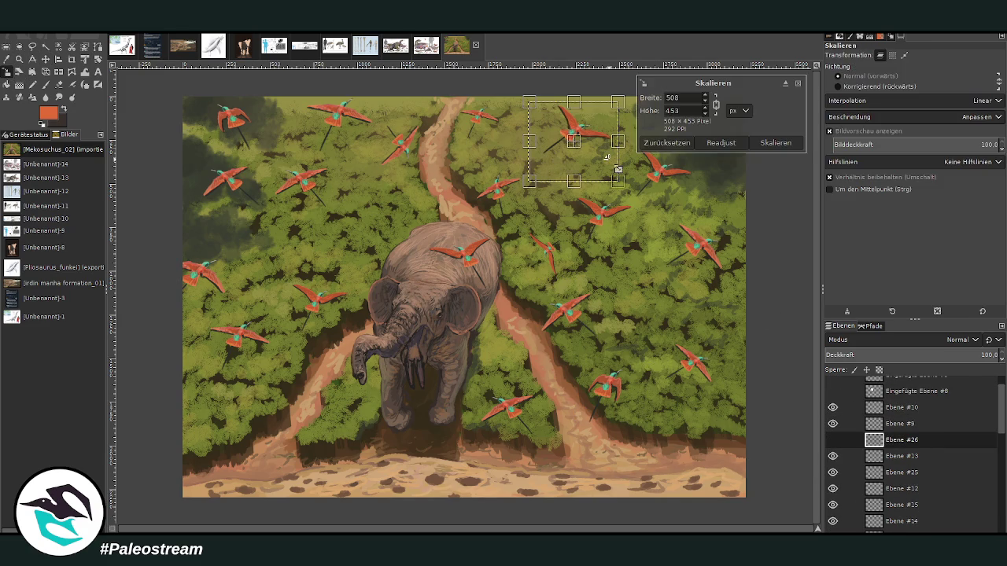
{"action": "mouse_move", "coordinate": [606, 158]}
{"action": "left_mouse_down"}
{"action": "mouse_move", "coordinate": [582, 136]}
{"action": "mouse_move", "coordinate": [234, 252]}
{"action": "mouse_move", "coordinate": [247, 262]}
{"action": "left_mouse_up"}
{"action": "left_click_drag", "start_coordinate": [214, 230], "coordinate": [275, 226]}
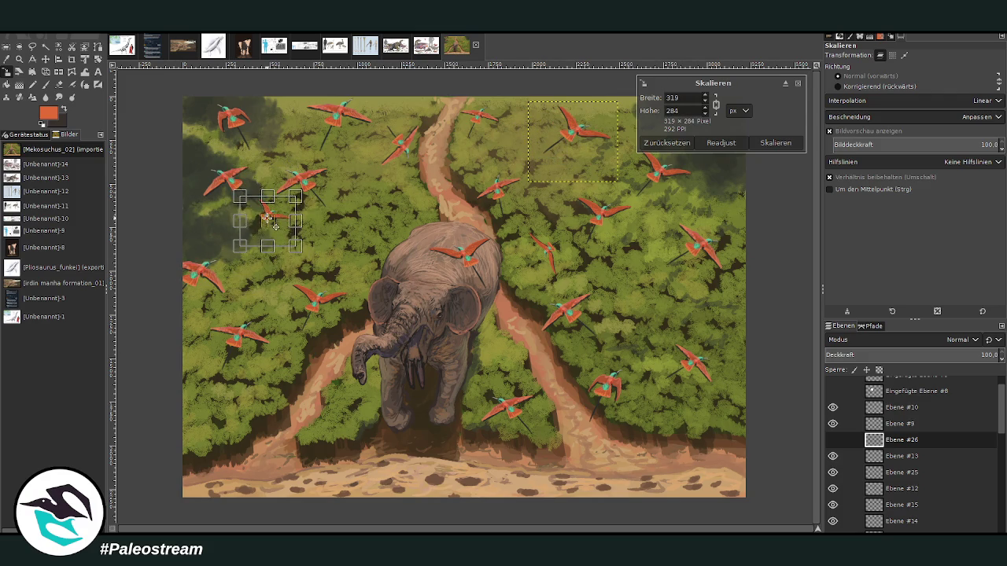
{"action": "left_click", "coordinate": [775, 146]}
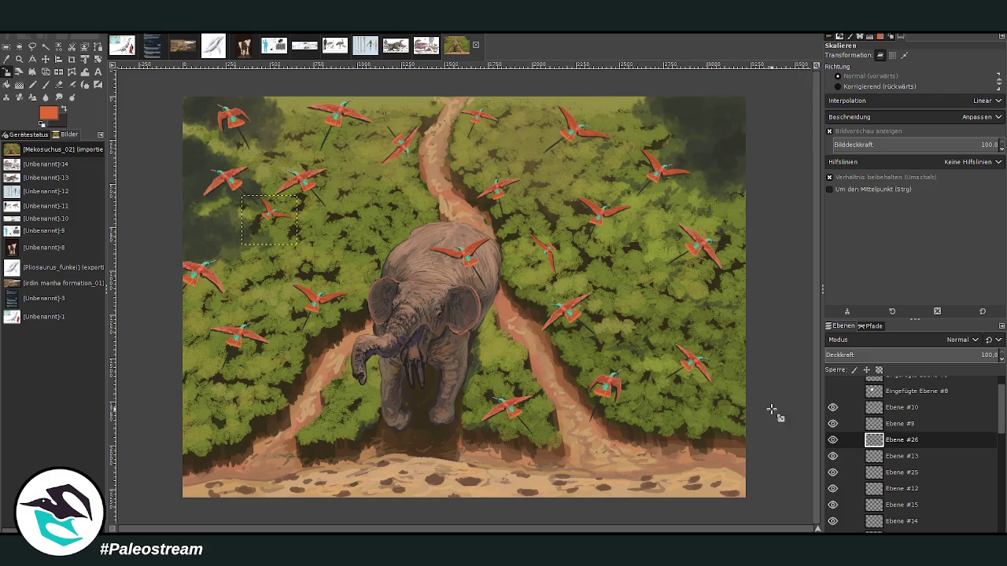
{"action": "left_click", "coordinate": [895, 408]}
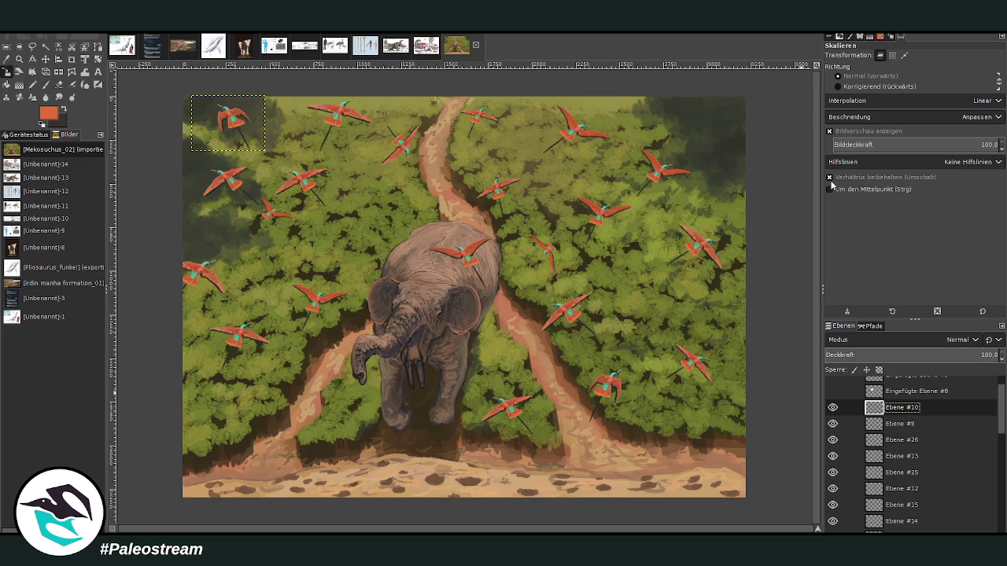
Step: Merge the bird layers from Ebene #10 down through Ebene #11 and check the merged result
{"action": "key", "text": "ctrl+e"}
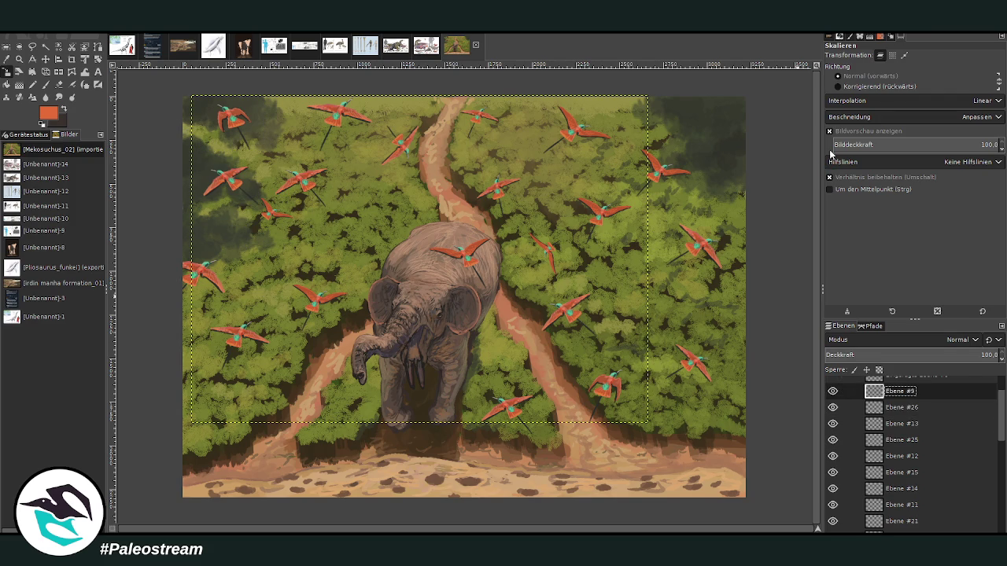
{"action": "key", "text": "ctrl+e"}
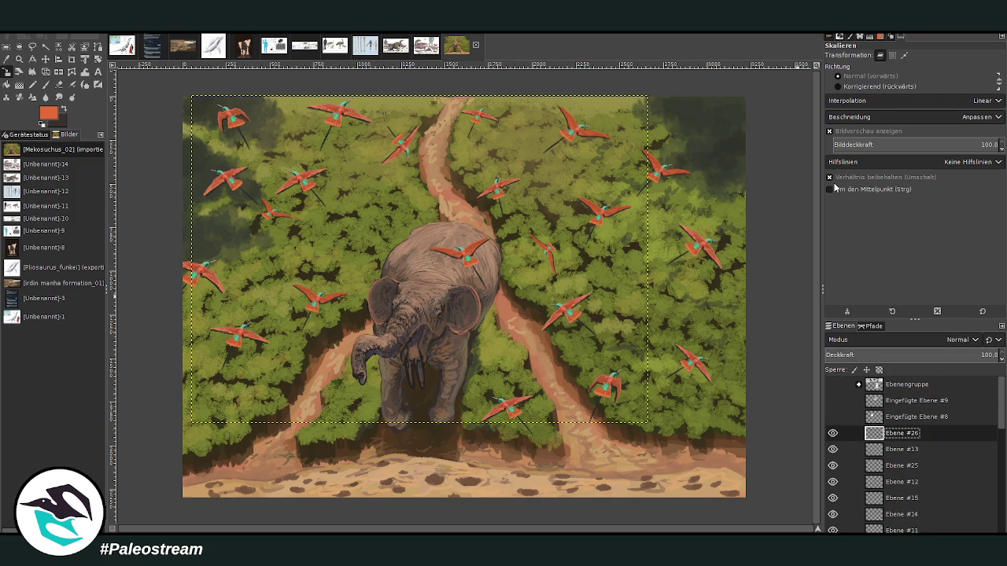
{"action": "key", "text": "ctrl+e"}
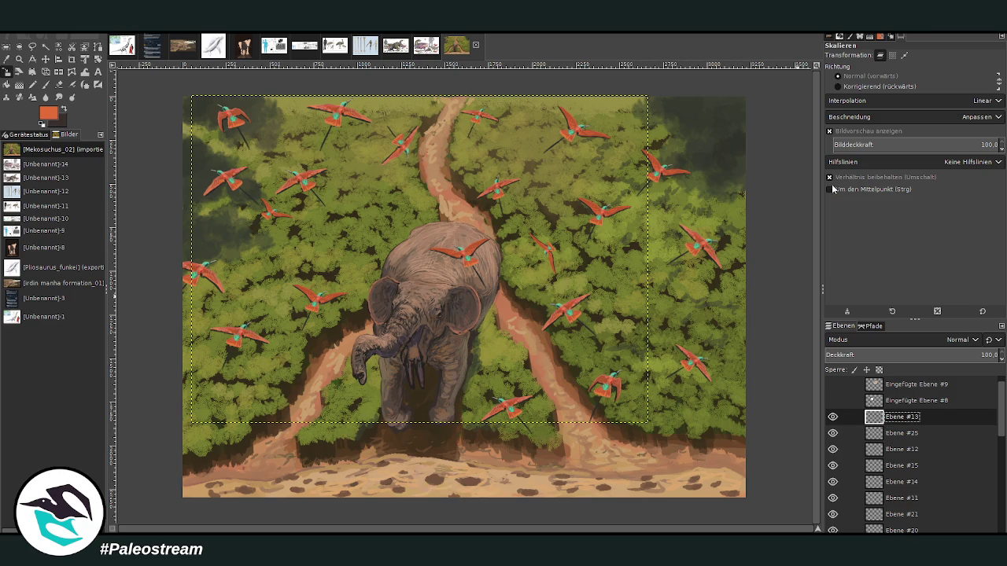
{"action": "key", "text": "ctrl+e"}
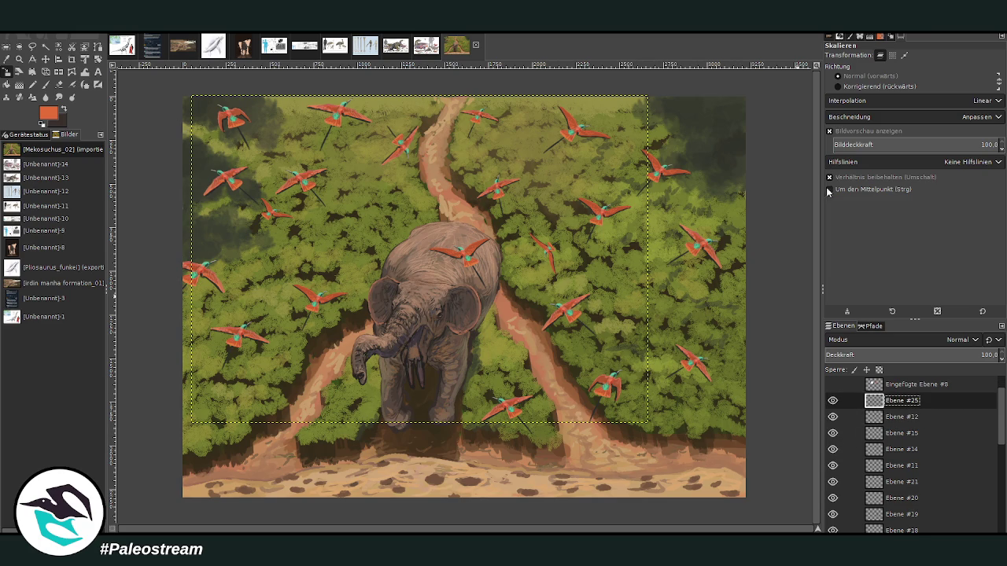
{"action": "key", "text": "ctrl+e"}
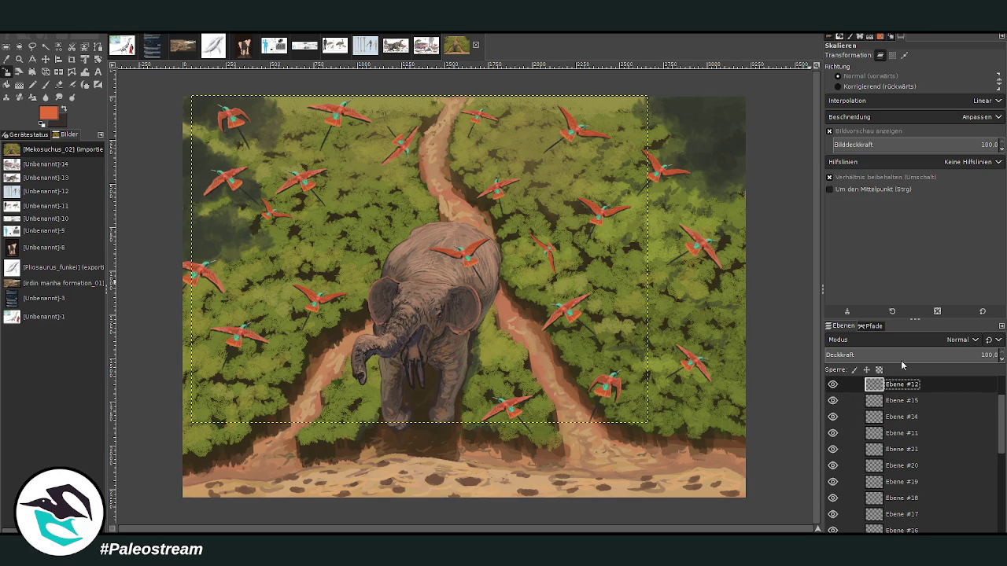
{"action": "key", "text": "ctrl+e"}
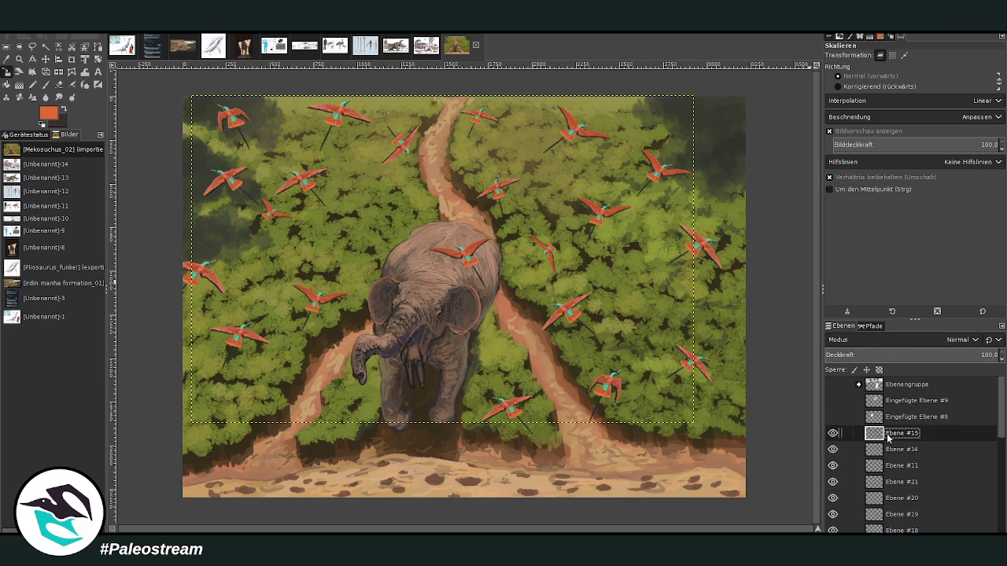
{"action": "key", "text": "ctrl+e"}
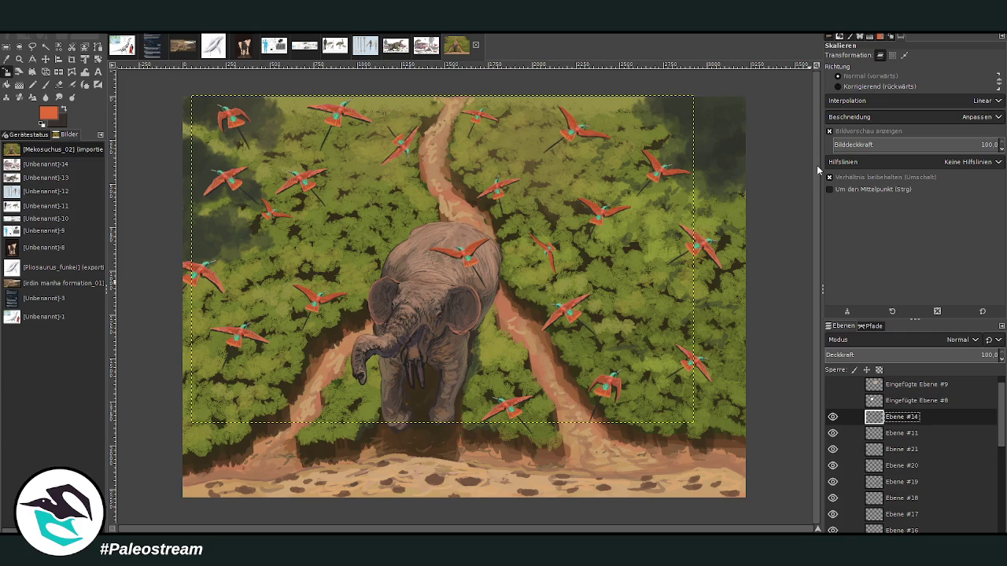
{"action": "key", "text": "ctrl+e"}
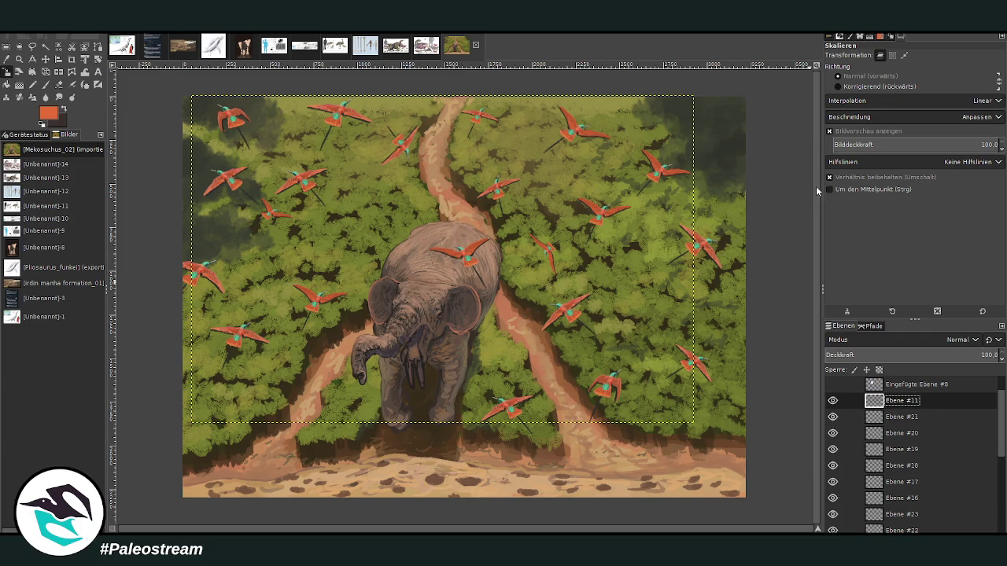
{"action": "key", "text": "ctrl+e"}
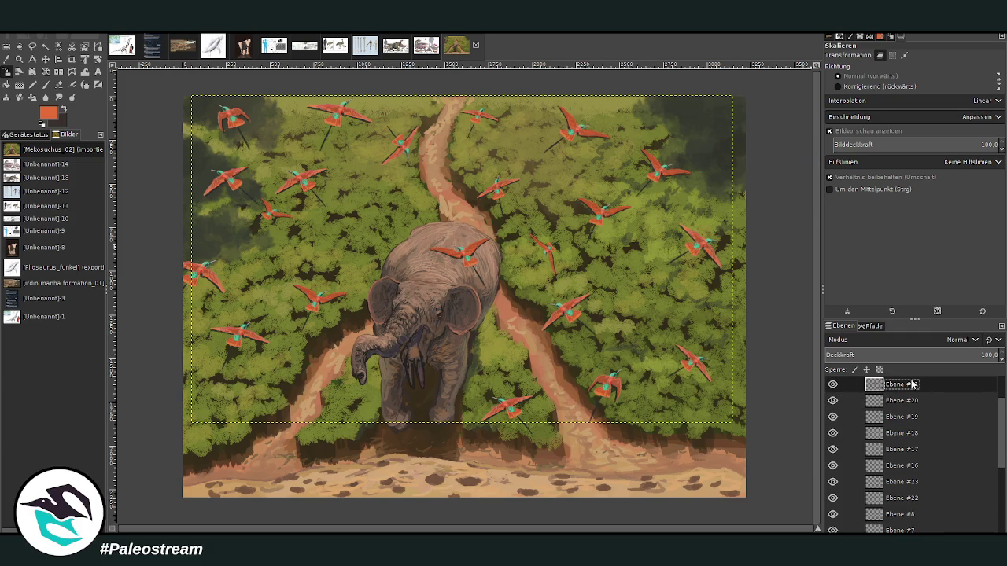
{"action": "key", "text": "ctrl+e"}
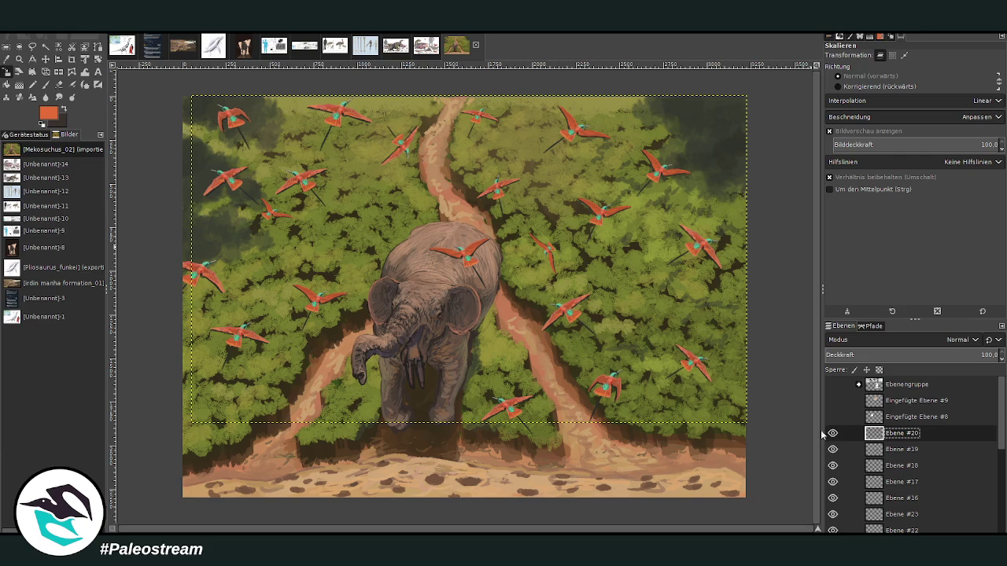
{"action": "left_click", "coordinate": [832, 433]}
{"action": "left_click", "coordinate": [832, 433]}
Step: Merge the remaining bird layers down, undoing the merge that lost birds, ending in Ebene #24
{"action": "key", "text": "ctrl+e"}
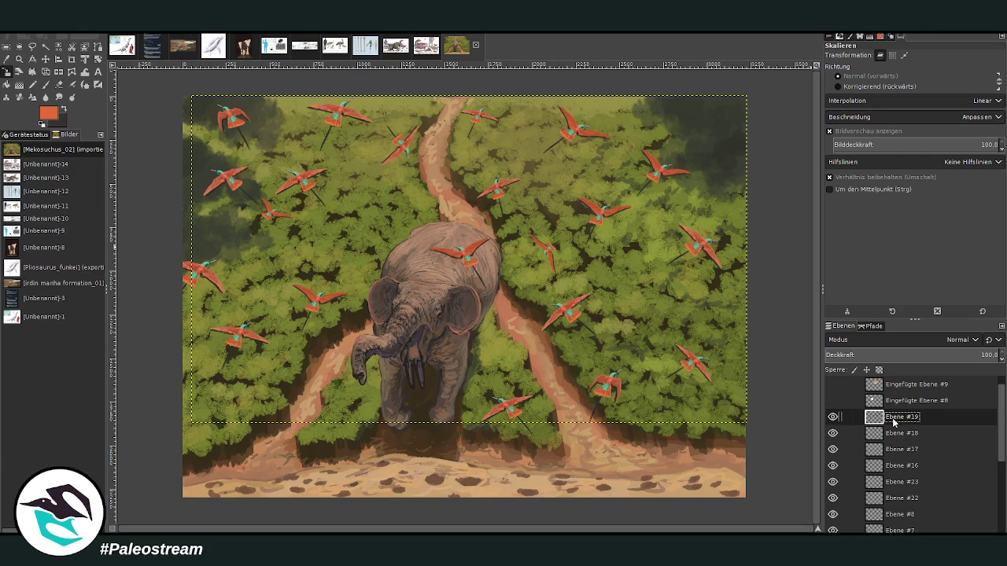
{"action": "key", "text": "ctrl+e"}
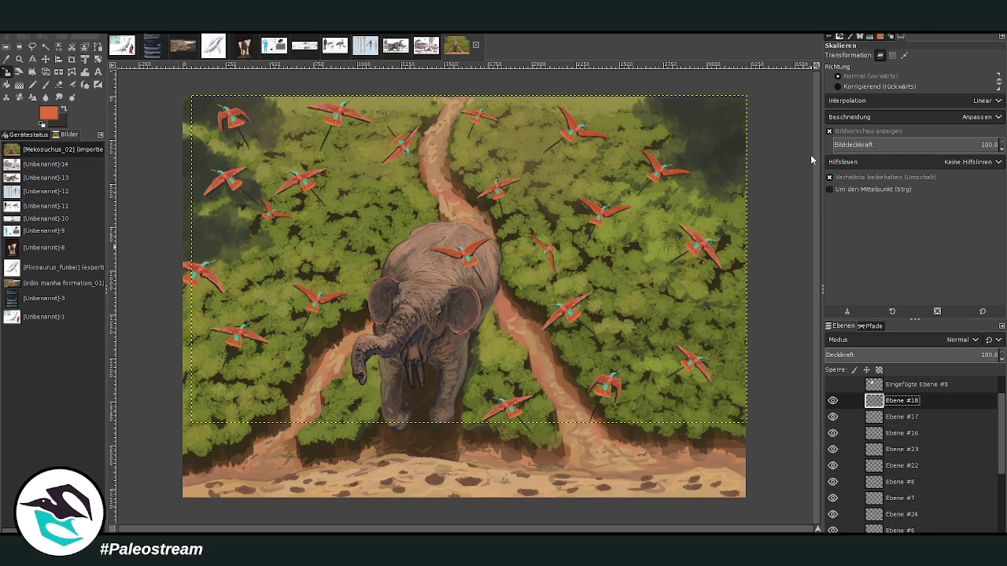
{"action": "key", "text": "ctrl+e"}
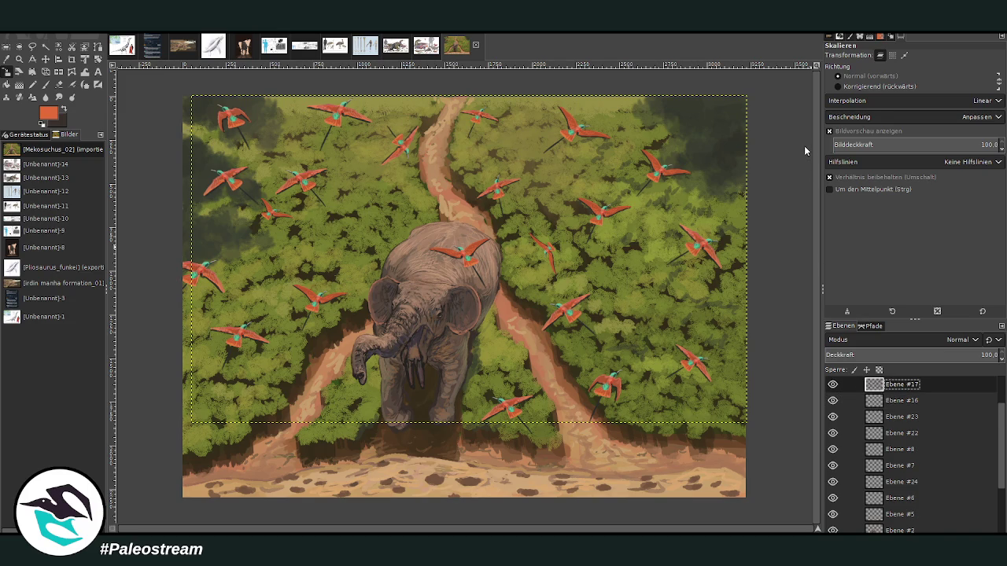
{"action": "key", "text": "ctrl+e"}
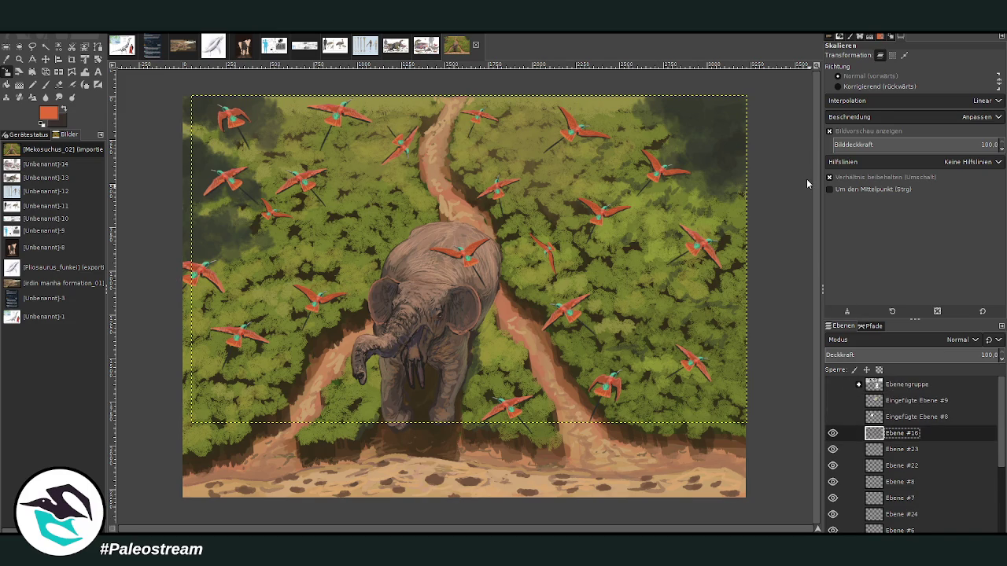
{"action": "key", "text": "ctrl+e"}
{"action": "left_click", "coordinate": [834, 416]}
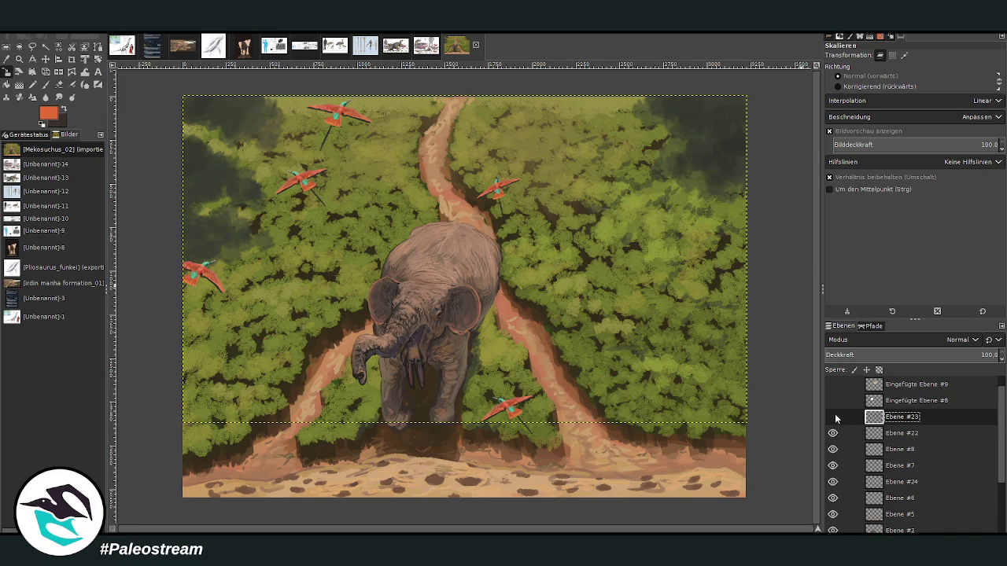
{"action": "left_click", "coordinate": [833, 416]}
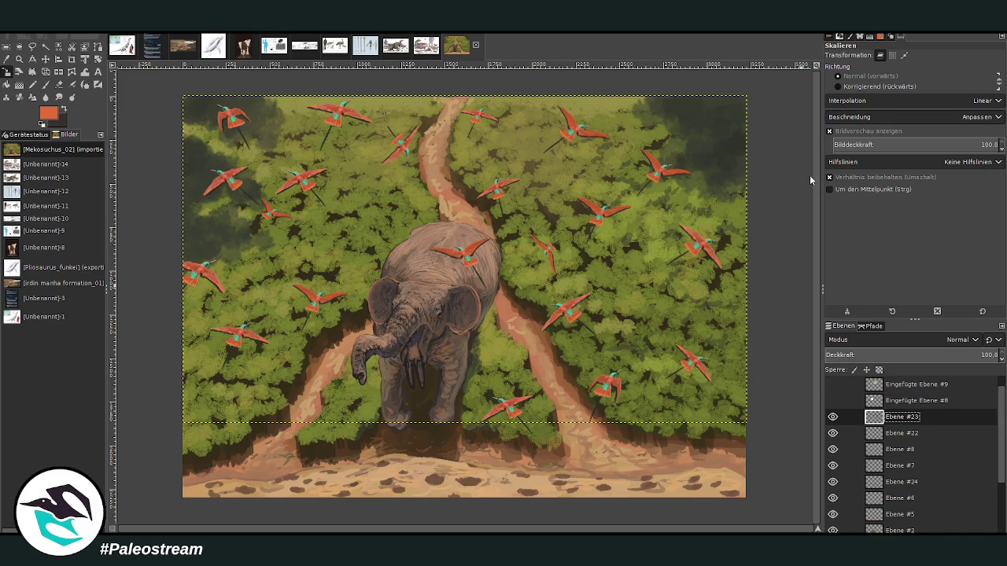
{"action": "key", "text": "ctrl+e"}
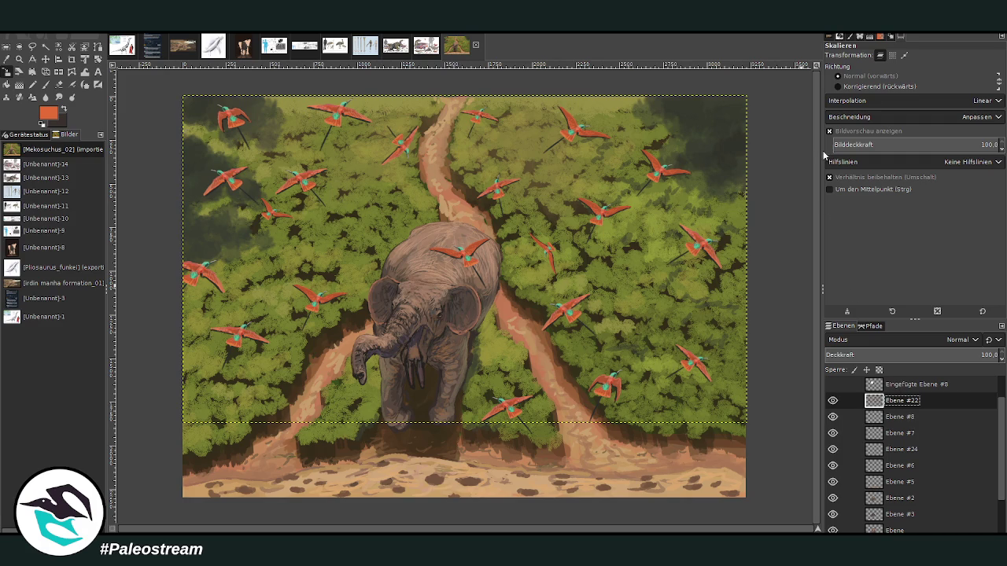
{"action": "key", "text": "ctrl+e"}
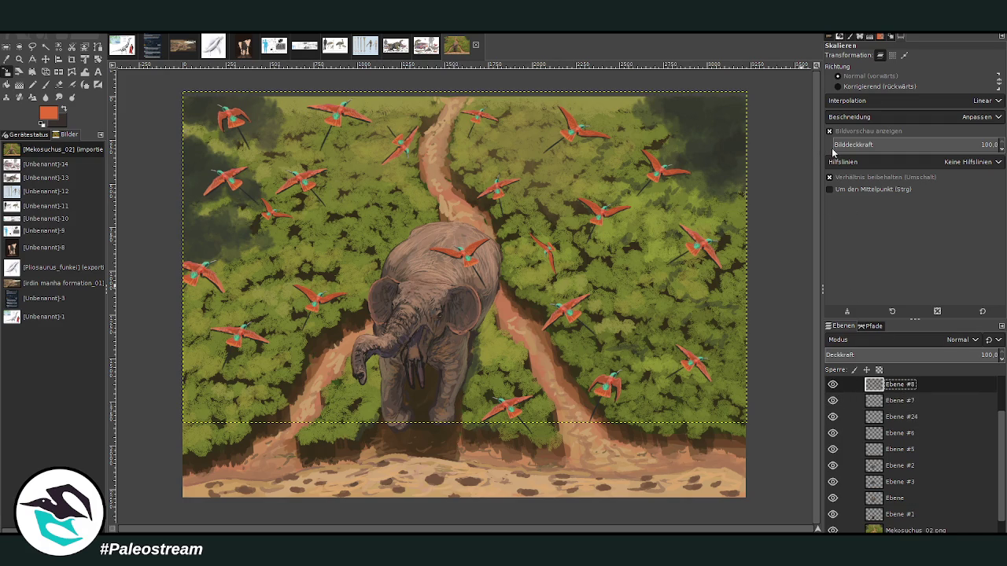
{"action": "key", "text": "ctrl+e"}
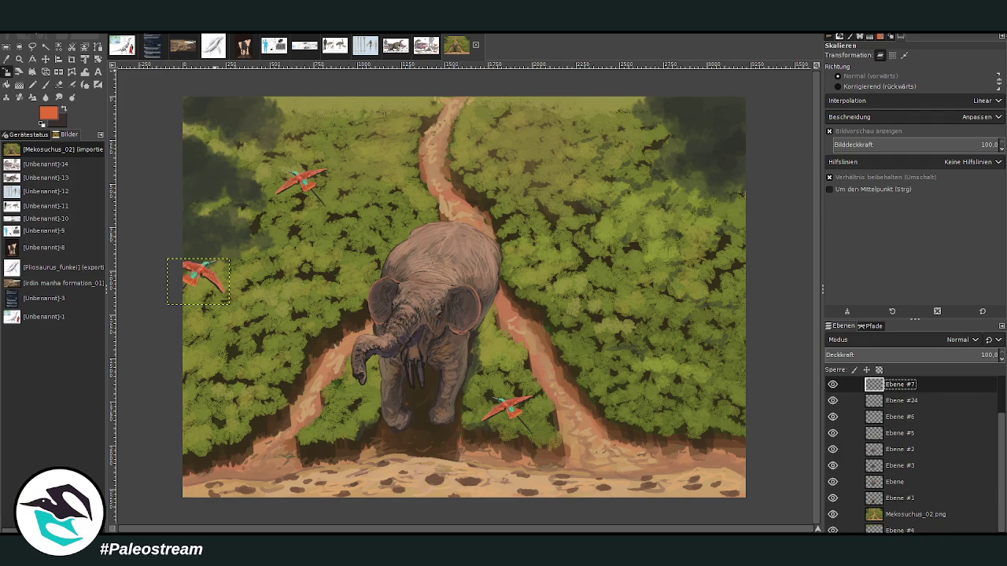
{"action": "key", "text": "ctrl+z"}
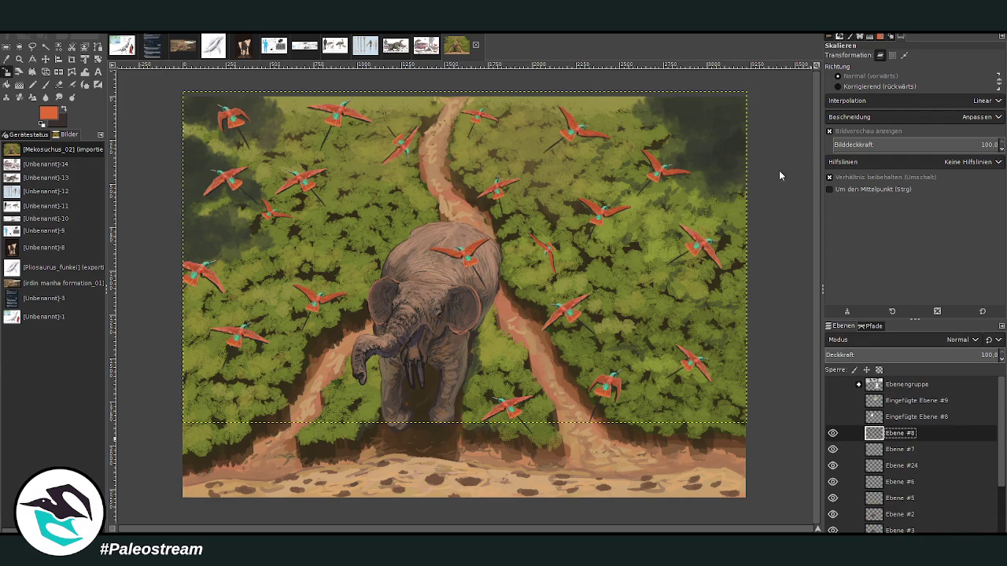
{"action": "key", "text": "ctrl+e"}
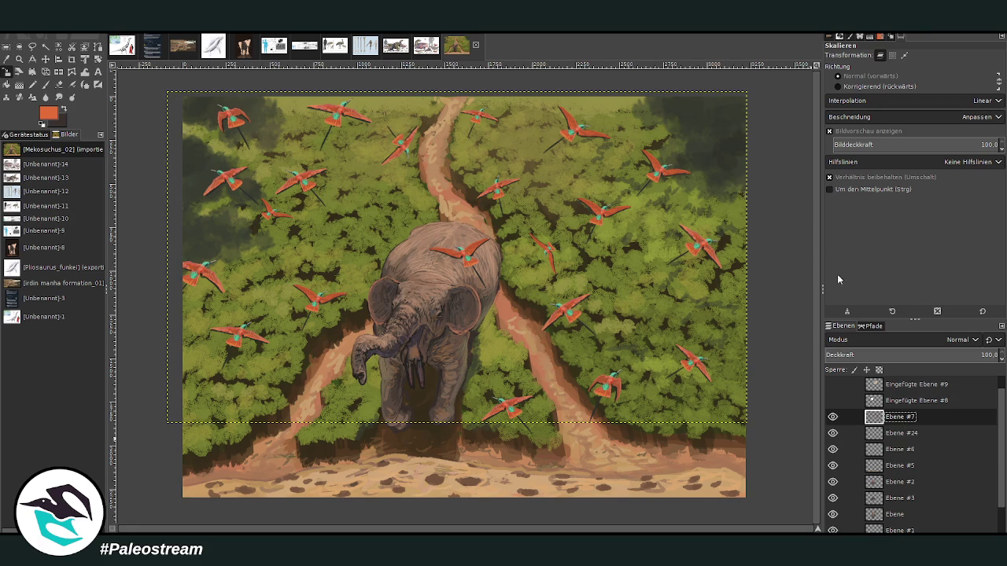
{"action": "key", "text": "ctrl+e"}
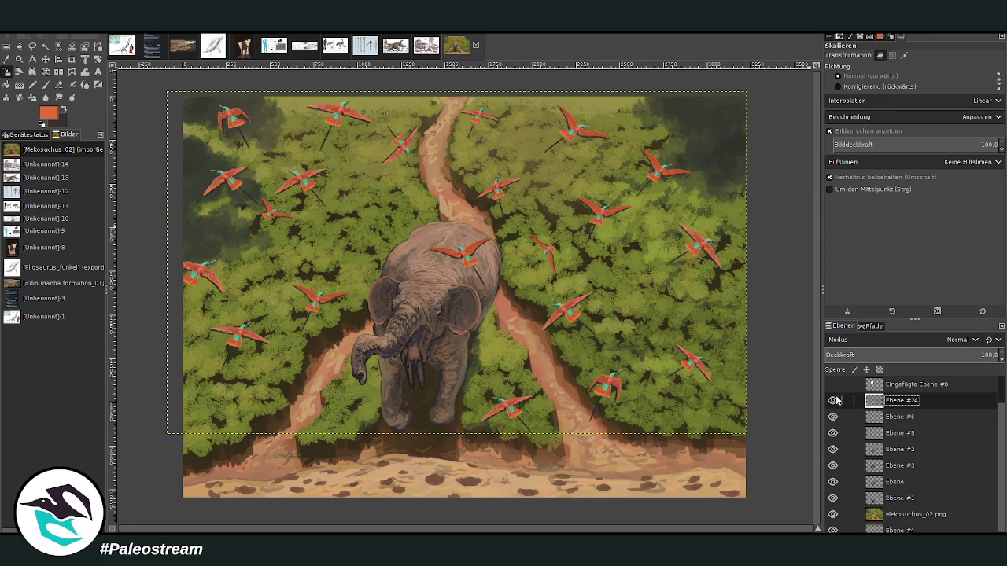
Step: Check the flock in Ebene #24, then merge it down into Ebene #6
{"action": "left_click", "coordinate": [833, 400]}
{"action": "left_click", "coordinate": [833, 400]}
{"action": "left_click", "coordinate": [833, 400]}
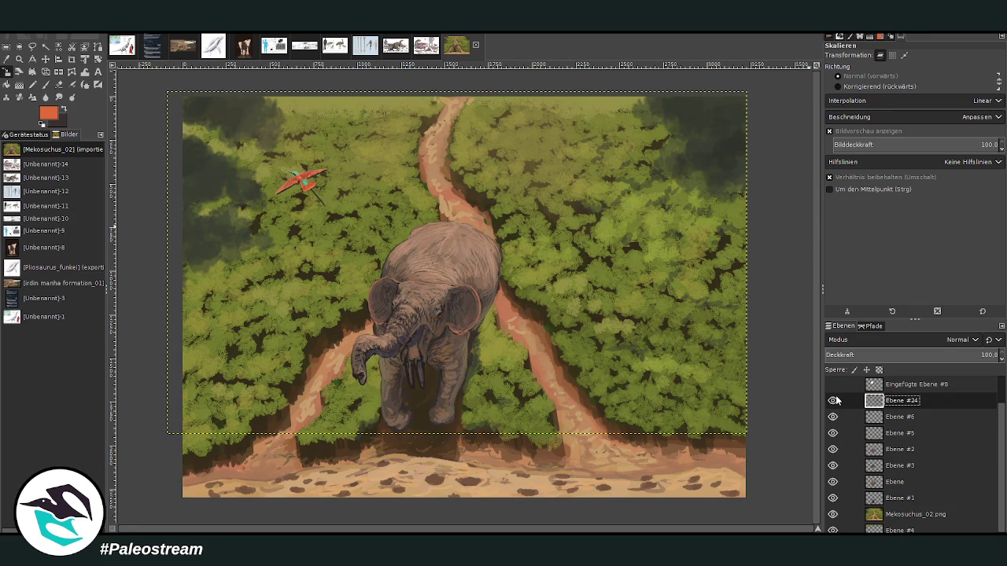
{"action": "left_click", "coordinate": [833, 401]}
{"action": "key", "text": "ctrl+e"}
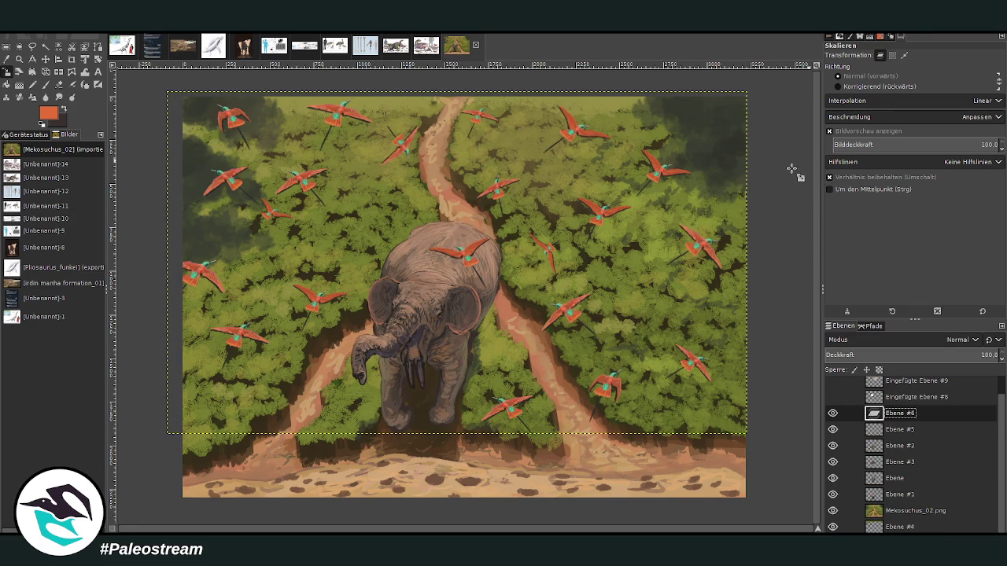
Step: Warp the flock in perspective: top corners pulled inward and down, bottom widened
{"action": "left_click", "coordinate": [45, 71]}
{"action": "left_click", "coordinate": [370, 128]}
{"action": "mouse_move", "coordinate": [371, 128]}
{"action": "left_mouse_down"}
{"action": "mouse_move", "coordinate": [509, 172]}
{"action": "mouse_move", "coordinate": [558, 220]}
{"action": "left_mouse_up"}
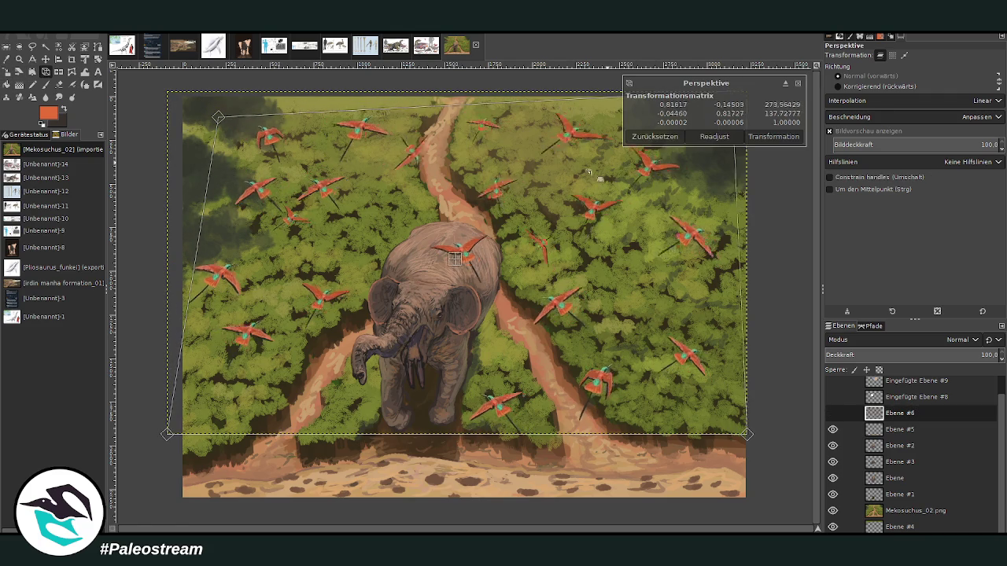
{"action": "left_click_drag", "start_coordinate": [312, 181], "coordinate": [332, 225]}
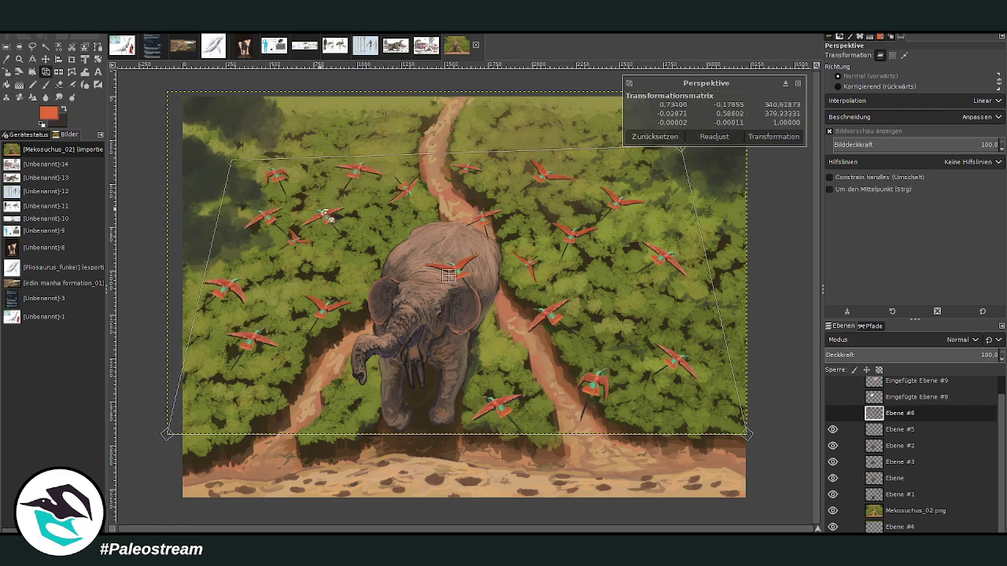
{"action": "left_click_drag", "start_coordinate": [600, 203], "coordinate": [562, 227]}
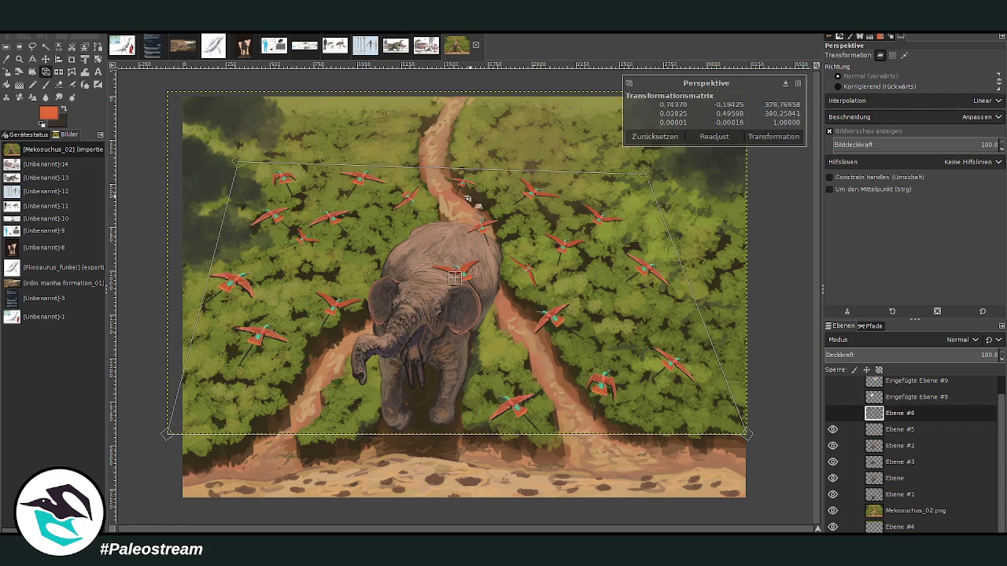
{"action": "left_click_drag", "start_coordinate": [237, 162], "coordinate": [244, 174]}
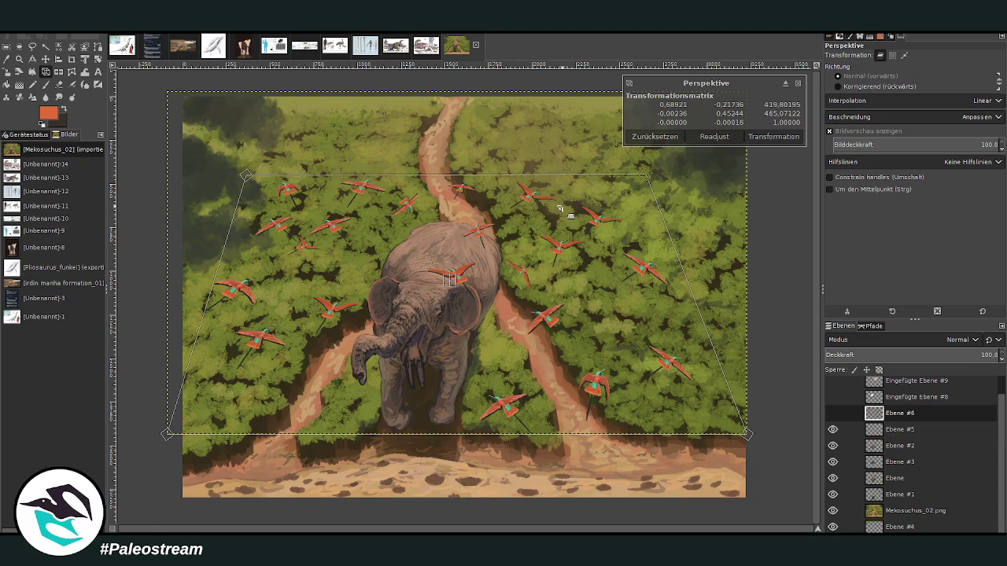
{"action": "left_click_drag", "start_coordinate": [558, 206], "coordinate": [560, 214]}
{"action": "left_click_drag", "start_coordinate": [712, 391], "coordinate": [721, 393]}
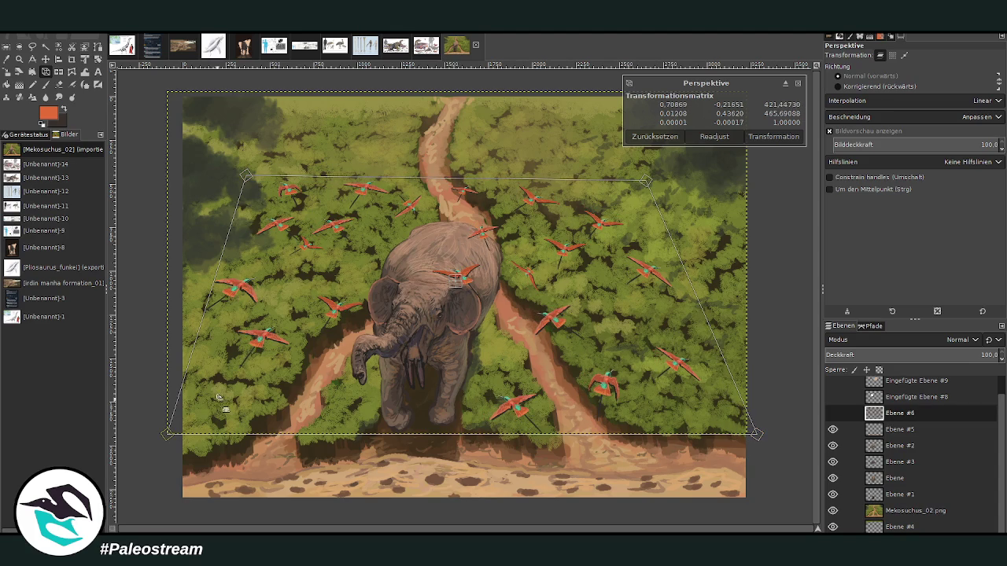
{"action": "left_click_drag", "start_coordinate": [222, 407], "coordinate": [212, 408]}
{"action": "left_click_drag", "start_coordinate": [302, 181], "coordinate": [302, 193]}
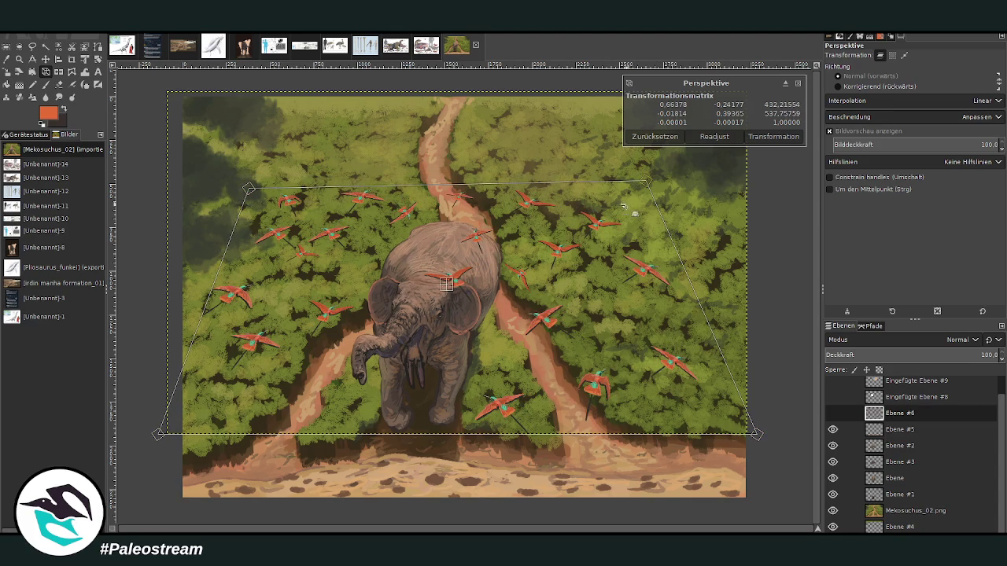
{"action": "left_click_drag", "start_coordinate": [635, 211], "coordinate": [634, 214]}
{"action": "left_click", "coordinate": [771, 136]}
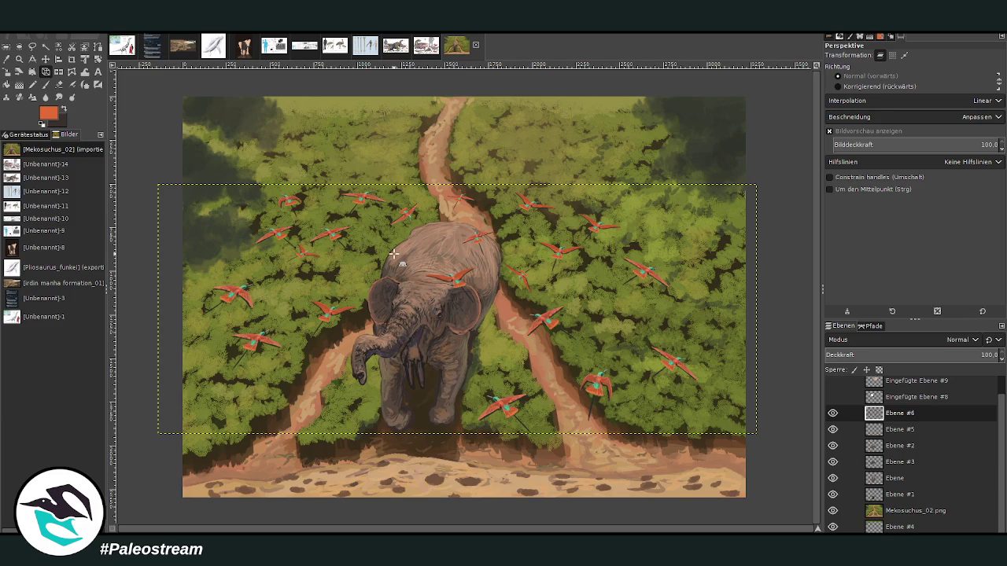
Step: Lasso the birds right of the elephant and paste a copy onto its own layer
{"action": "left_click", "coordinate": [32, 46]}
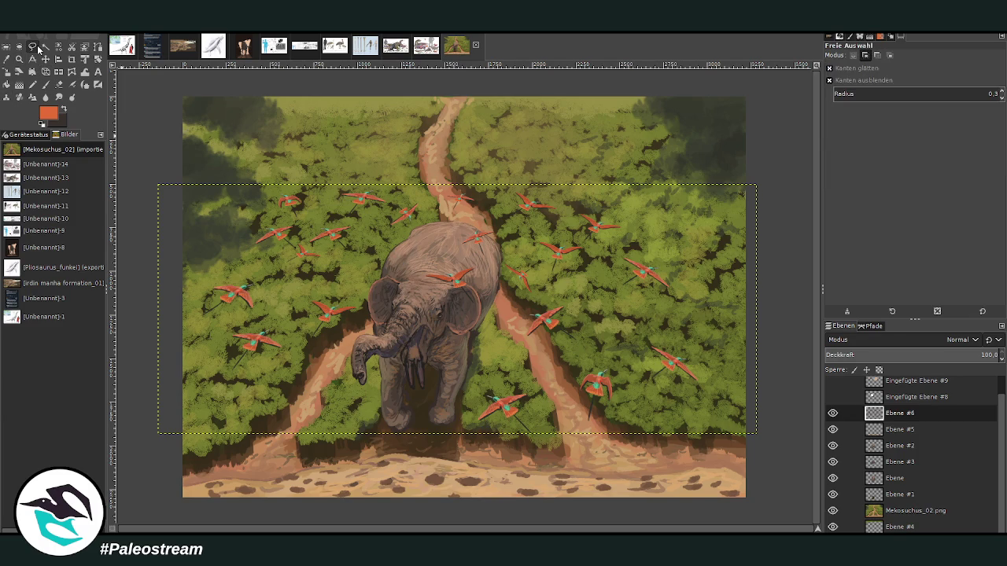
{"action": "mouse_move", "coordinate": [464, 452]}
{"action": "left_mouse_down"}
{"action": "mouse_move", "coordinate": [460, 356]}
{"action": "mouse_move", "coordinate": [521, 315]}
{"action": "mouse_move", "coordinate": [647, 310]}
{"action": "mouse_move", "coordinate": [710, 453]}
{"action": "mouse_move", "coordinate": [467, 449]}
{"action": "left_mouse_up"}
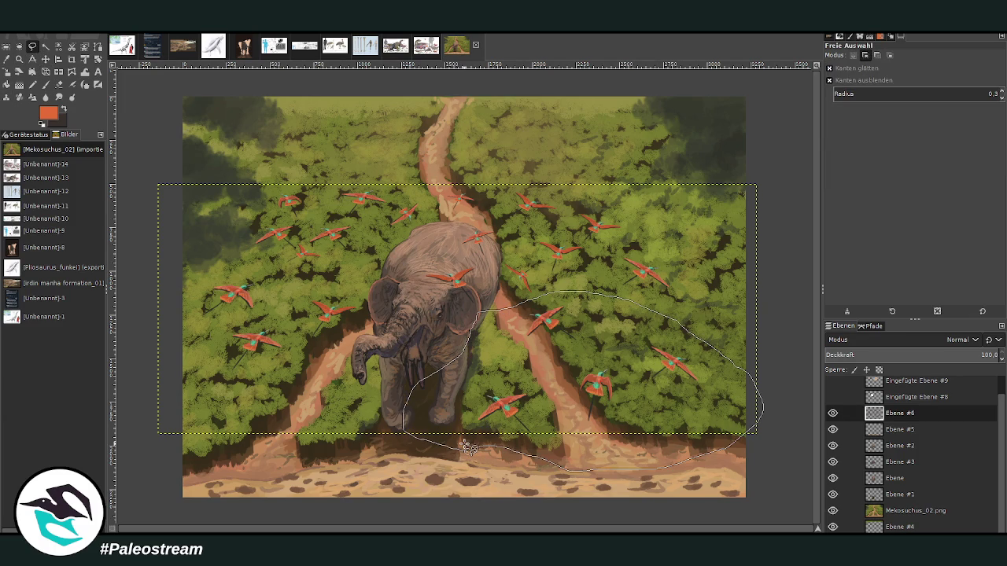
{"action": "left_click", "coordinate": [467, 448], "text": "ctrl+alt"}
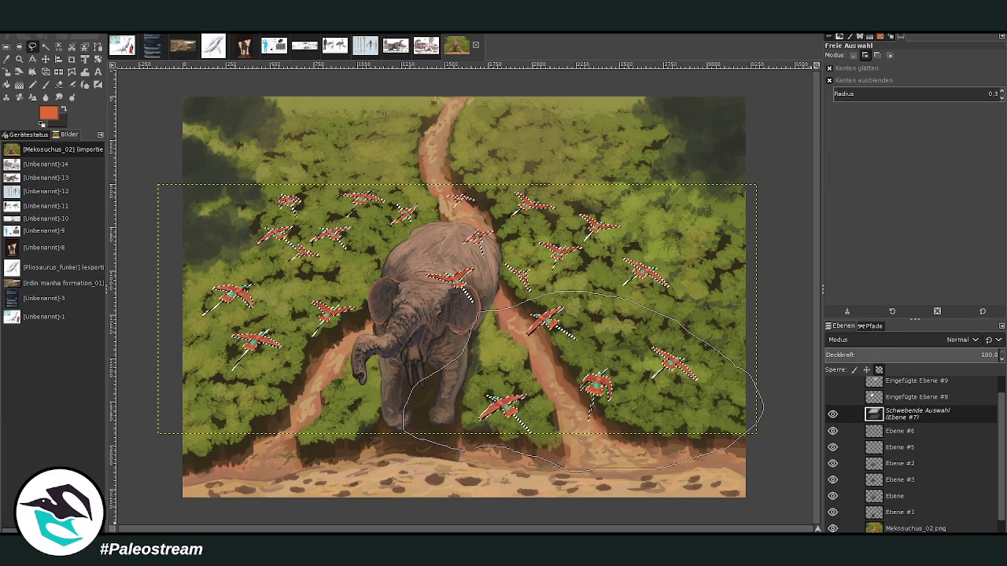
{"action": "key", "text": "ctrl+shift+n"}
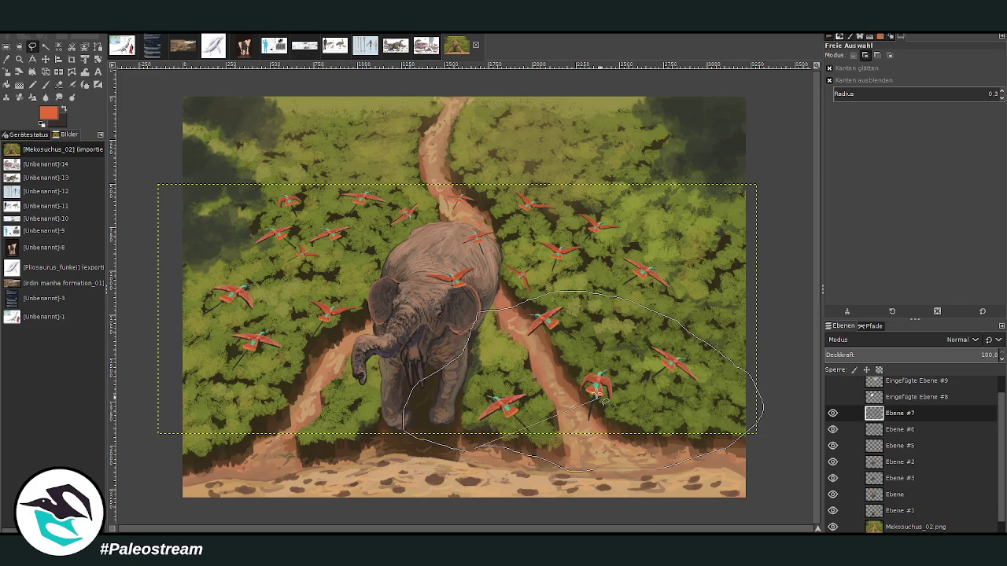
{"action": "left_click", "coordinate": [44, 85]}
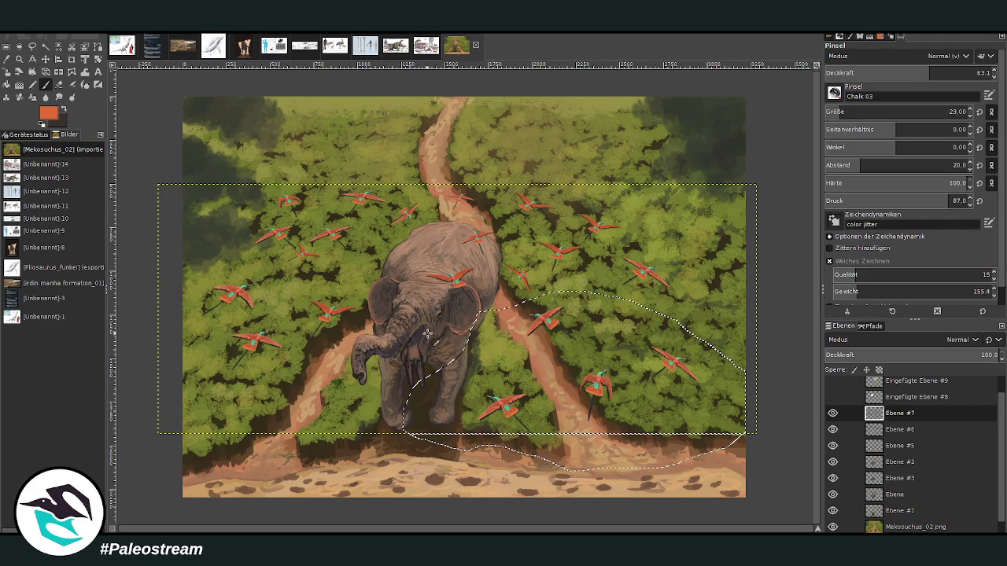
{"action": "key", "text": "ctrl+v"}
{"action": "key", "text": "ctrl+h"}
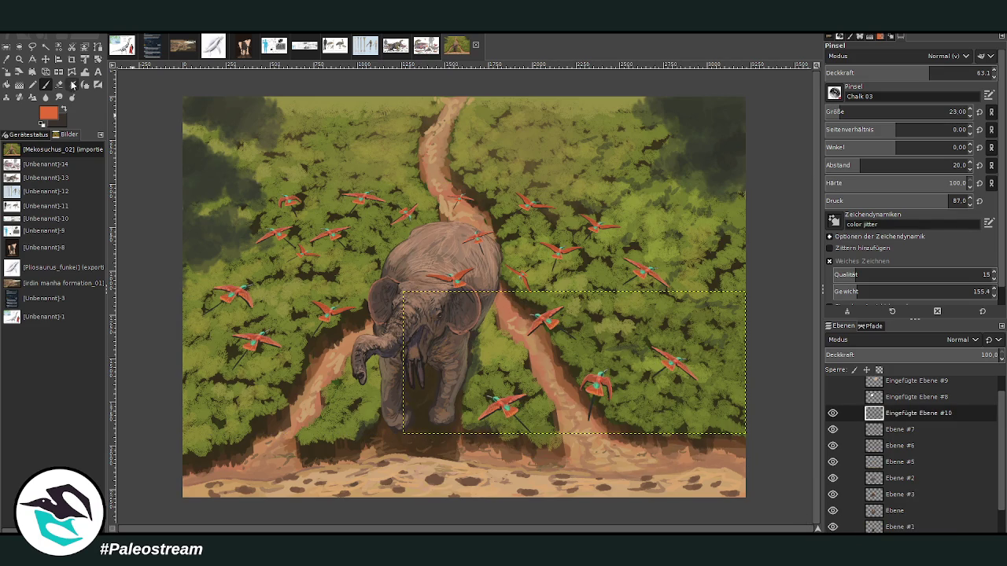
Step: Shrink the pasted birds into a small cluster in the upper-left forest
{"action": "left_click", "coordinate": [6, 75]}
{"action": "left_click", "coordinate": [395, 288]}
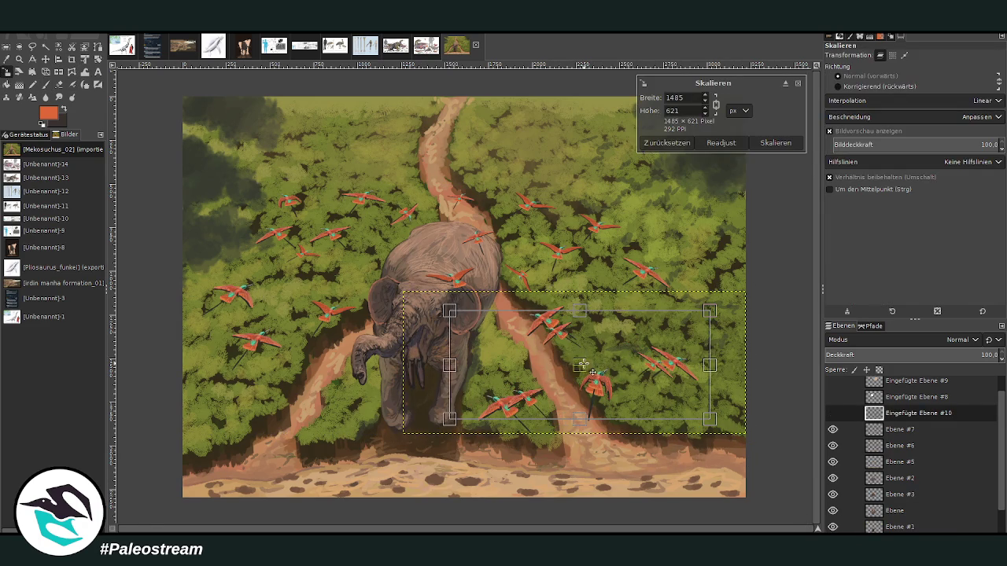
{"action": "left_click_drag", "start_coordinate": [578, 365], "coordinate": [419, 218]}
{"action": "left_click_drag", "start_coordinate": [551, 272], "coordinate": [533, 265]}
{"action": "left_click", "coordinate": [776, 142]}
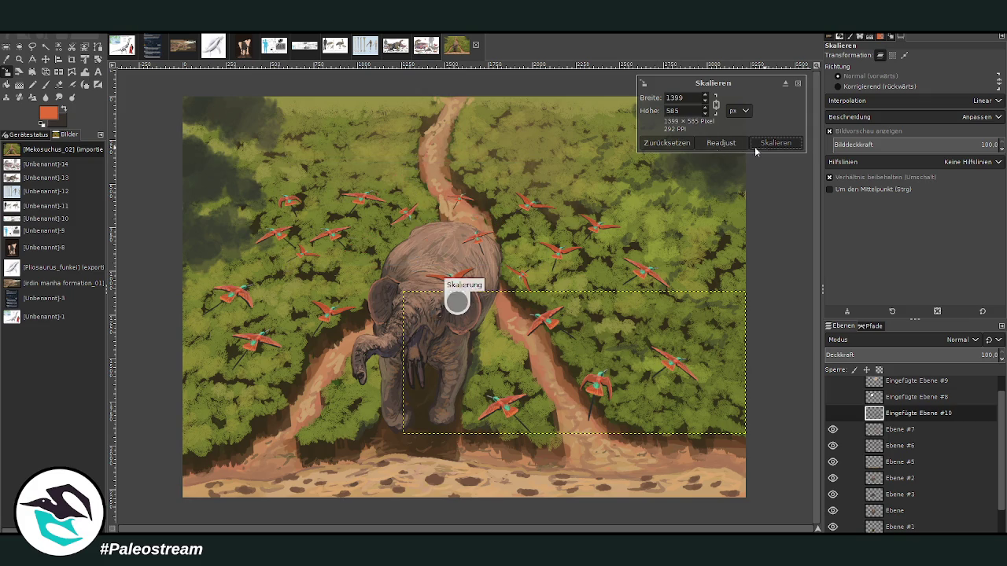
{"action": "mouse_move", "coordinate": [344, 232]}
{"action": "left_mouse_down"}
{"action": "mouse_move", "coordinate": [387, 204]}
{"action": "mouse_move", "coordinate": [238, 146]}
{"action": "left_mouse_up"}
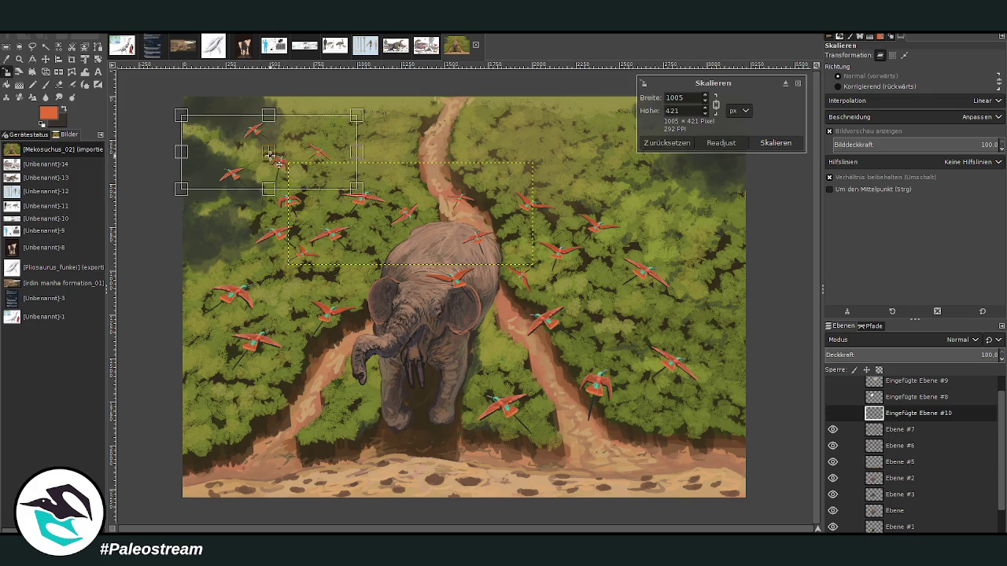
{"action": "left_click", "coordinate": [753, 143]}
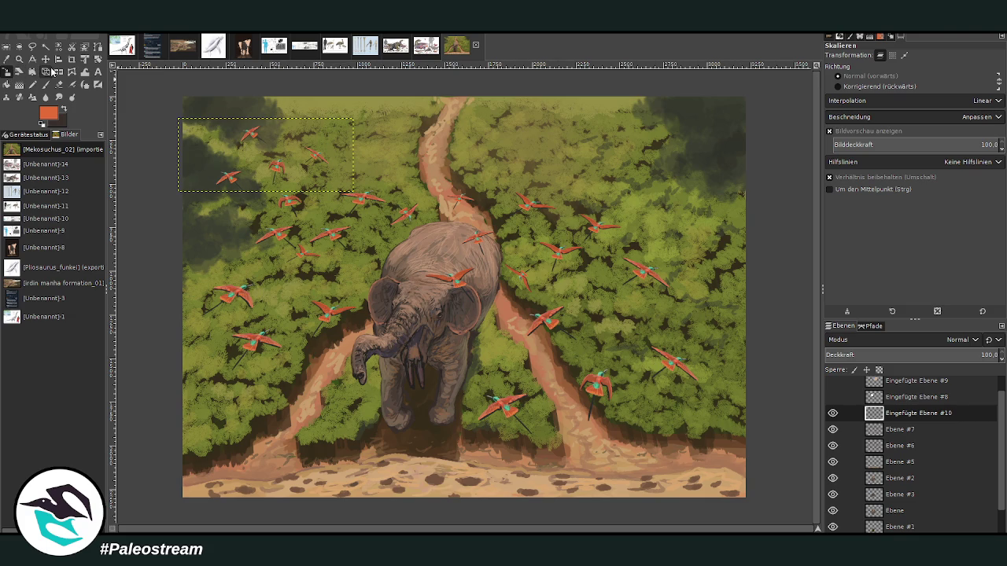
Step: Tilt the small flock in perspective, pulling its top edge inward for depth
{"action": "left_click", "coordinate": [46, 71]}
{"action": "left_click", "coordinate": [260, 159]}
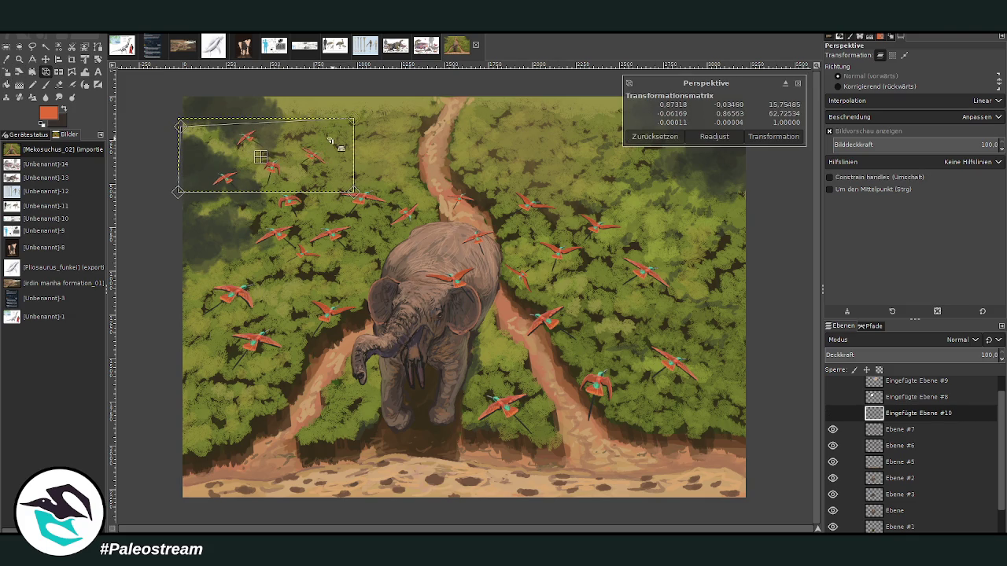
{"action": "left_click_drag", "start_coordinate": [352, 120], "coordinate": [344, 128]}
{"action": "left_click_drag", "start_coordinate": [185, 140], "coordinate": [196, 144]}
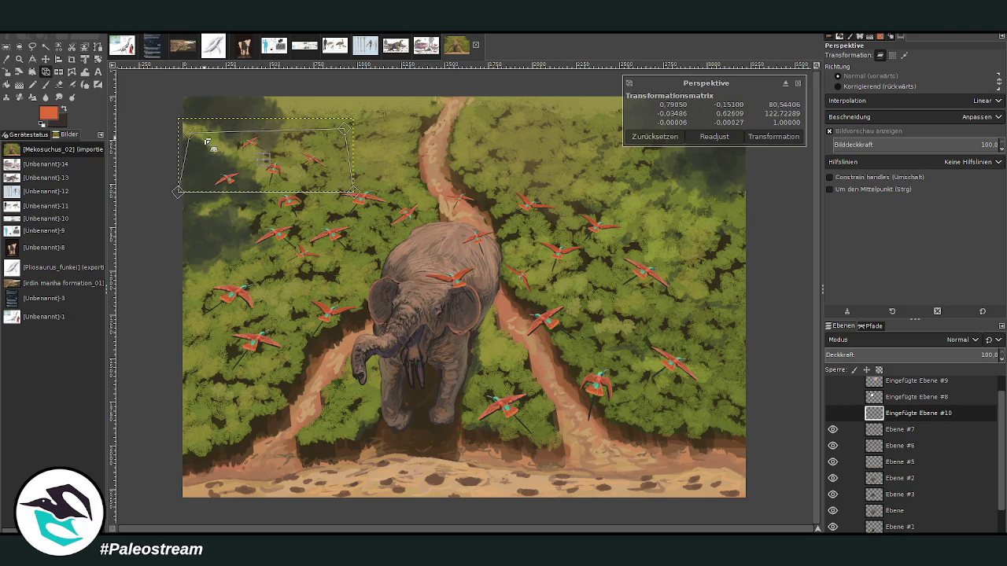
{"action": "left_click", "coordinate": [759, 142]}
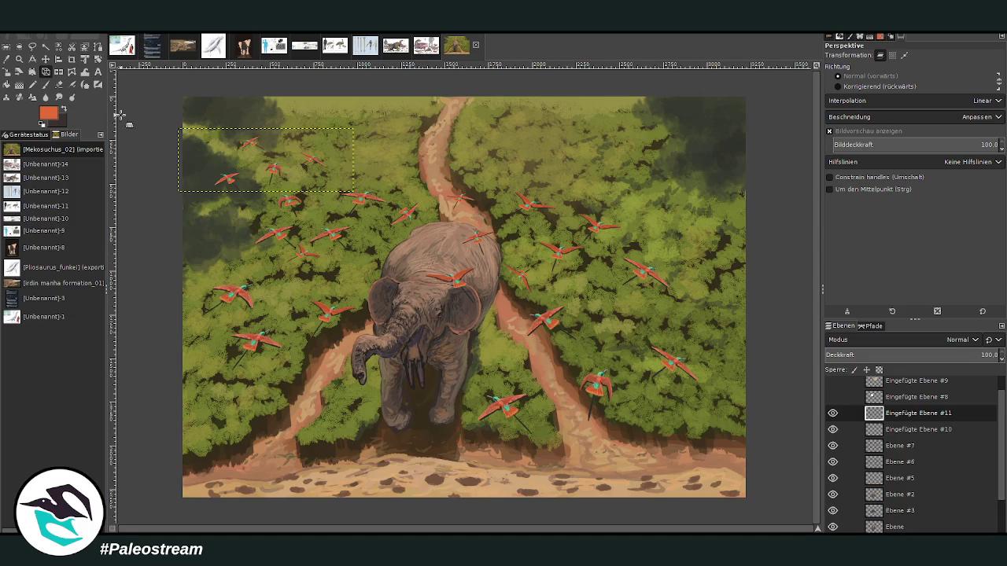
Step: Mirror the small flock horizontally, place it over the upper-right forest, and clear the selection
{"action": "left_click", "coordinate": [58, 72]}
{"action": "left_click", "coordinate": [332, 167]}
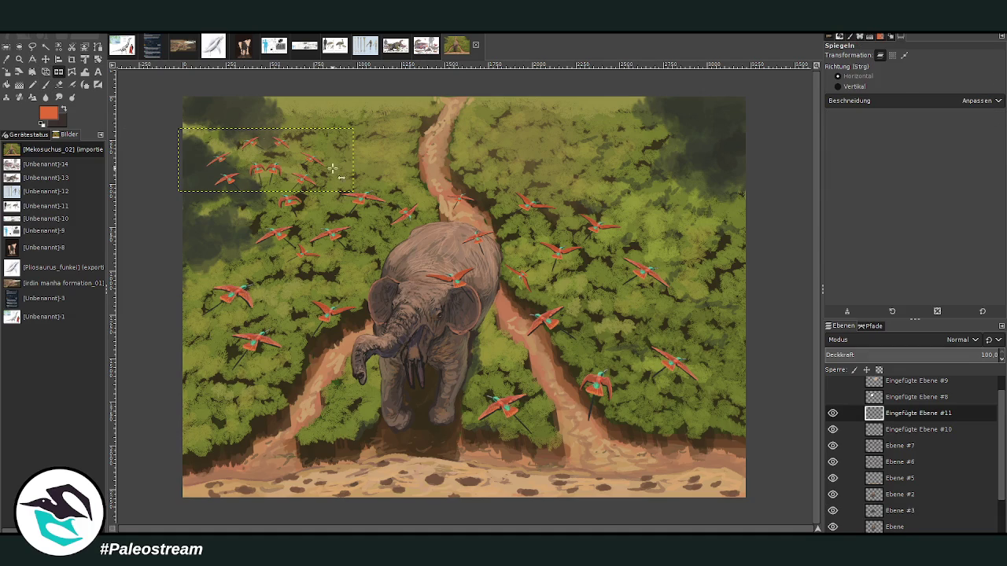
{"action": "left_click", "coordinate": [46, 59]}
{"action": "left_click_drag", "start_coordinate": [263, 175], "coordinate": [669, 182]}
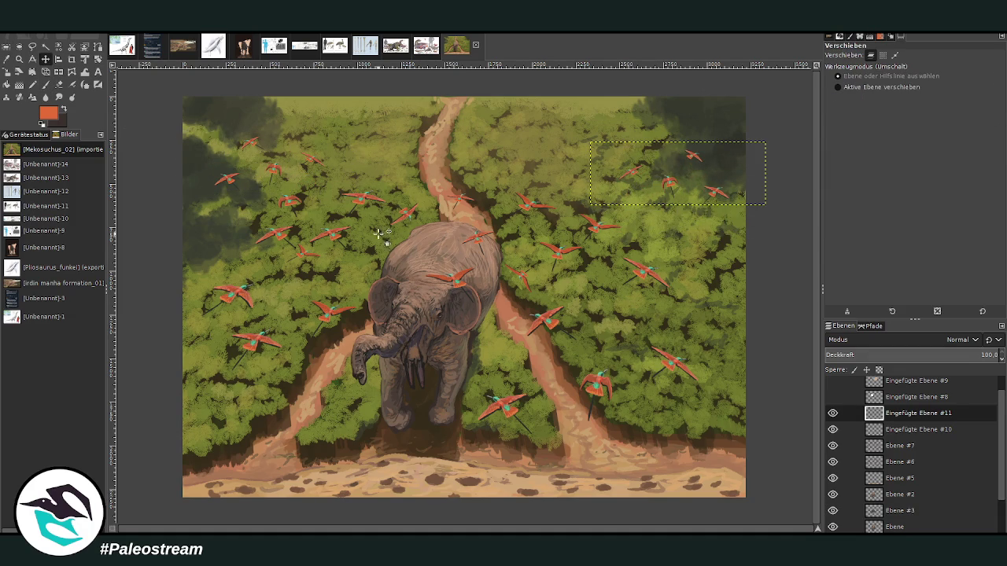
{"action": "left_click", "coordinate": [555, 318]}
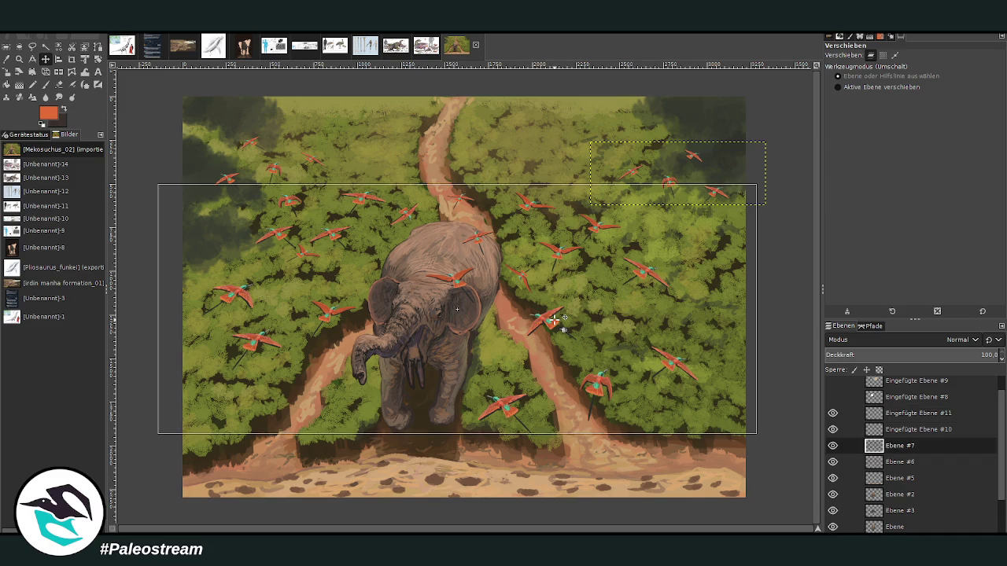
{"action": "key", "text": "ctrl+shift+a"}
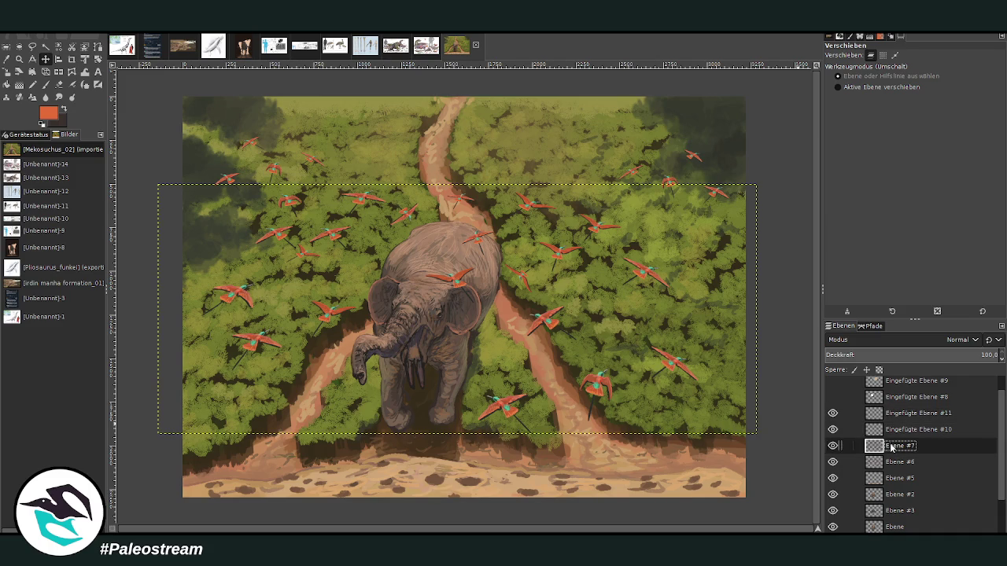
Step: Lasso the lower birds, copy them, and paste them as a new layer
{"action": "left_click", "coordinate": [33, 46]}
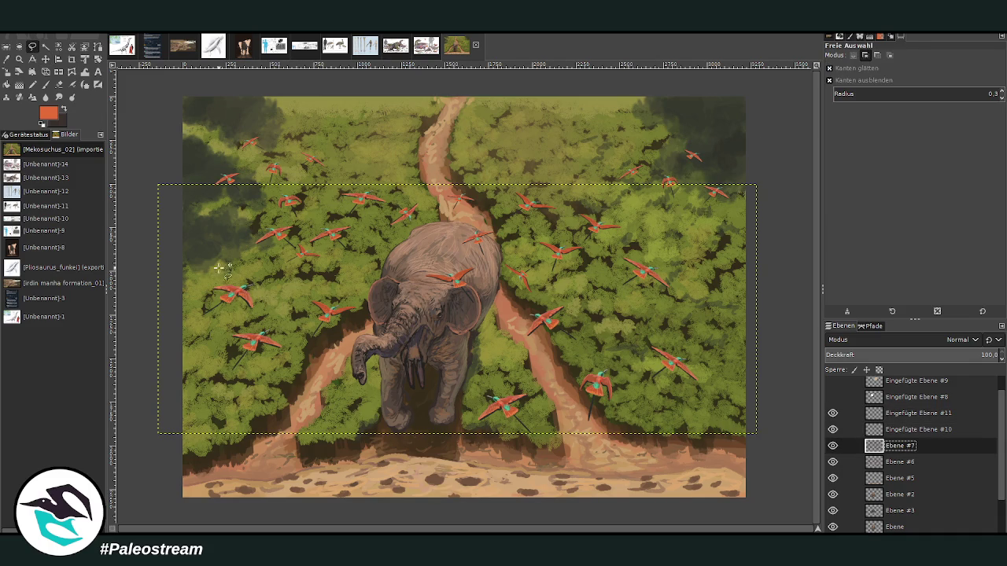
{"action": "mouse_move", "coordinate": [197, 258]}
{"action": "left_mouse_down"}
{"action": "mouse_move", "coordinate": [539, 354]}
{"action": "mouse_move", "coordinate": [651, 346]}
{"action": "mouse_move", "coordinate": [691, 439]}
{"action": "mouse_move", "coordinate": [334, 417]}
{"action": "mouse_move", "coordinate": [184, 315]}
{"action": "mouse_move", "coordinate": [183, 299]}
{"action": "left_mouse_up"}
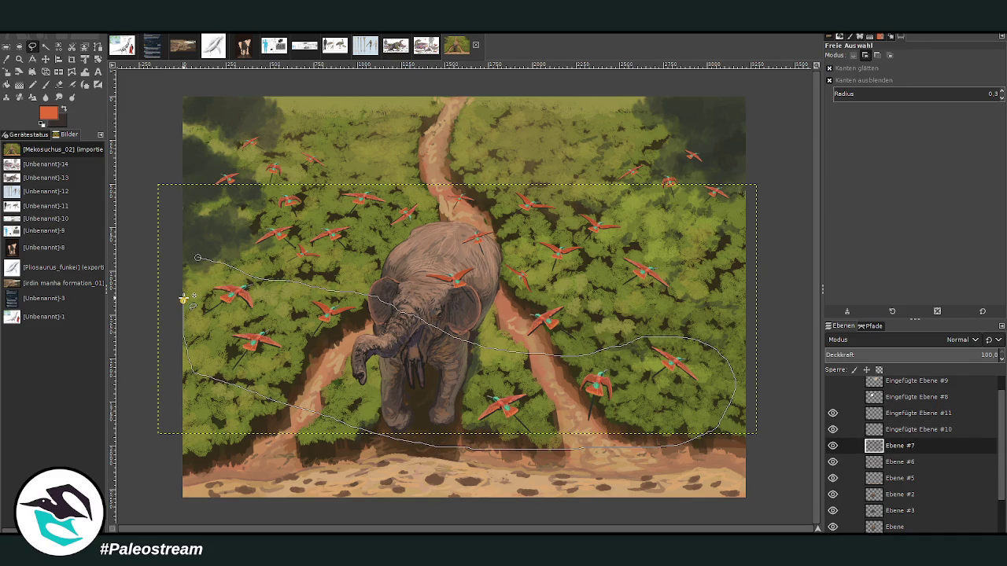
{"action": "key", "text": "Return"}
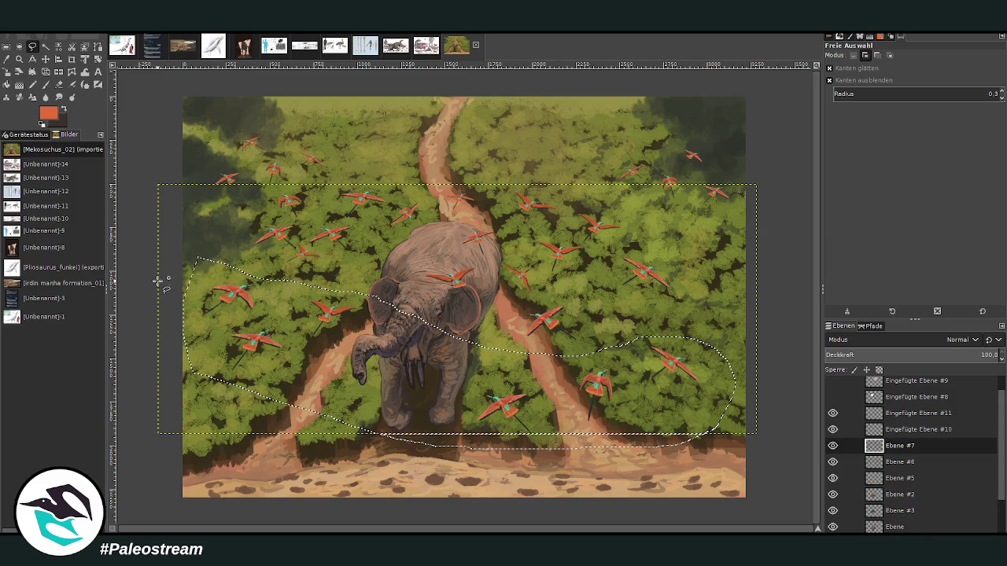
{"action": "key", "text": "ctrl+c"}
{"action": "key", "text": "ctrl+v"}
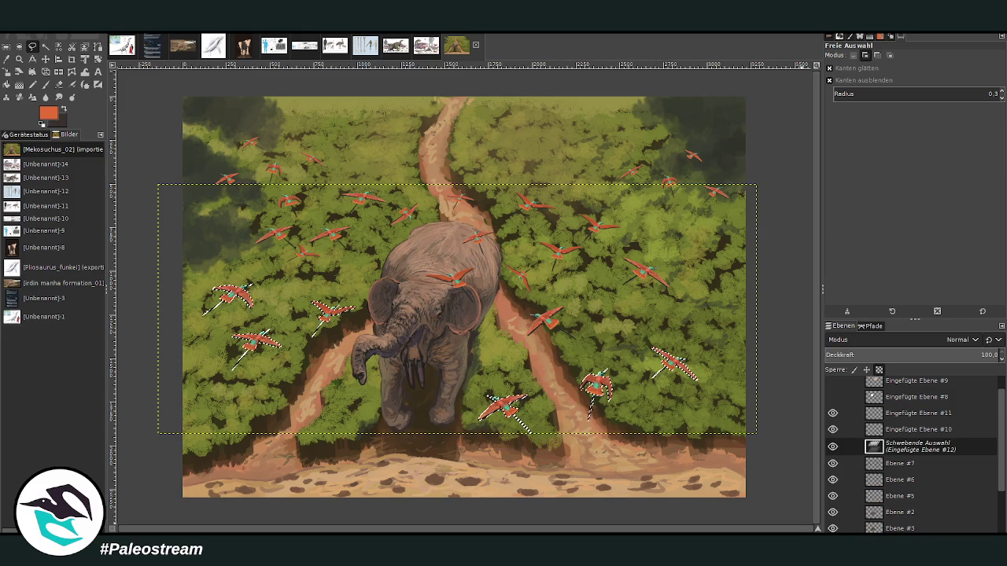
{"action": "key", "text": "ctrl+shift+n"}
Step: Narrow the top of the pasted flock with a perspective warp
{"action": "left_click", "coordinate": [45, 72]}
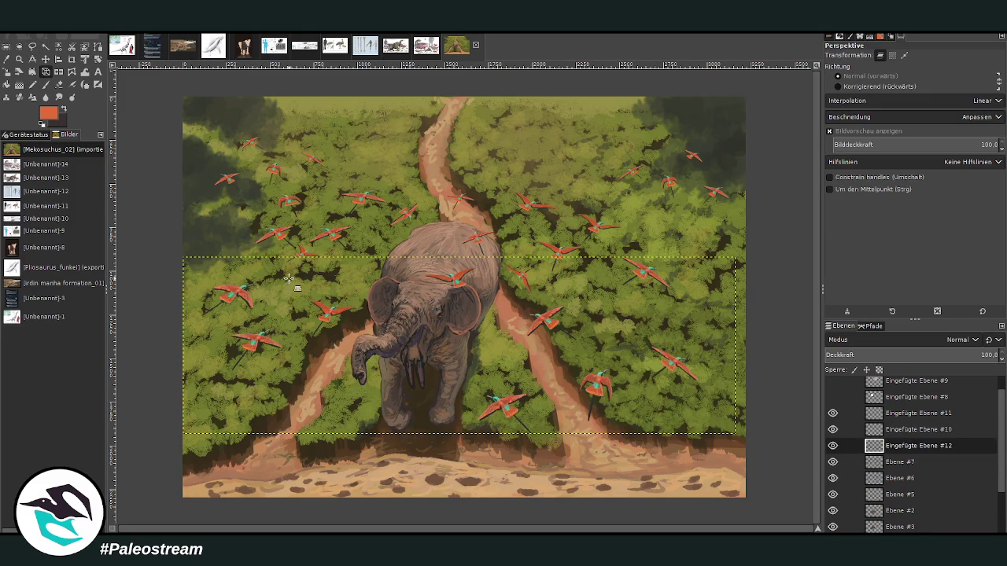
{"action": "left_click", "coordinate": [293, 294]}
{"action": "left_click_drag", "start_coordinate": [734, 258], "coordinate": [698, 291]}
{"action": "left_click_drag", "start_coordinate": [203, 268], "coordinate": [219, 276]}
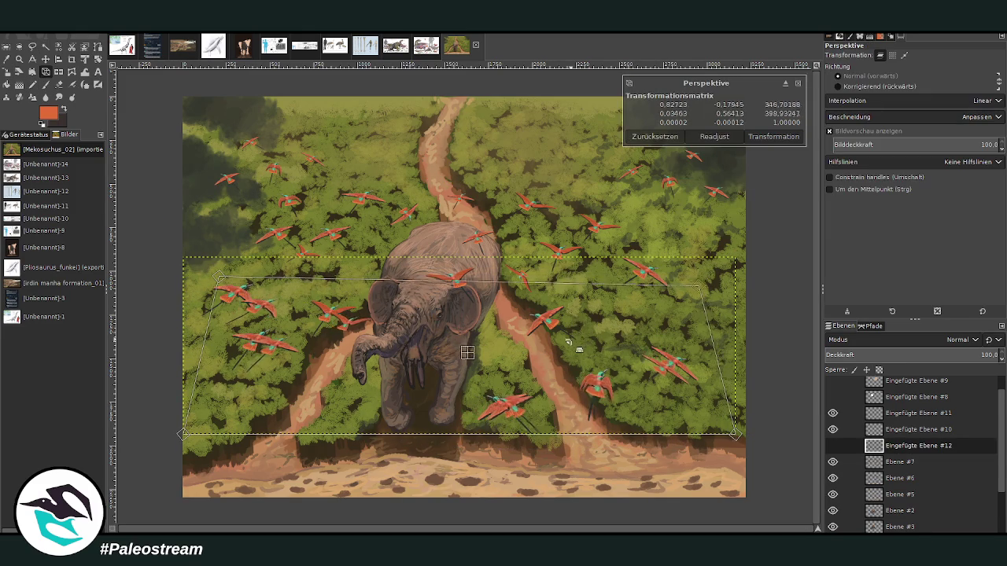
{"action": "left_click_drag", "start_coordinate": [699, 290], "coordinate": [697, 296]}
{"action": "left_click_drag", "start_coordinate": [218, 276], "coordinate": [250, 283]}
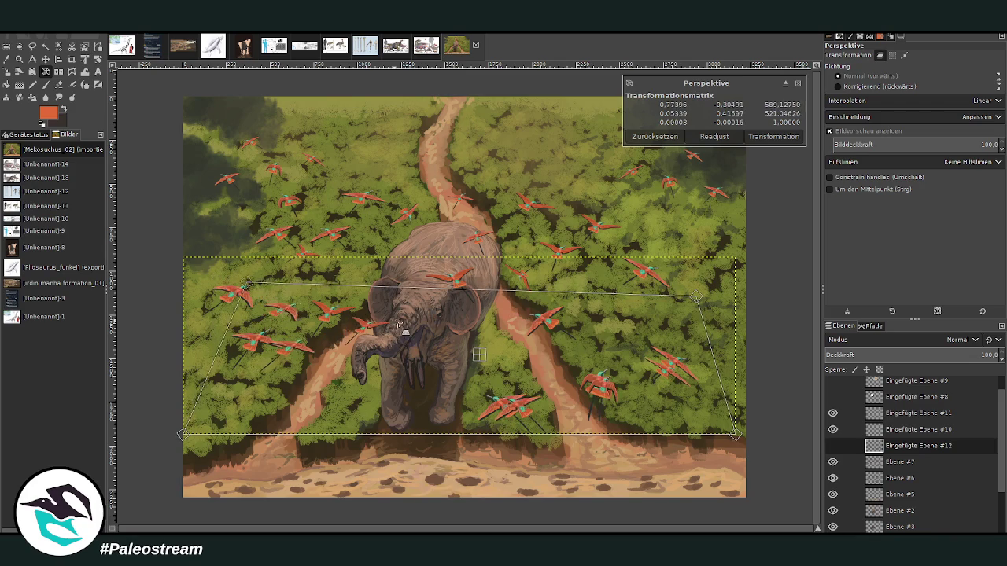
{"action": "left_click_drag", "start_coordinate": [697, 297], "coordinate": [695, 301]}
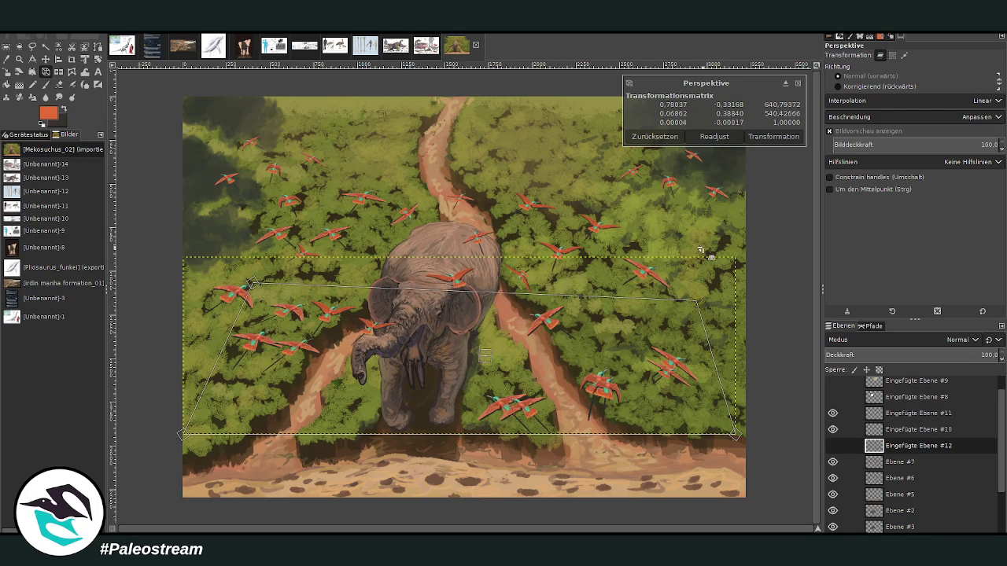
{"action": "left_click", "coordinate": [771, 137]}
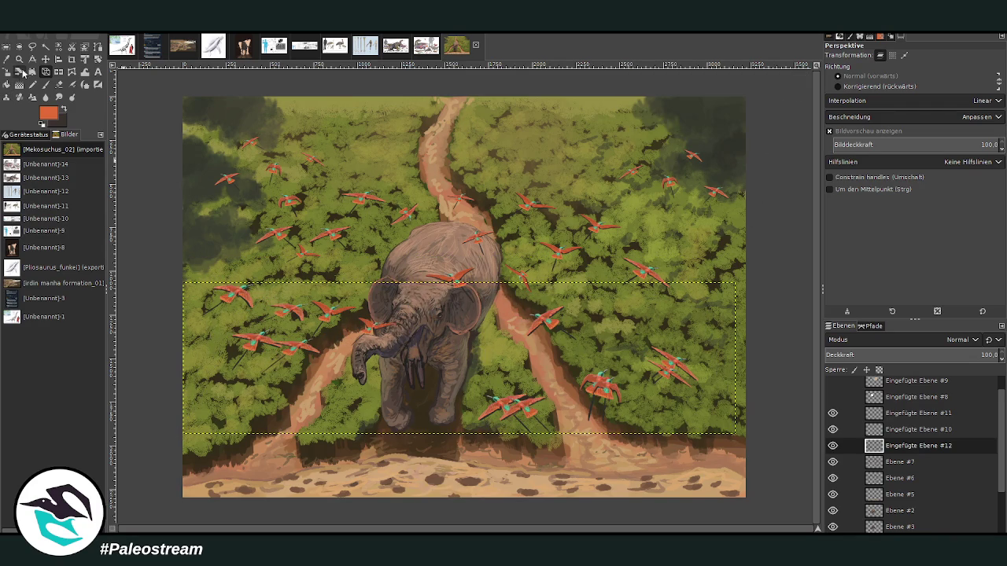
Step: Mirror the flock horizontally and shrink it into place near the top centre
{"action": "left_click", "coordinate": [56, 74]}
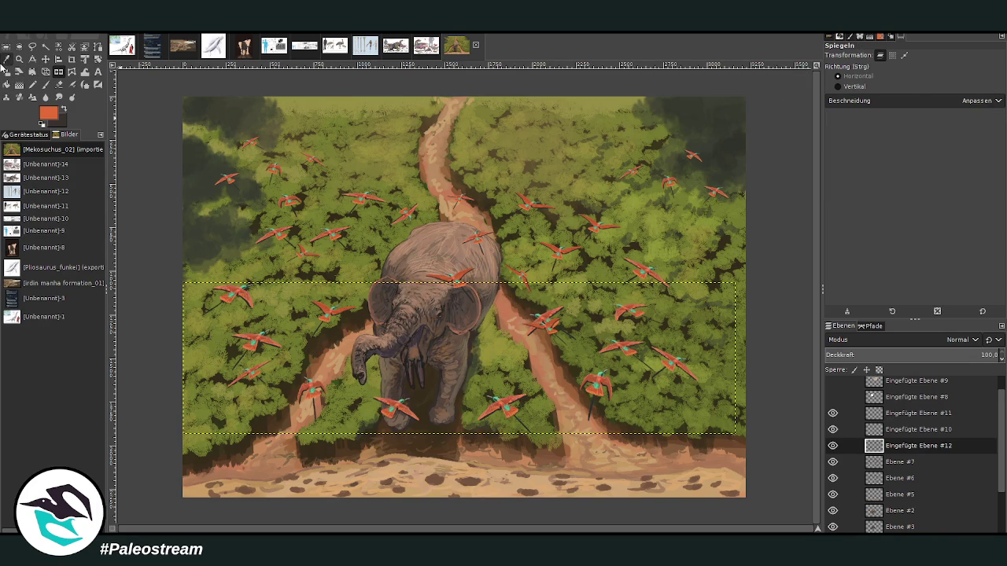
{"action": "left_click", "coordinate": [8, 72]}
{"action": "mouse_move", "coordinate": [441, 346]}
{"action": "left_mouse_down"}
{"action": "mouse_move", "coordinate": [414, 346]}
{"action": "mouse_move", "coordinate": [386, 165]}
{"action": "left_mouse_up"}
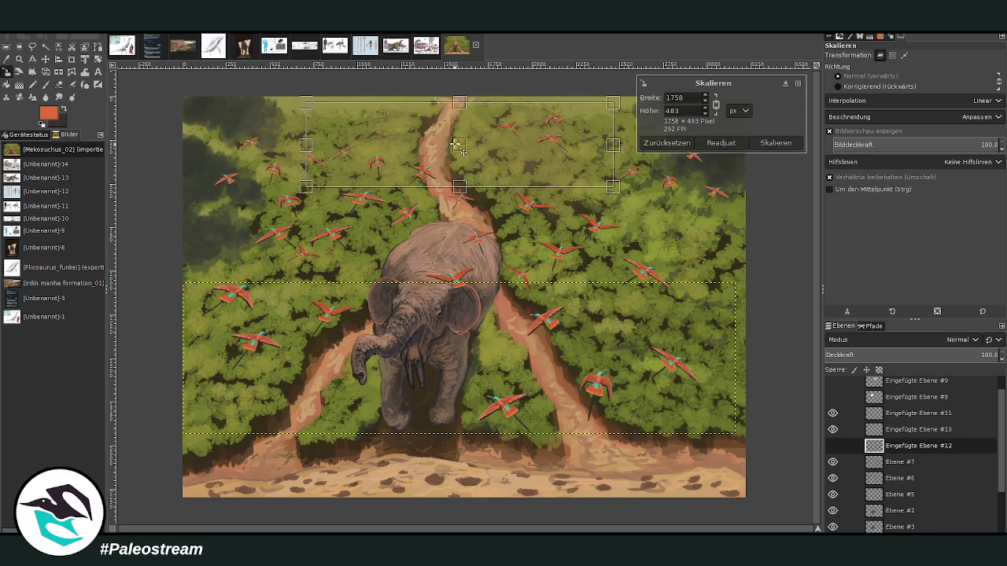
{"action": "left_click_drag", "start_coordinate": [385, 165], "coordinate": [400, 135]}
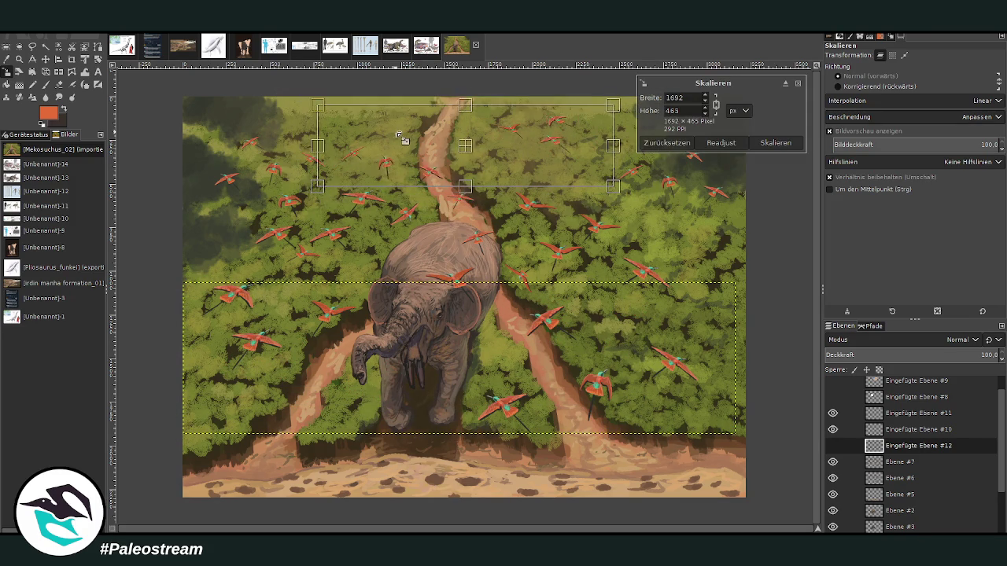
{"action": "left_click", "coordinate": [767, 143]}
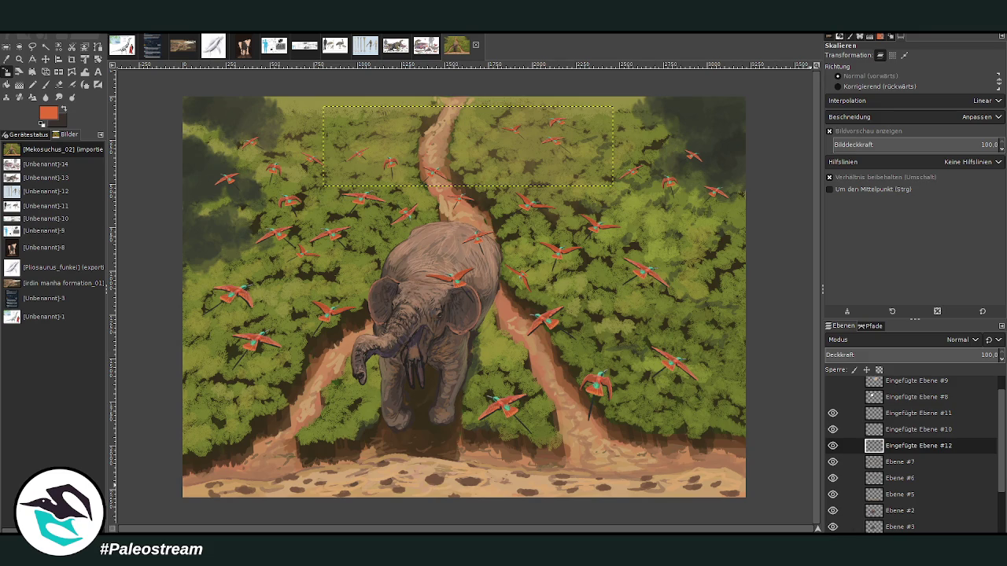
Step: Paste another copy of the birds as a new layer and flip it vertically
{"action": "key", "text": "ctrl+v"}
{"action": "key", "text": "shift+f"}
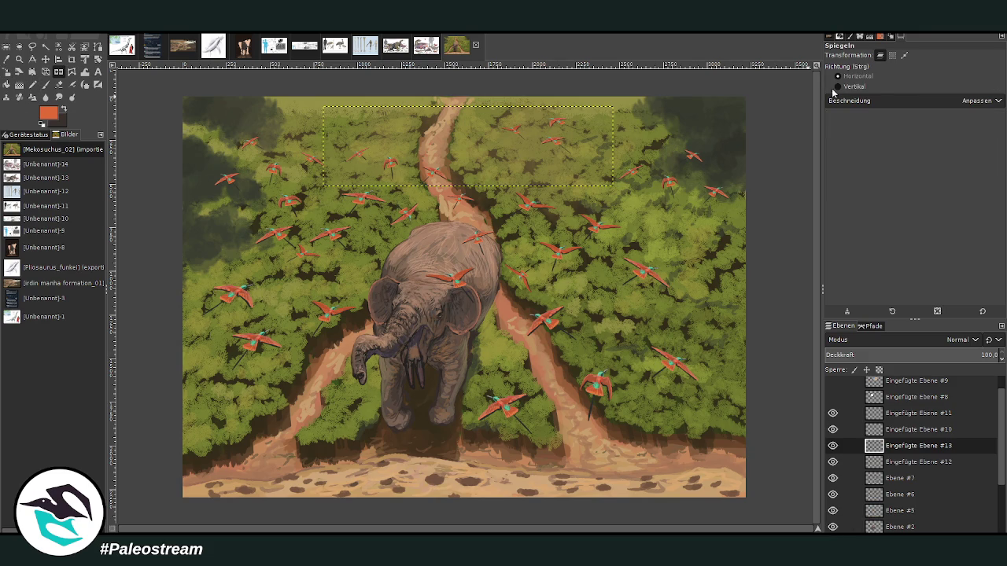
{"action": "left_click", "coordinate": [837, 86]}
{"action": "left_click", "coordinate": [458, 173]}
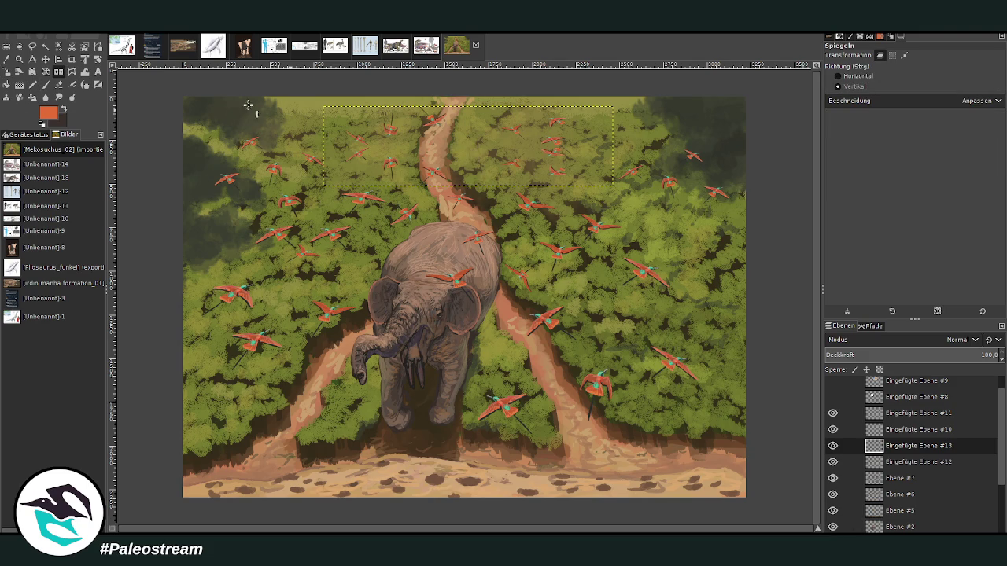
Step: Narrow the new copy's top edge and shrink it to 1347×330 px along the top-left canopy
{"action": "left_click", "coordinate": [6, 71]}
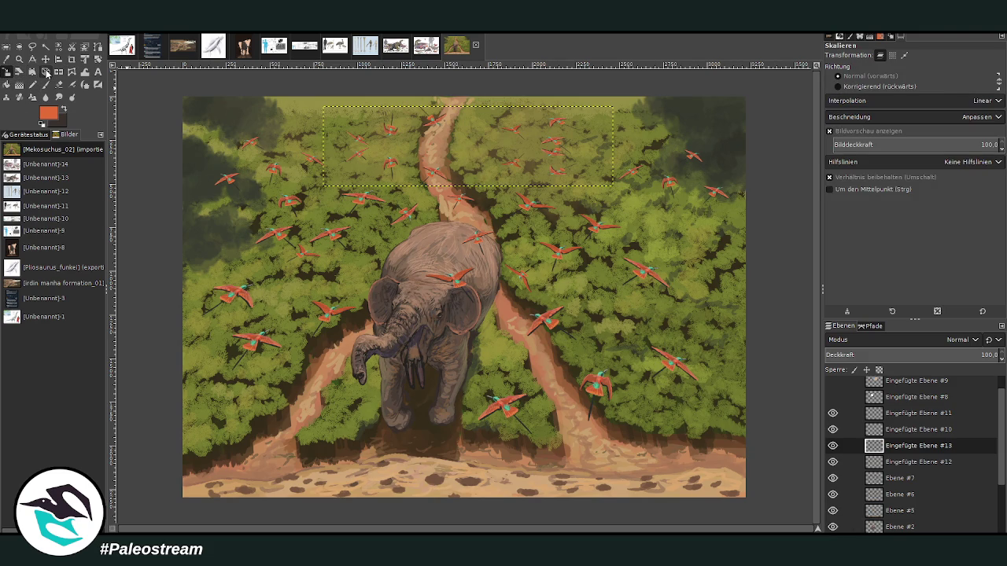
{"action": "left_click", "coordinate": [47, 72]}
{"action": "left_click", "coordinate": [324, 107]}
{"action": "left_click_drag", "start_coordinate": [324, 108], "coordinate": [329, 116]}
{"action": "left_click_drag", "start_coordinate": [612, 107], "coordinate": [598, 110]}
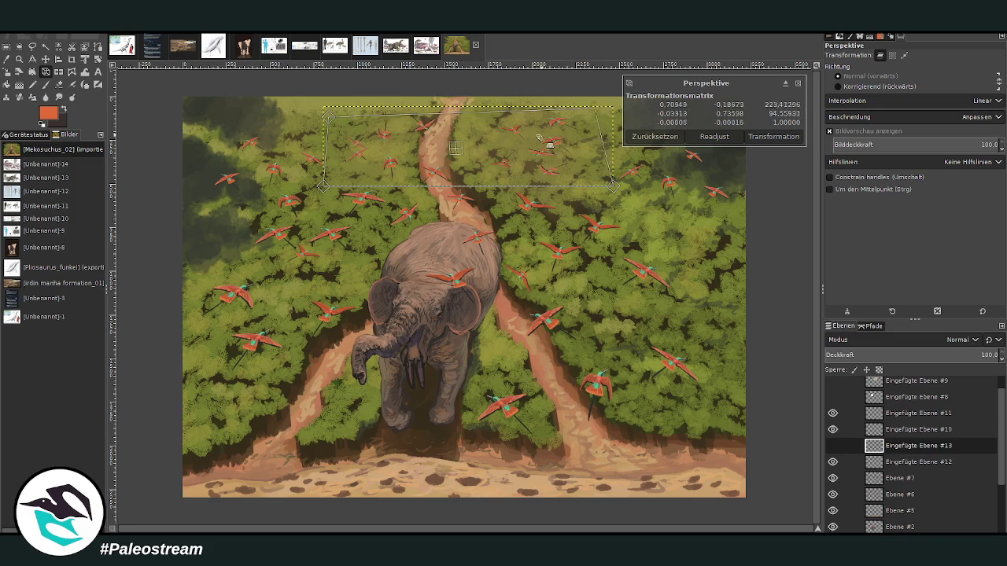
{"action": "left_click", "coordinate": [775, 136]}
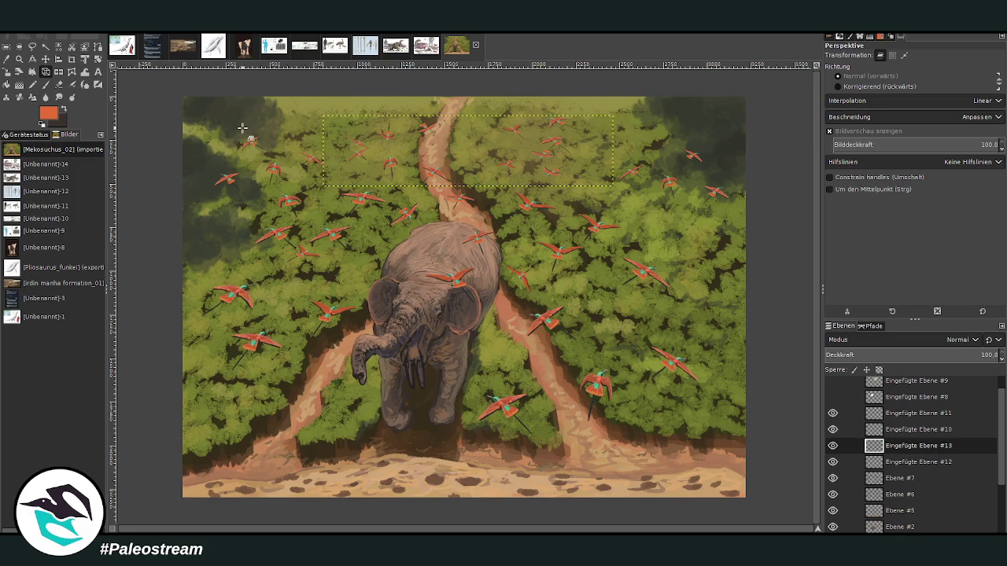
{"action": "left_click", "coordinate": [6, 72]}
{"action": "left_click", "coordinate": [538, 169]}
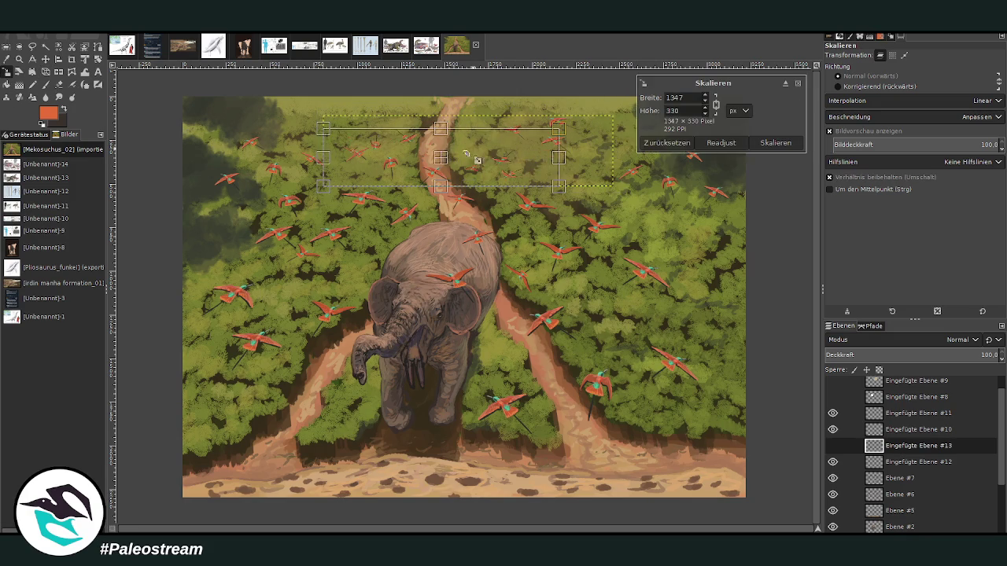
{"action": "left_click_drag", "start_coordinate": [468, 156], "coordinate": [277, 128]}
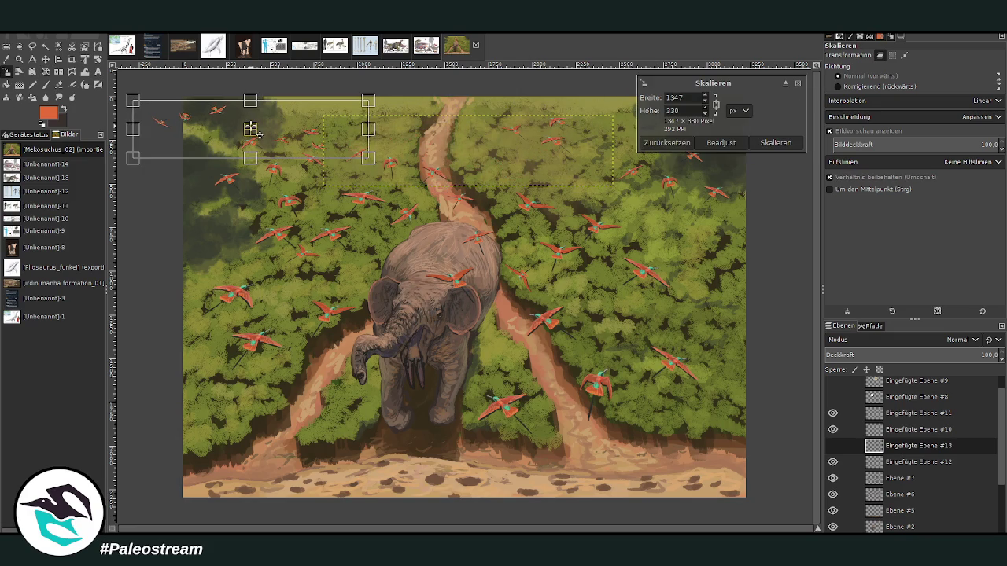
{"action": "left_click", "coordinate": [761, 145]}
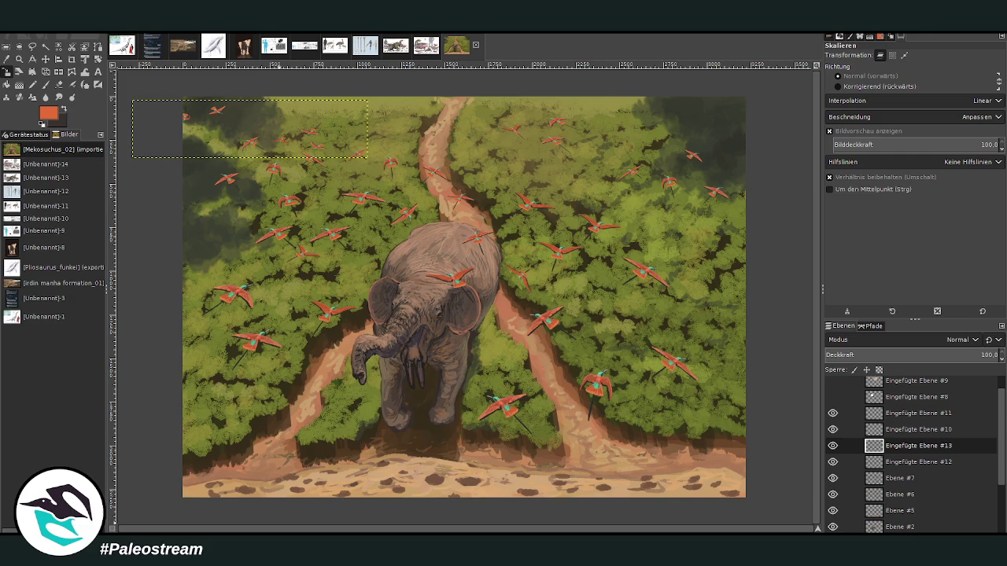
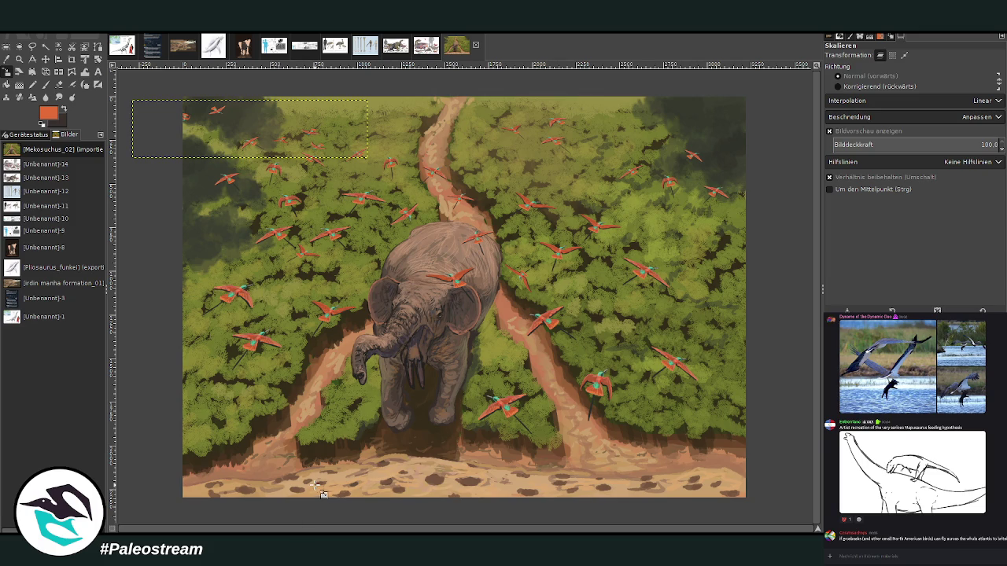
Step: Step up to the large bird-shadow layer and reapply the last filter, a motion blur
{"action": "key", "text": "Page_Up"}
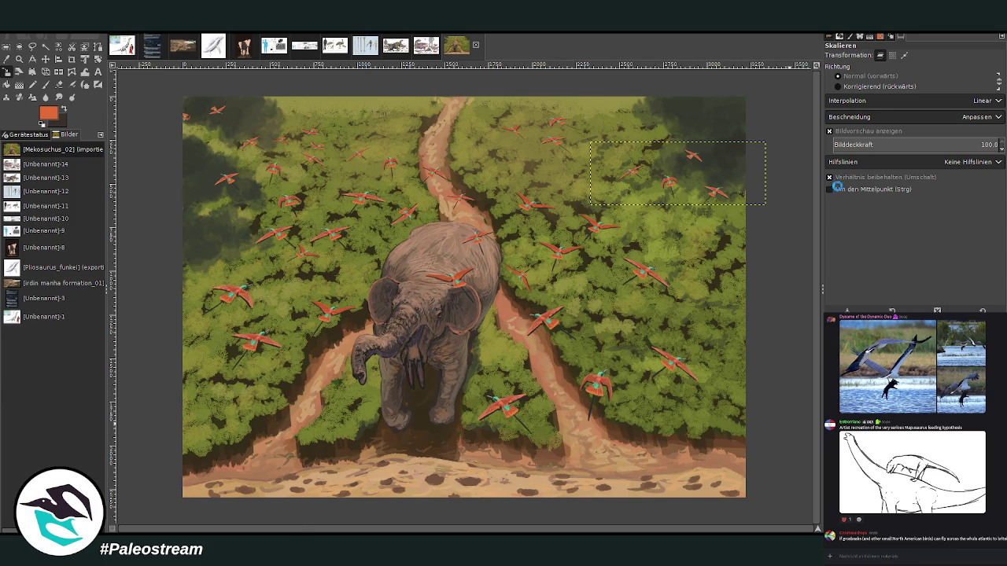
{"action": "key", "text": "Page_Up"}
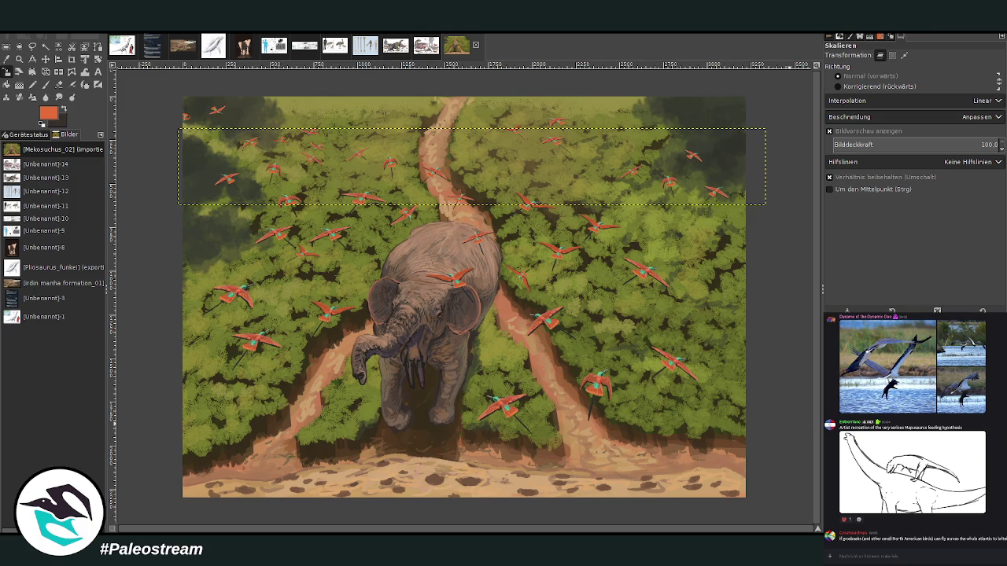
{"action": "key", "text": "Page_Up"}
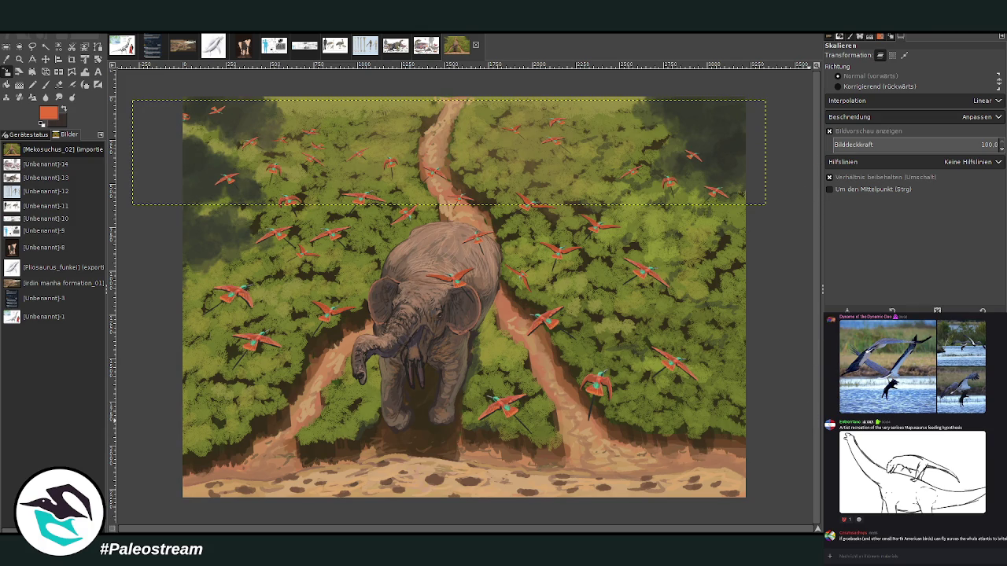
{"action": "key", "text": "Page_Up"}
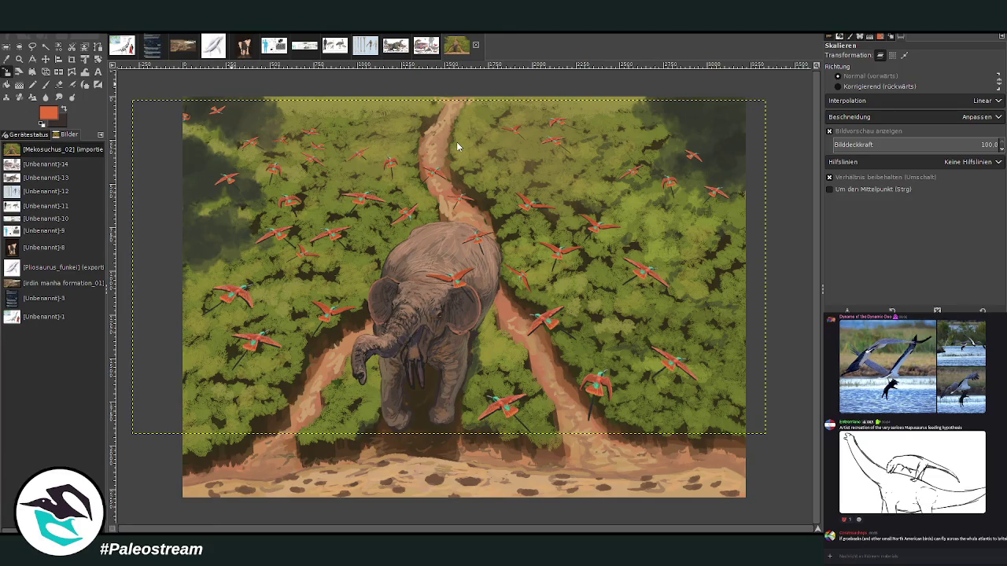
{"action": "key", "text": "ctrl+f"}
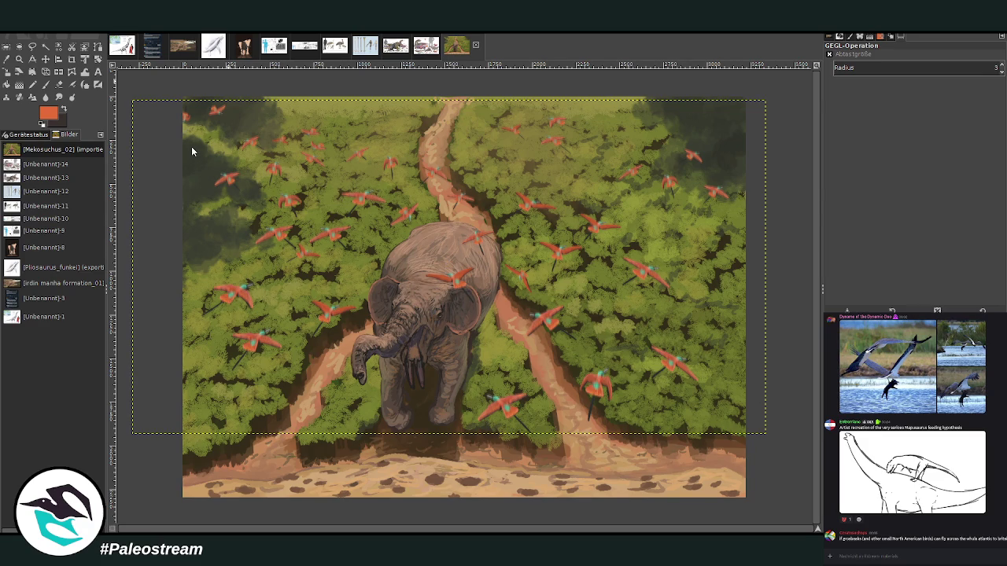
Step: Scale the bird-shadow layer down to 3030 × 1597 px and reopen the last radius filter
{"action": "key", "text": "ctrl+m"}
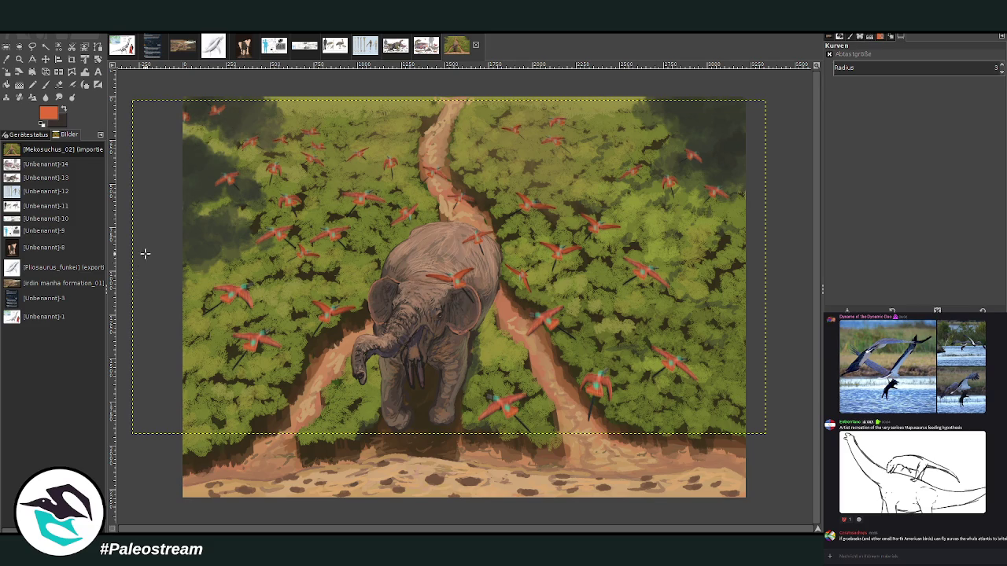
{"action": "left_click", "coordinate": [6, 71]}
{"action": "left_click", "coordinate": [318, 251]}
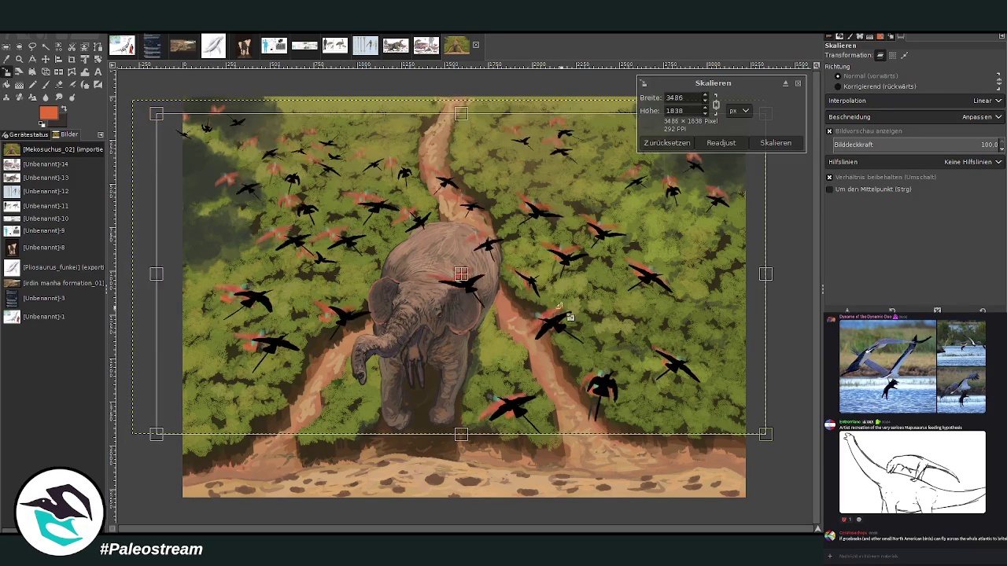
{"action": "mouse_move", "coordinate": [434, 251]}
{"action": "left_mouse_down"}
{"action": "mouse_move", "coordinate": [457, 325]}
{"action": "mouse_move", "coordinate": [497, 348]}
{"action": "mouse_move", "coordinate": [542, 354]}
{"action": "left_mouse_up"}
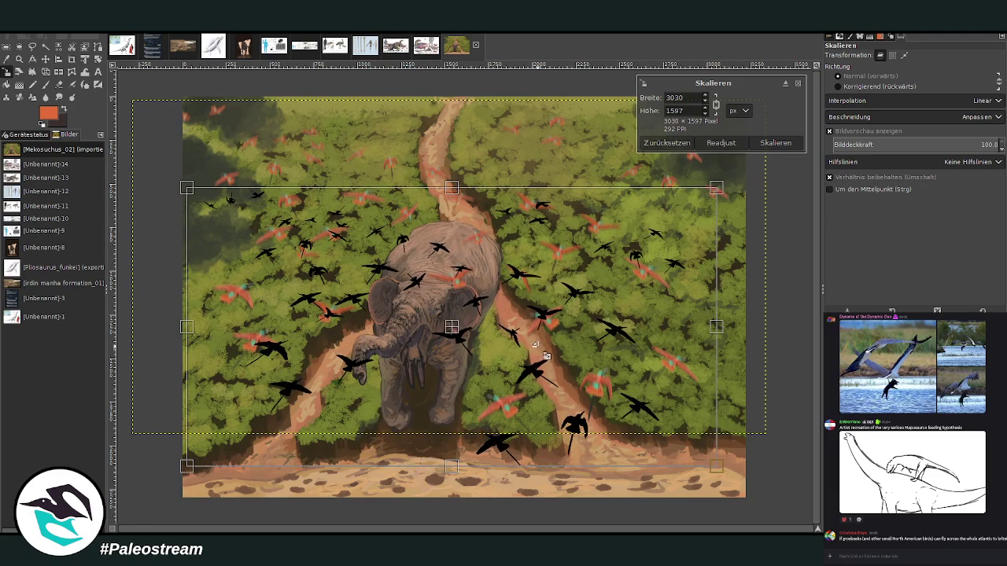
{"action": "left_click", "coordinate": [776, 142]}
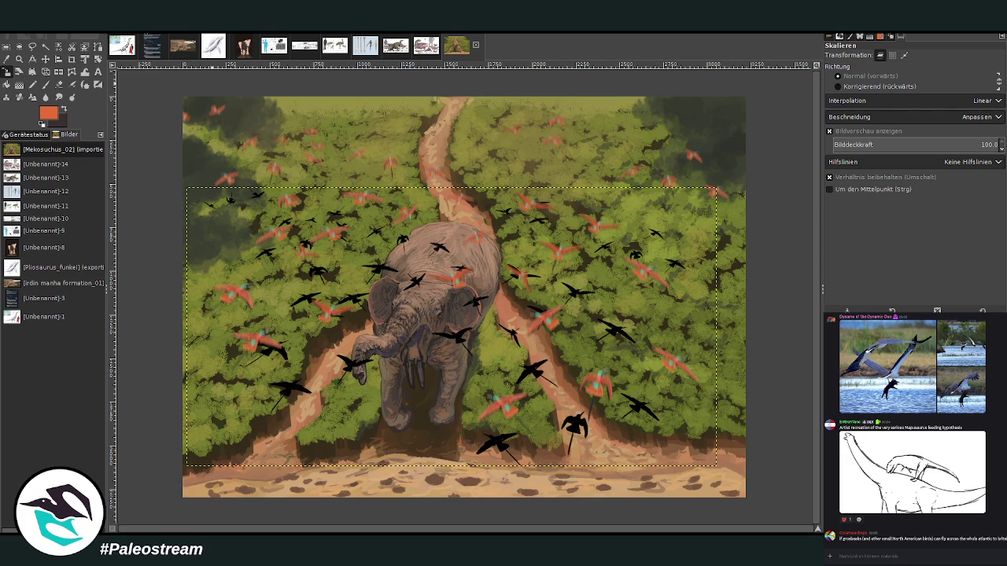
{"action": "key", "text": "ctrl+shift+f"}
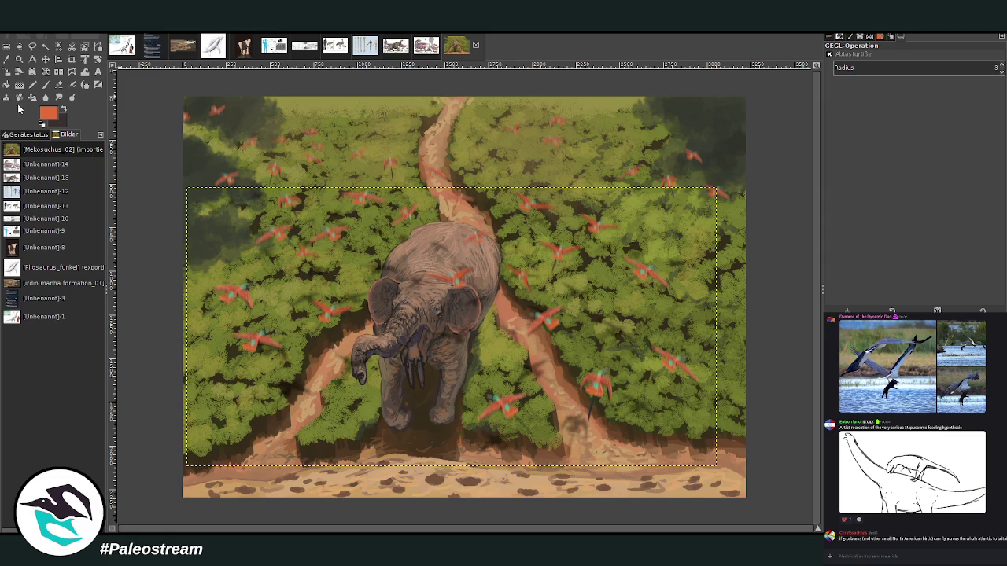
Step: Scale the shadow layer down to 2376 × 1253 px, shifting it slightly lower
{"action": "left_click", "coordinate": [6, 71]}
{"action": "left_click", "coordinate": [295, 240]}
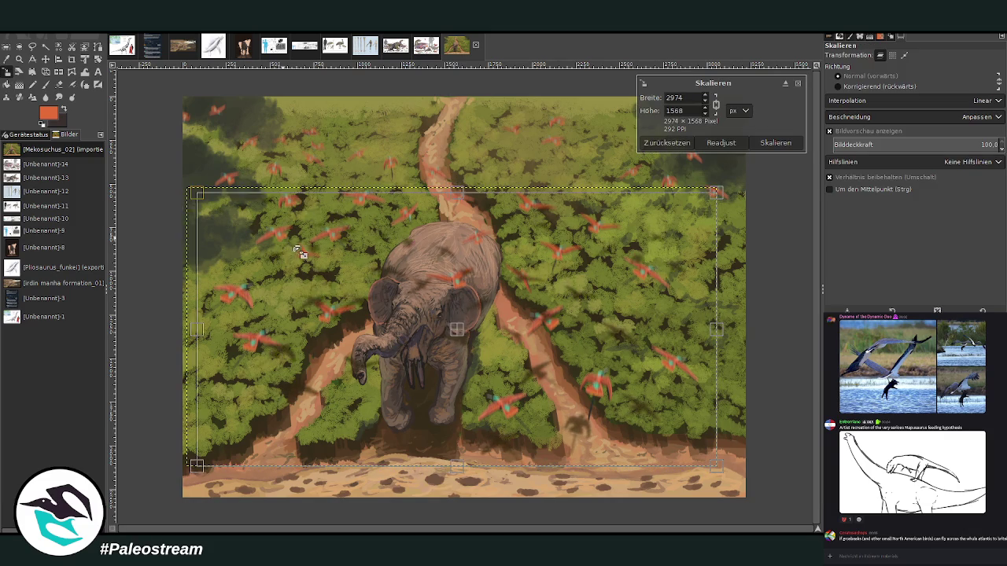
{"action": "mouse_move", "coordinate": [299, 251]}
{"action": "left_mouse_down"}
{"action": "mouse_move", "coordinate": [329, 287]}
{"action": "mouse_move", "coordinate": [497, 320]}
{"action": "left_mouse_up"}
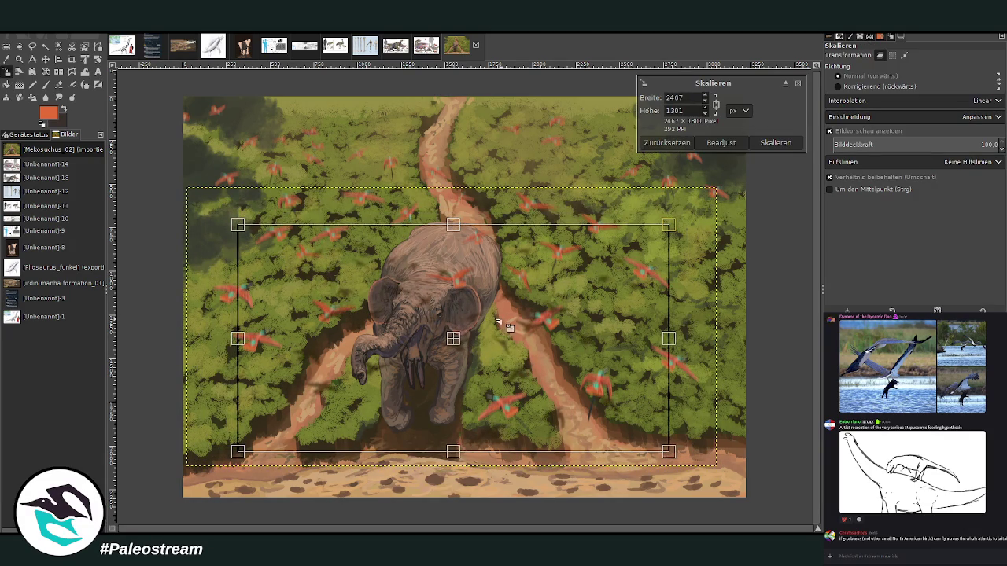
{"action": "mouse_move", "coordinate": [453, 340]}
{"action": "left_mouse_down"}
{"action": "mouse_move", "coordinate": [450, 353]}
{"action": "mouse_move", "coordinate": [470, 372]}
{"action": "left_mouse_up"}
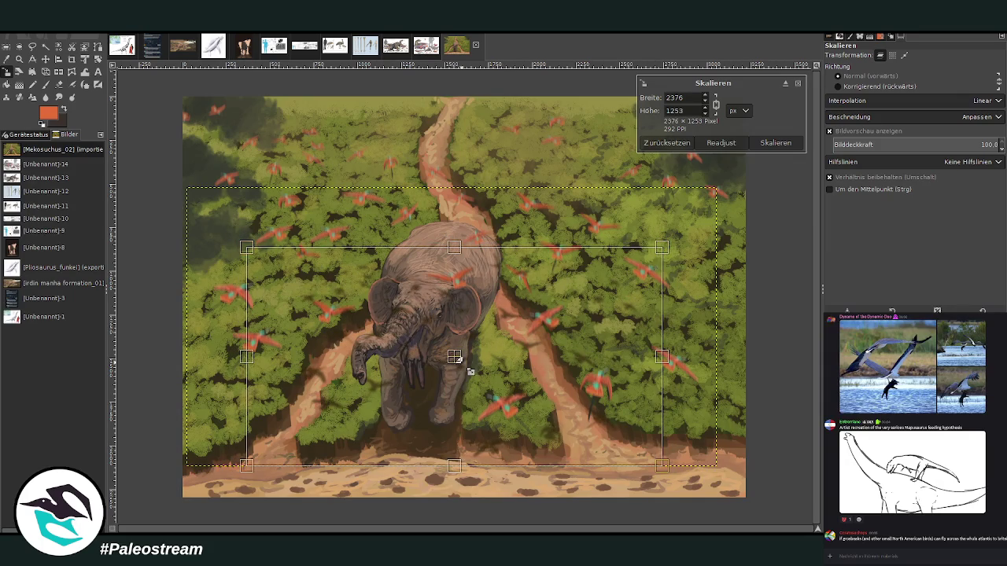
{"action": "left_click", "coordinate": [786, 144]}
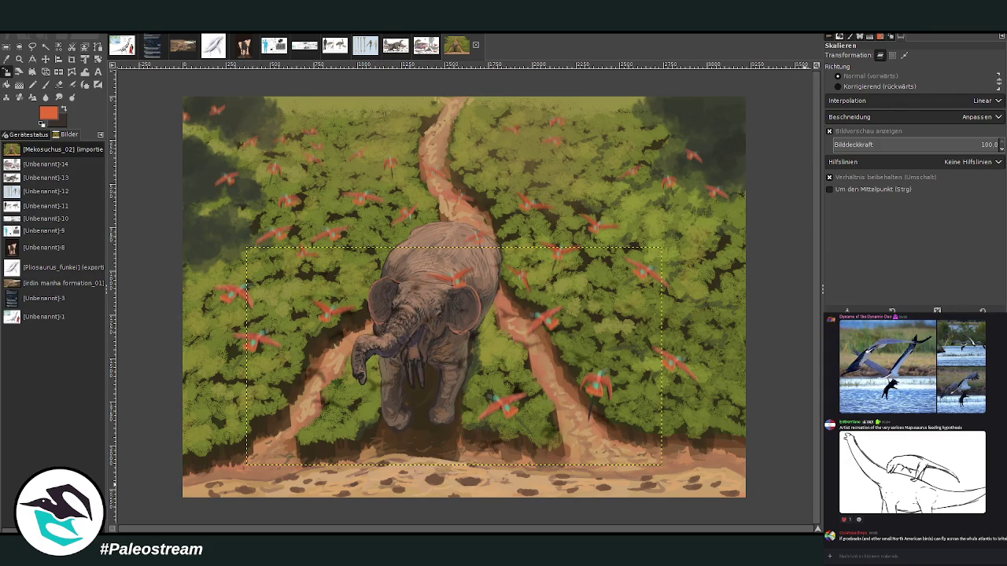
Step: Move the shadow layer up and right, then mirror it horizontally
{"action": "left_click", "coordinate": [45, 59]}
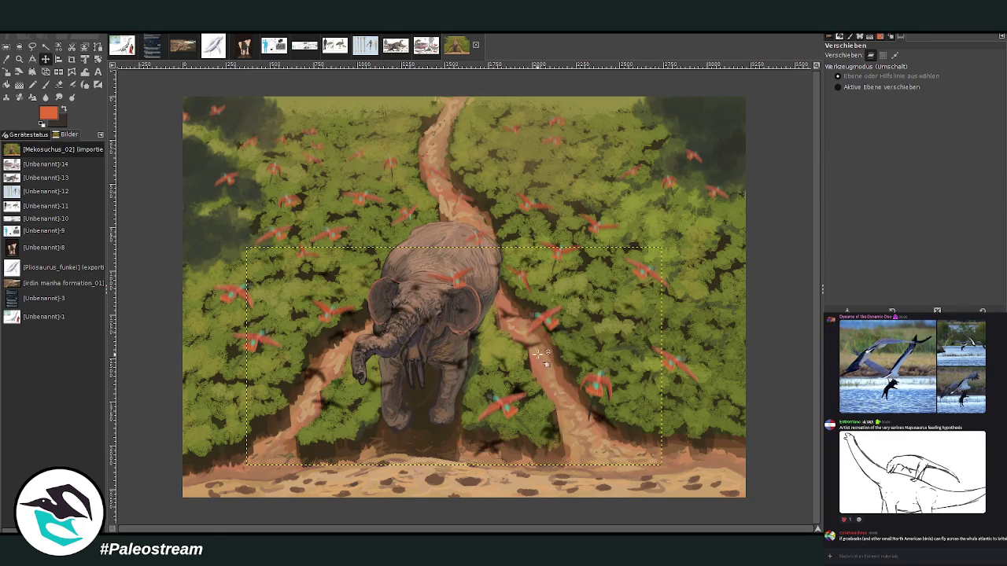
{"action": "left_click_drag", "start_coordinate": [538, 355], "coordinate": [774, 262]}
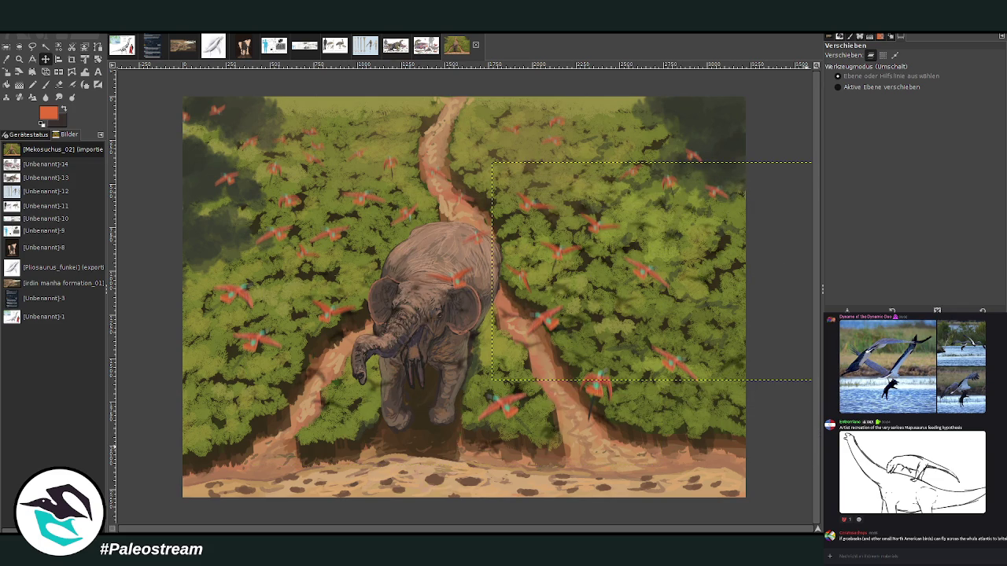
{"action": "left_click", "coordinate": [58, 71]}
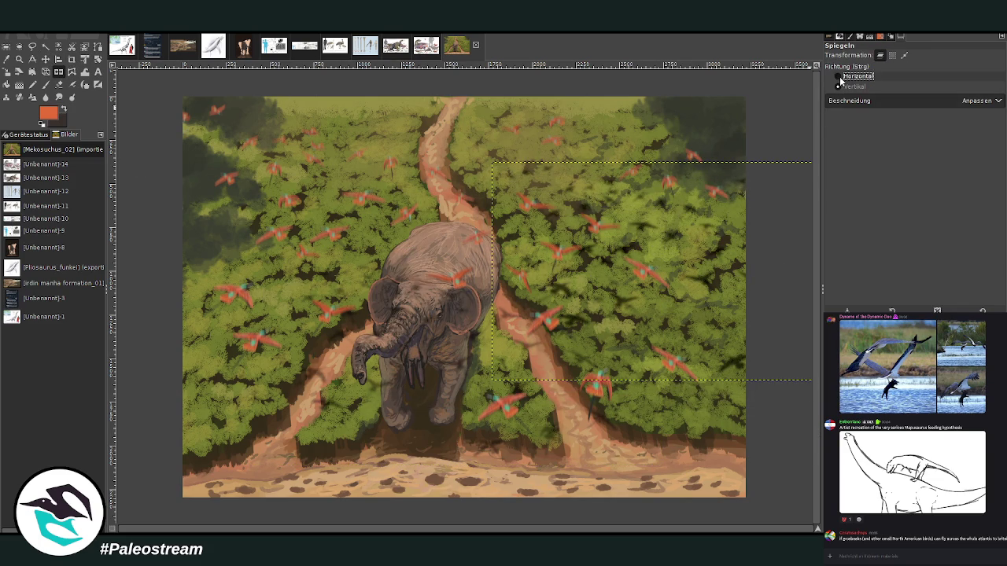
{"action": "left_click", "coordinate": [838, 76]}
{"action": "left_click", "coordinate": [603, 353]}
Step: Move the shadow layer back left and nudge the elephant-area layer slightly left
{"action": "left_click", "coordinate": [45, 59]}
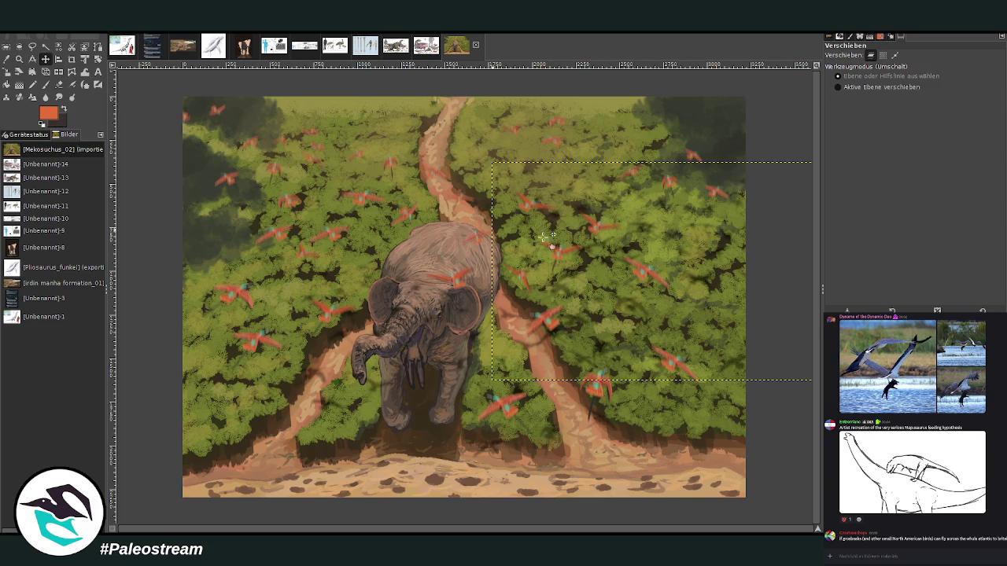
{"action": "left_click_drag", "start_coordinate": [674, 243], "coordinate": [183, 210]}
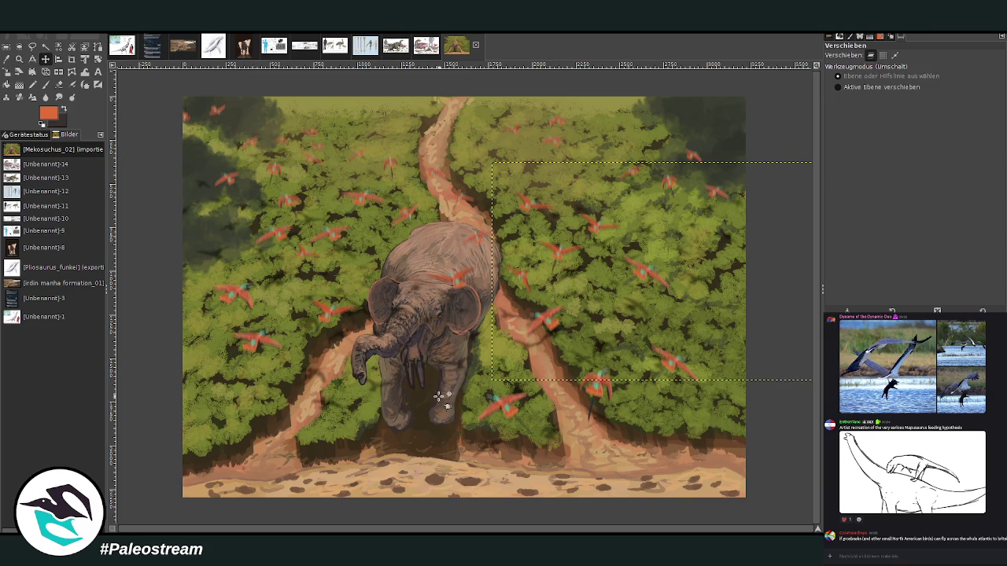
{"action": "left_click", "coordinate": [484, 446]}
{"action": "left_click_drag", "start_coordinate": [483, 446], "coordinate": [470, 444]}
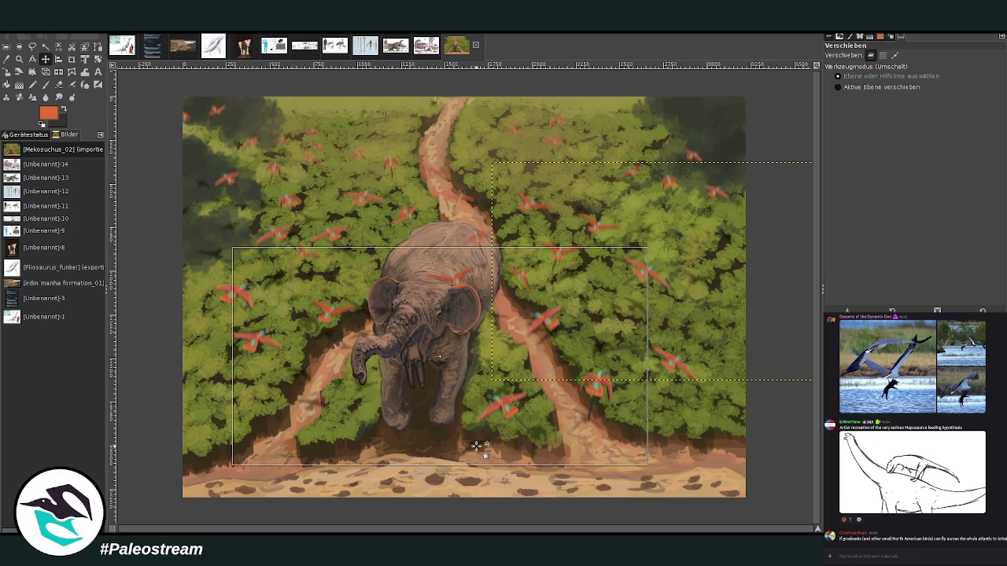
Step: Erase shadow marks over the elephant's head and trunk with a size-210 eraser
{"action": "left_click", "coordinate": [58, 85]}
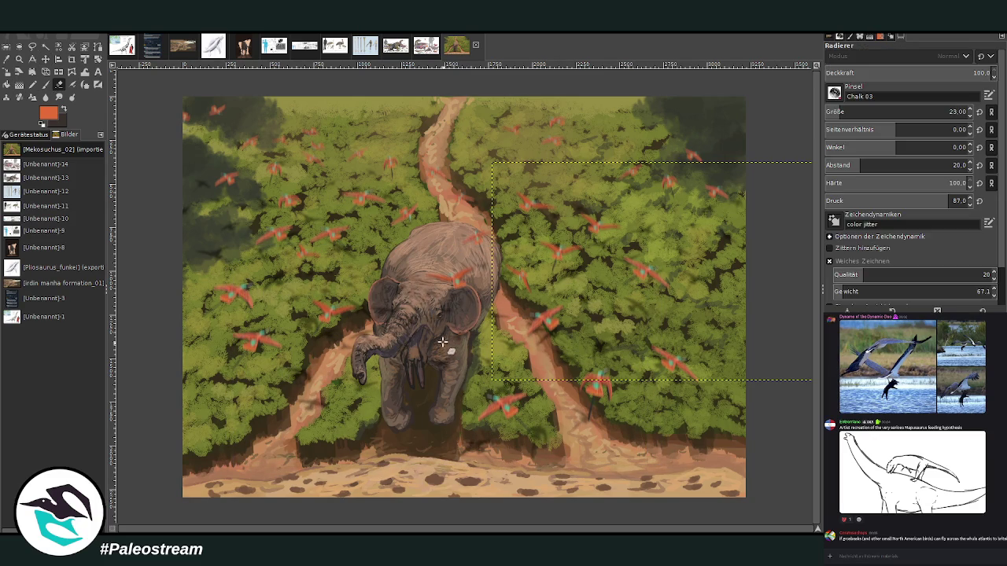
{"action": "type", "text": "210"}
{"action": "key", "text": "Return"}
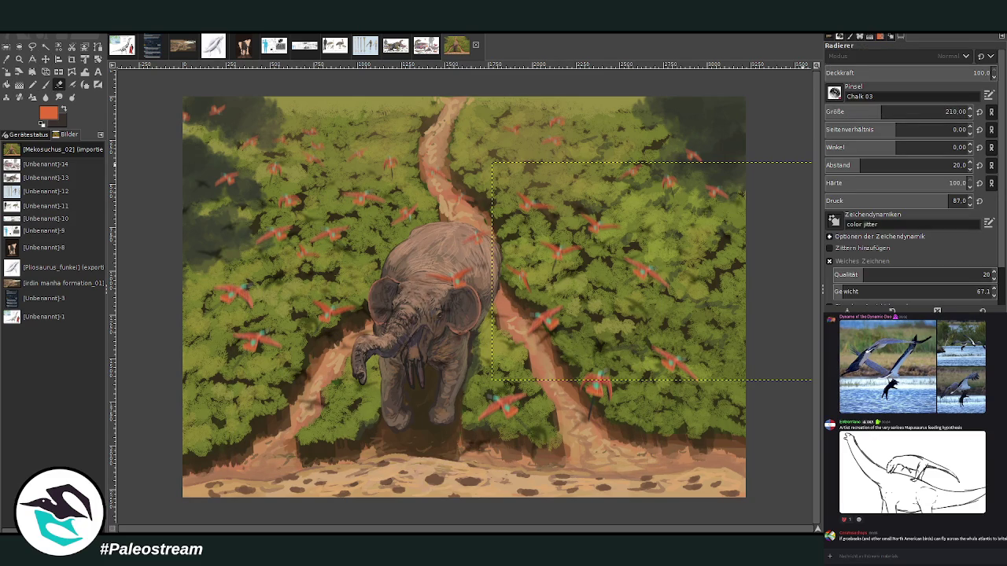
{"action": "key", "text": "Page_Up"}
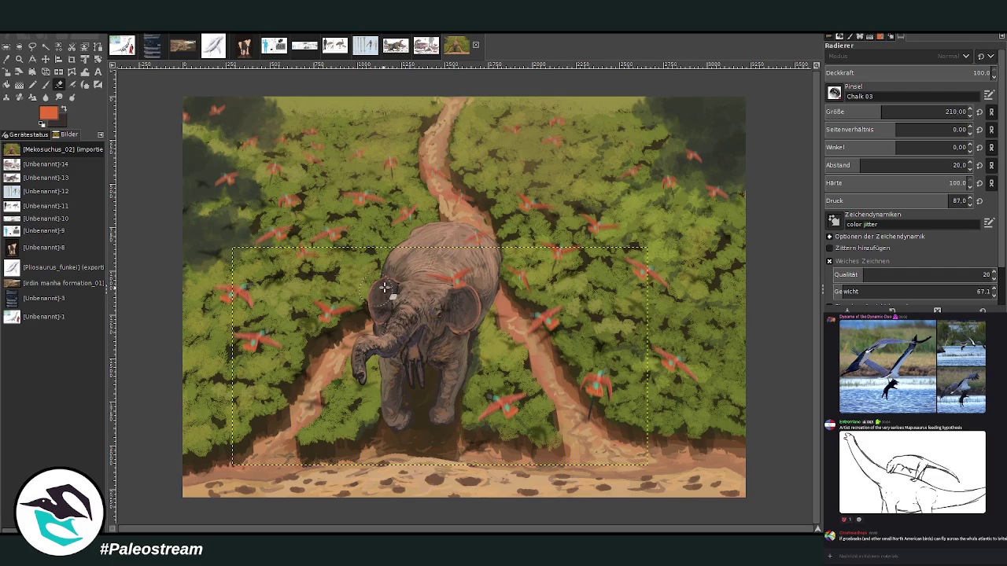
{"action": "mouse_move", "coordinate": [385, 301]}
{"action": "left_mouse_down"}
{"action": "mouse_move", "coordinate": [452, 284]}
{"action": "mouse_move", "coordinate": [443, 303]}
{"action": "left_mouse_up"}
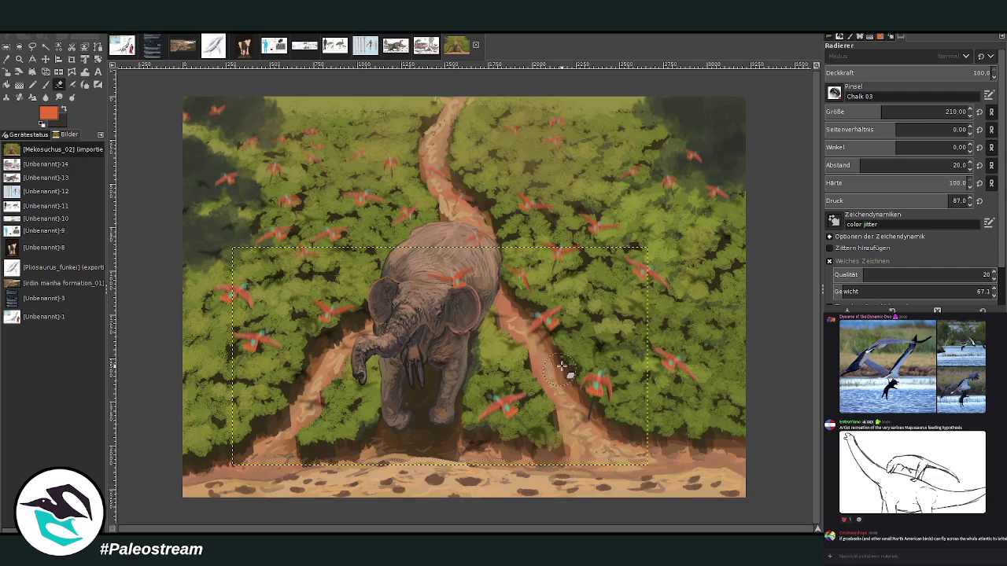
Step: Select the dark mark below the elephant's feet and move it onto its back
{"action": "left_click", "coordinate": [32, 45]}
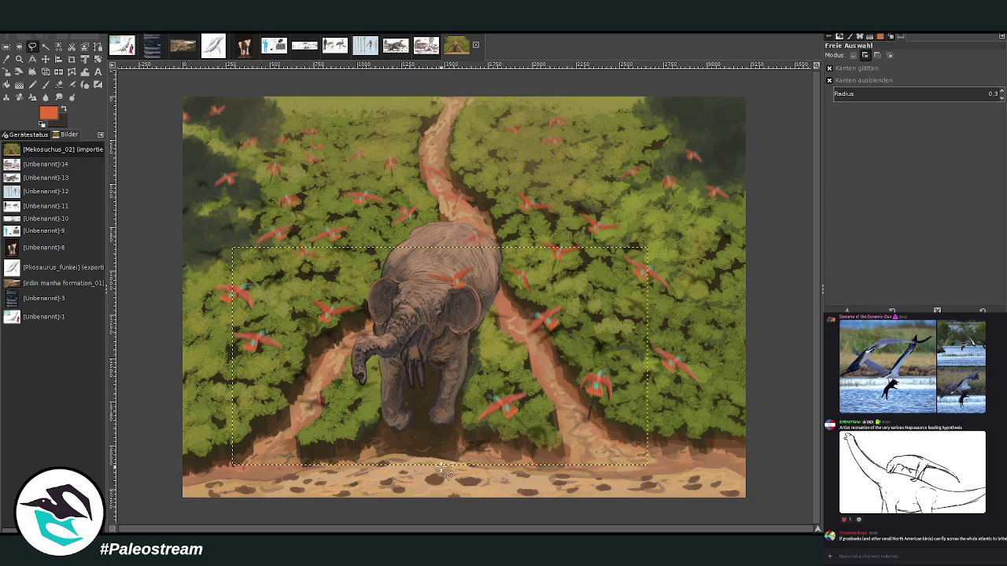
{"action": "mouse_move", "coordinate": [456, 465]}
{"action": "left_mouse_down"}
{"action": "mouse_move", "coordinate": [503, 431]}
{"action": "mouse_move", "coordinate": [490, 470]}
{"action": "left_mouse_up"}
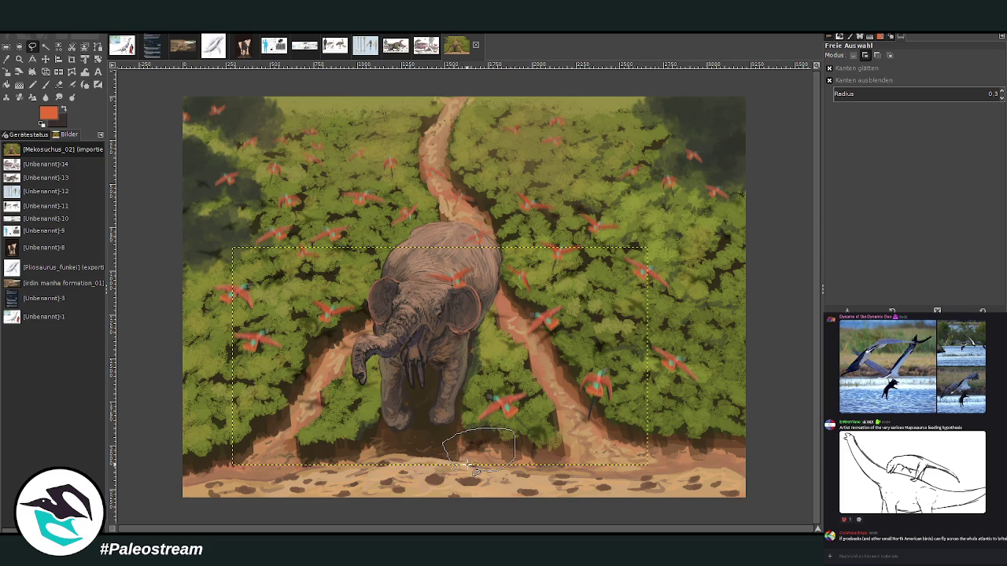
{"action": "key", "text": "Return"}
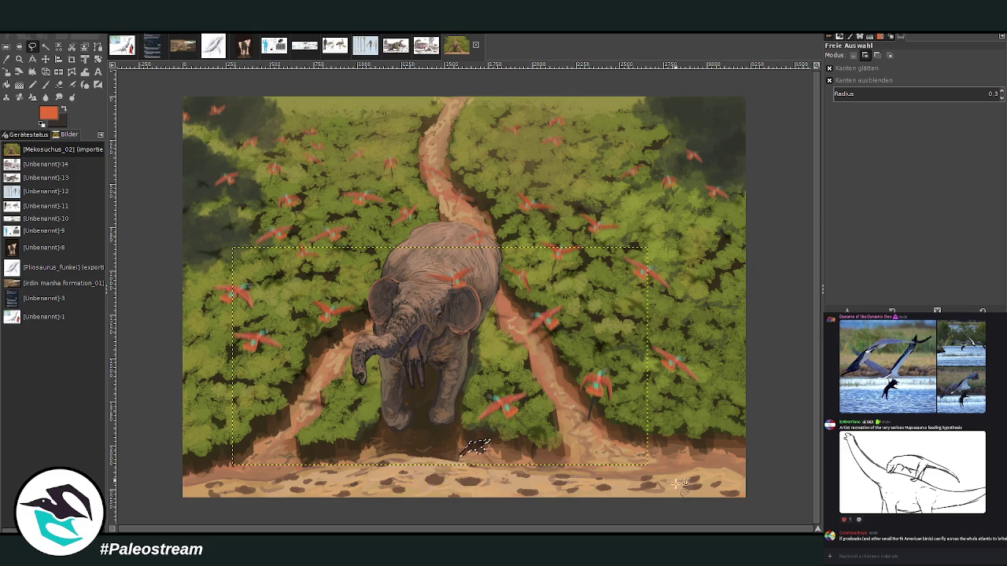
{"action": "key", "text": "m"}
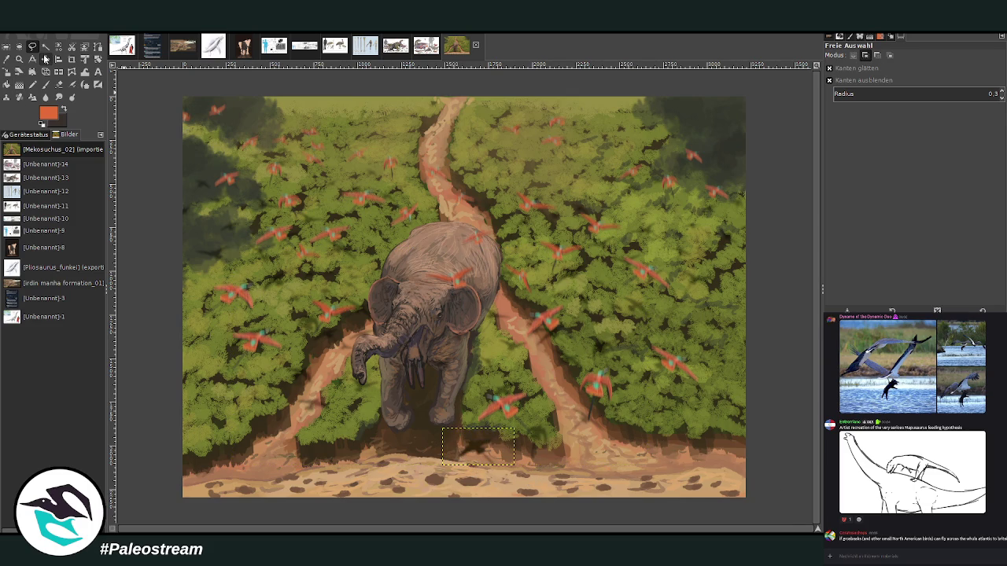
{"action": "left_click_drag", "start_coordinate": [478, 444], "coordinate": [456, 251]}
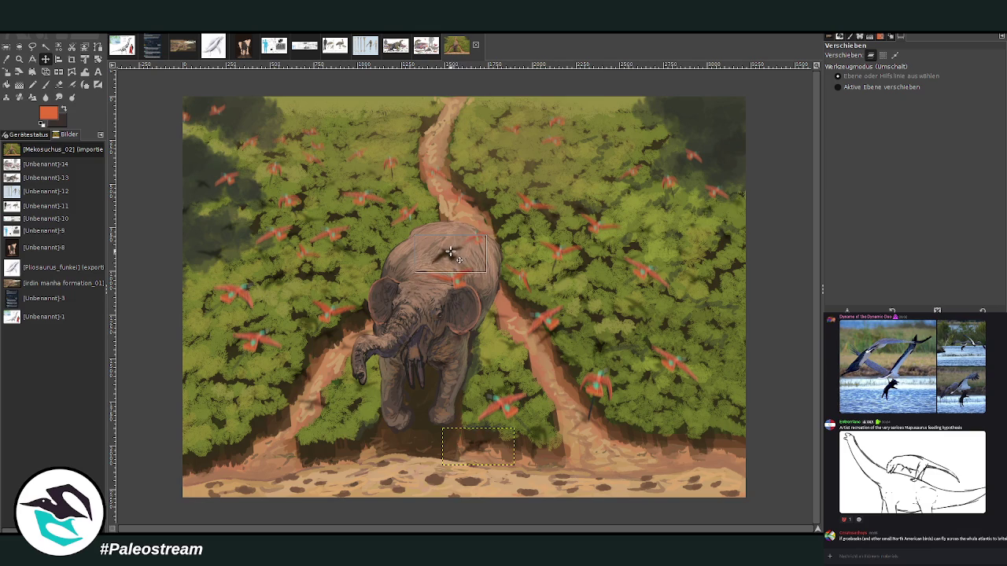
{"action": "left_click_drag", "start_coordinate": [456, 251], "coordinate": [450, 250]}
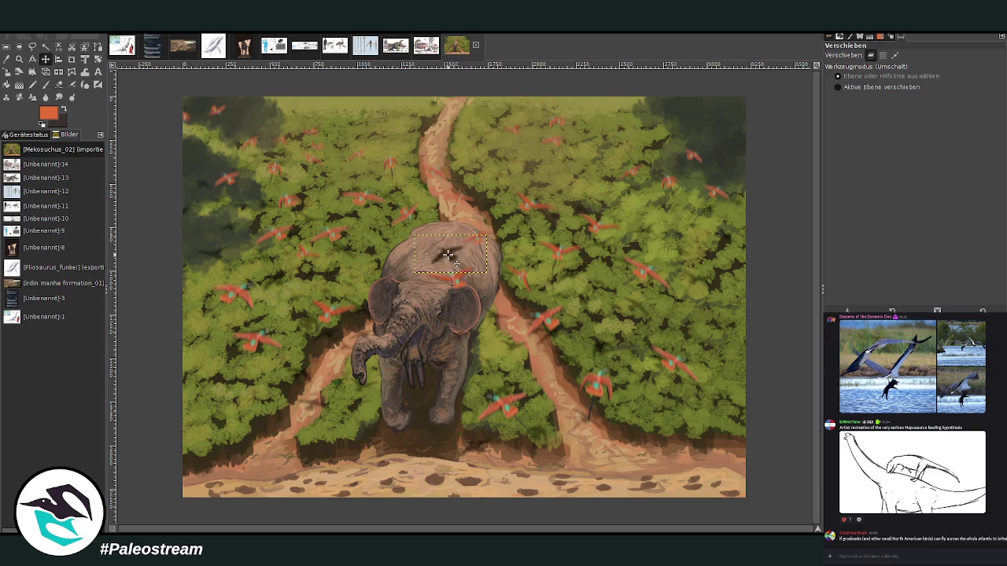
Step: Nudge the dark mark left on the back and shrink it slightly
{"action": "left_click_drag", "start_coordinate": [446, 254], "coordinate": [409, 256]}
{"action": "left_click", "coordinate": [6, 71]}
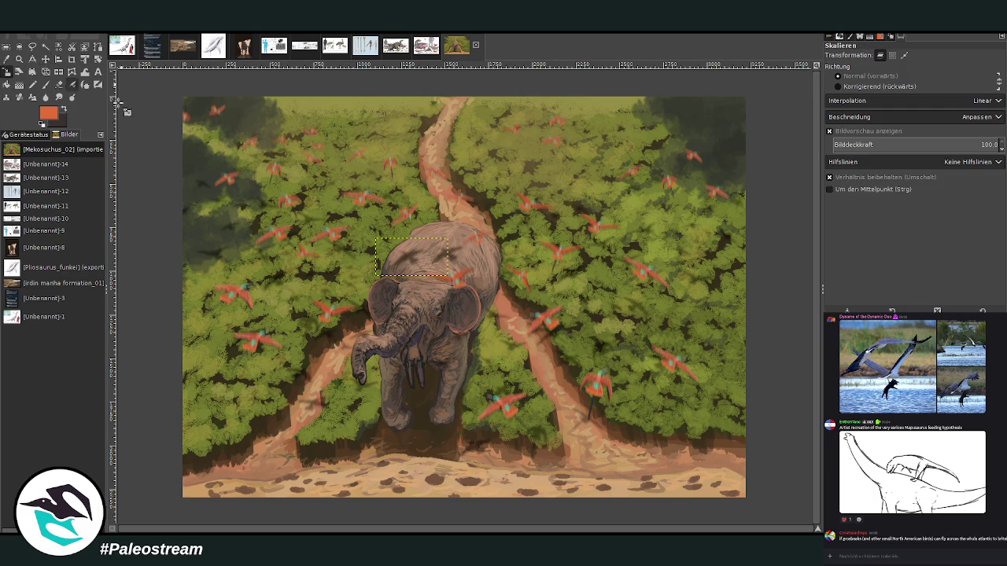
{"action": "left_click", "coordinate": [450, 256]}
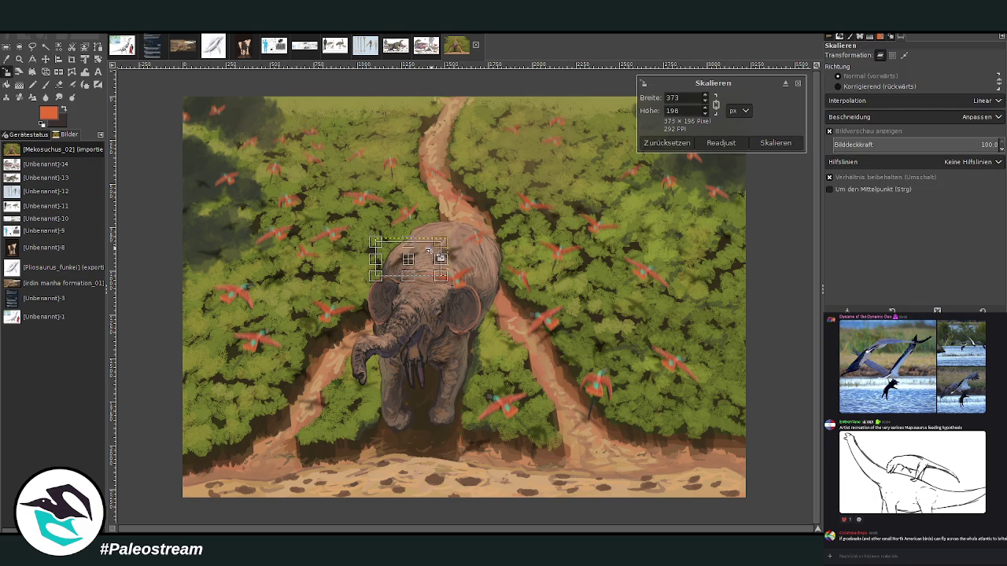
{"action": "left_click_drag", "start_coordinate": [440, 258], "coordinate": [439, 259]}
{"action": "left_click", "coordinate": [770, 144]}
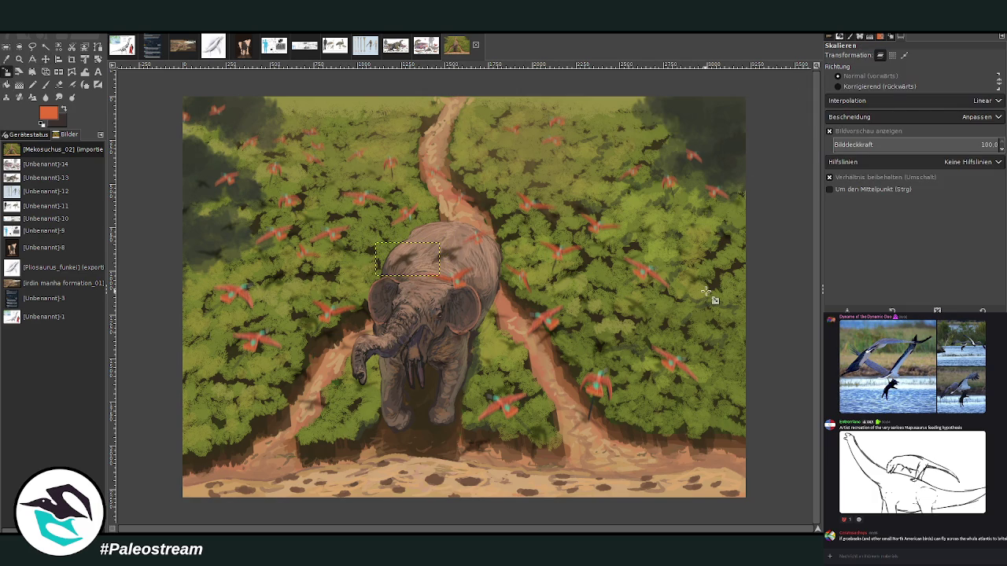
Step: Warp the mark's pixels slightly left and lower the eraser opacity to about 40
{"action": "left_click", "coordinate": [71, 81]}
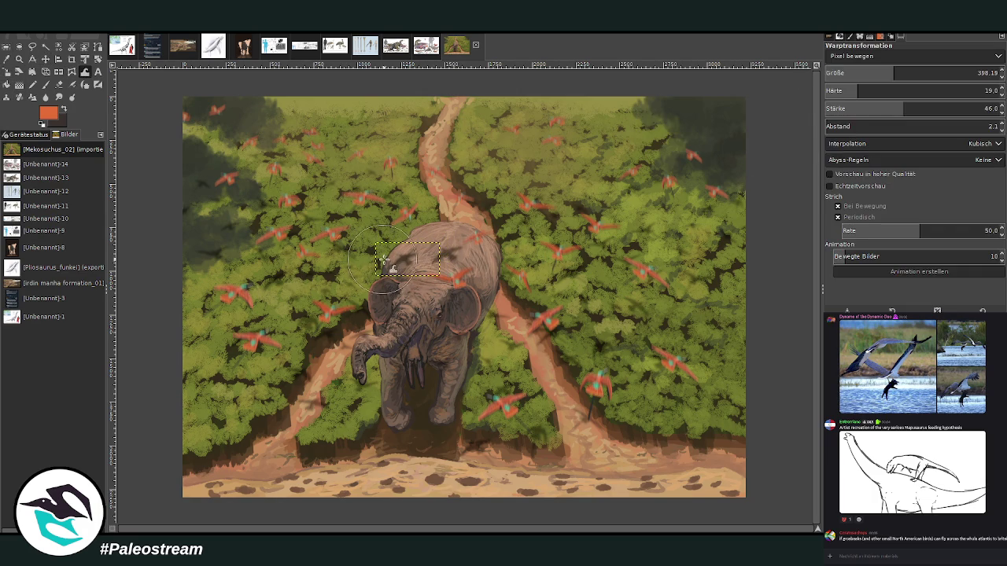
{"action": "left_click_drag", "start_coordinate": [414, 262], "coordinate": [409, 264]}
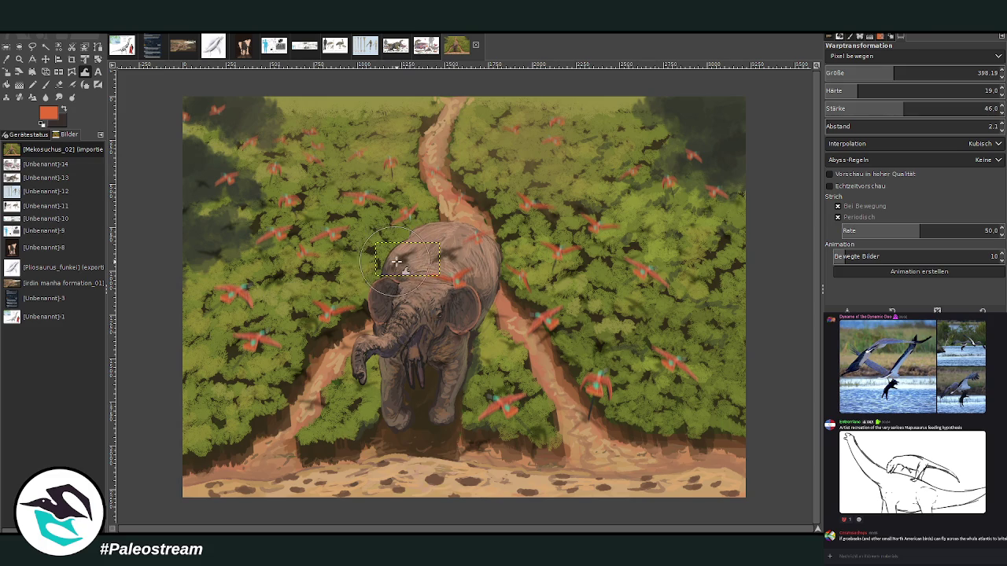
{"action": "left_click", "coordinate": [59, 84]}
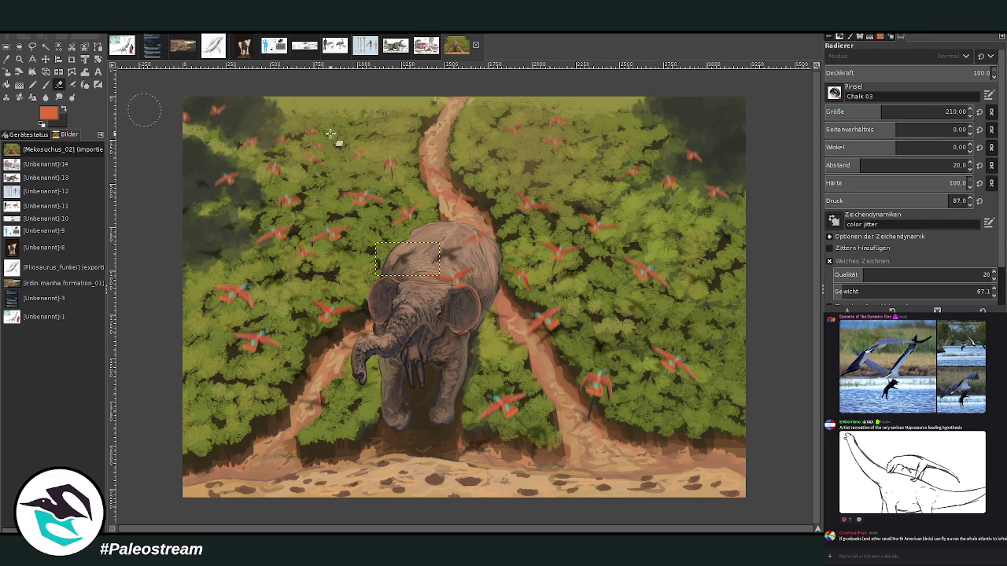
{"action": "left_click", "coordinate": [891, 73]}
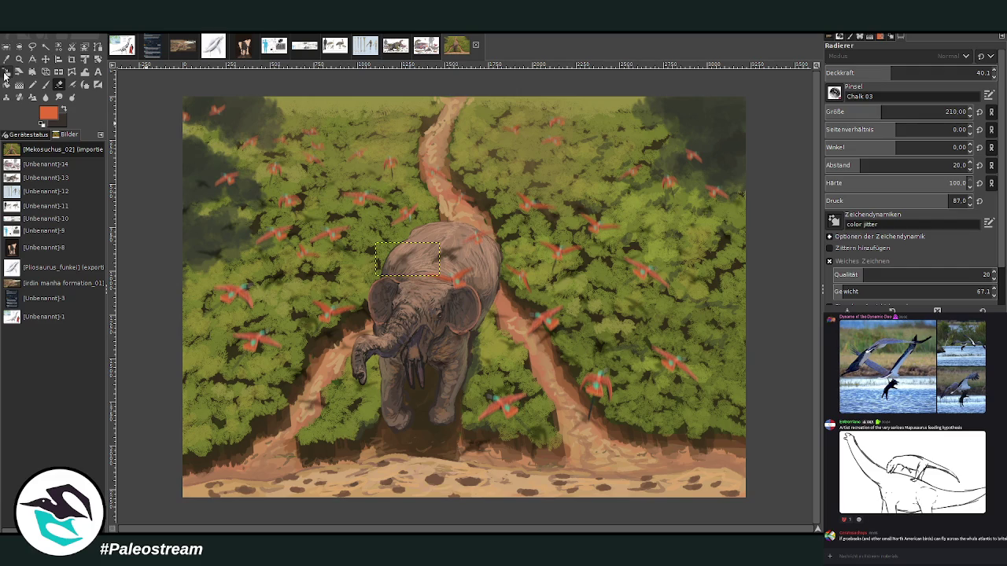
Step: Resize the dark mark to 319×168 px, then adjust it to about 334×176 px
{"action": "left_click", "coordinate": [7, 72]}
{"action": "left_click", "coordinate": [419, 246]}
{"action": "left_click_drag", "start_coordinate": [421, 247], "coordinate": [414, 250]}
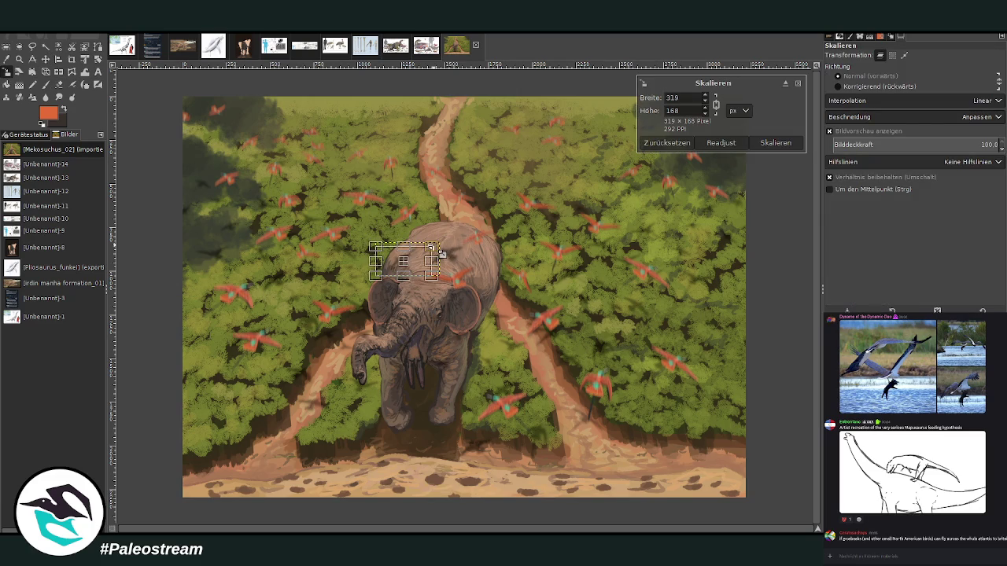
{"action": "left_click", "coordinate": [786, 144]}
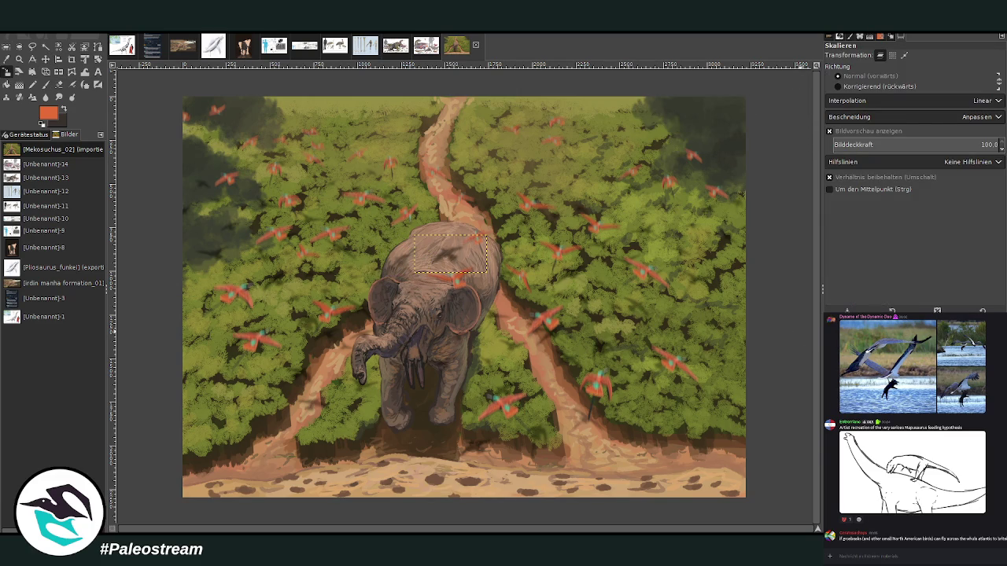
{"action": "left_click", "coordinate": [438, 269]}
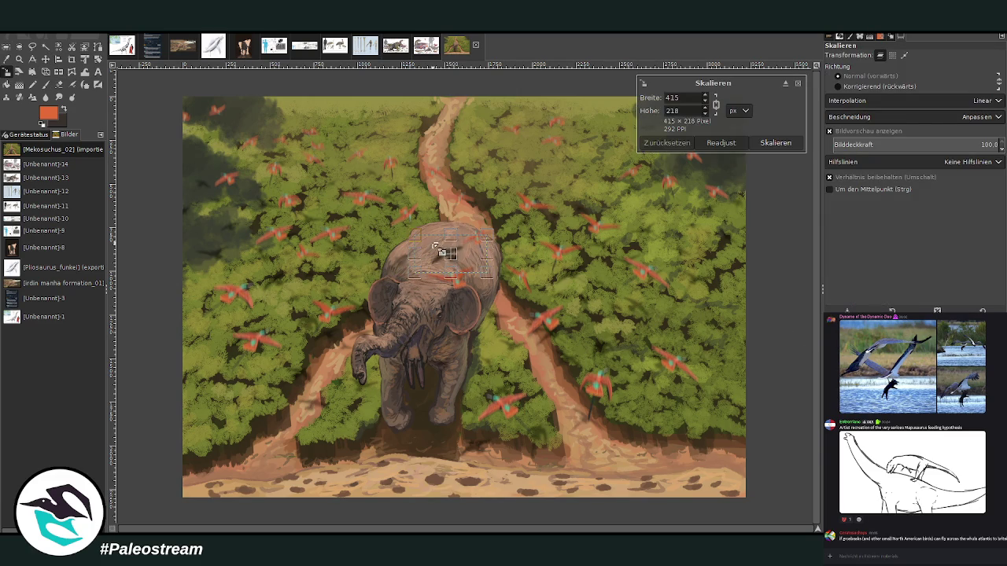
{"action": "left_click_drag", "start_coordinate": [440, 264], "coordinate": [456, 258]}
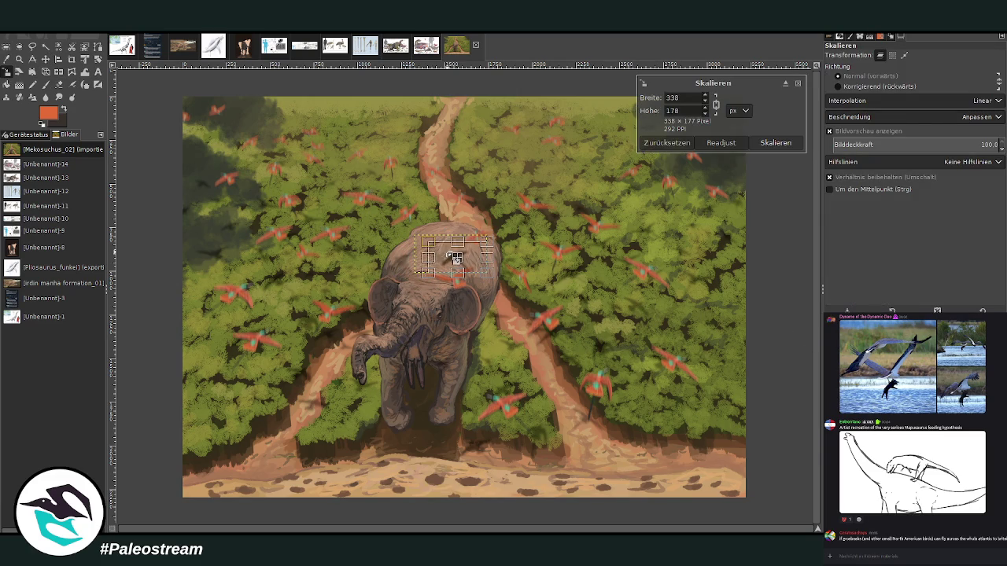
{"action": "left_click", "coordinate": [775, 143]}
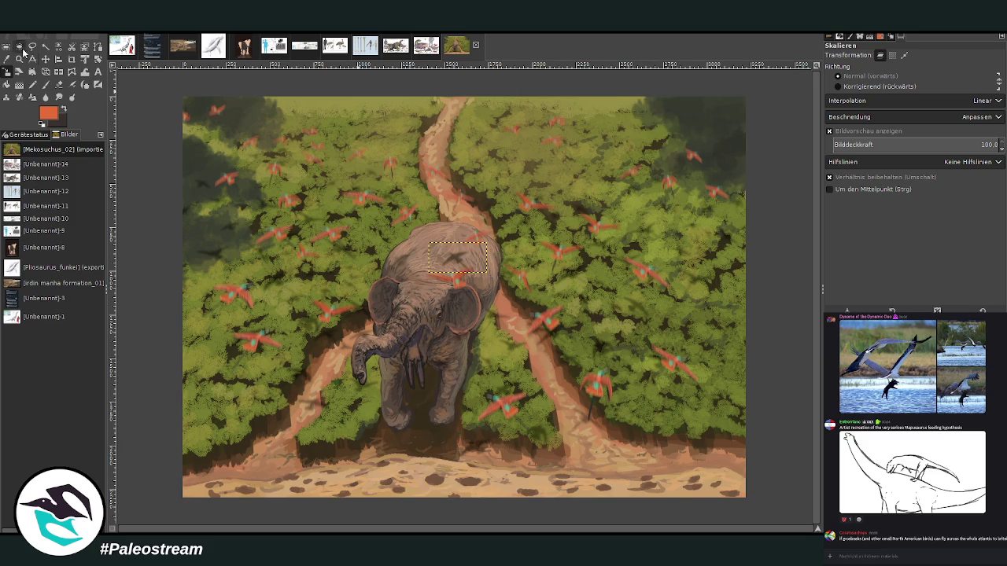
Step: Nudge the mark right and down, then anchor it into the layer
{"action": "left_click", "coordinate": [46, 59]}
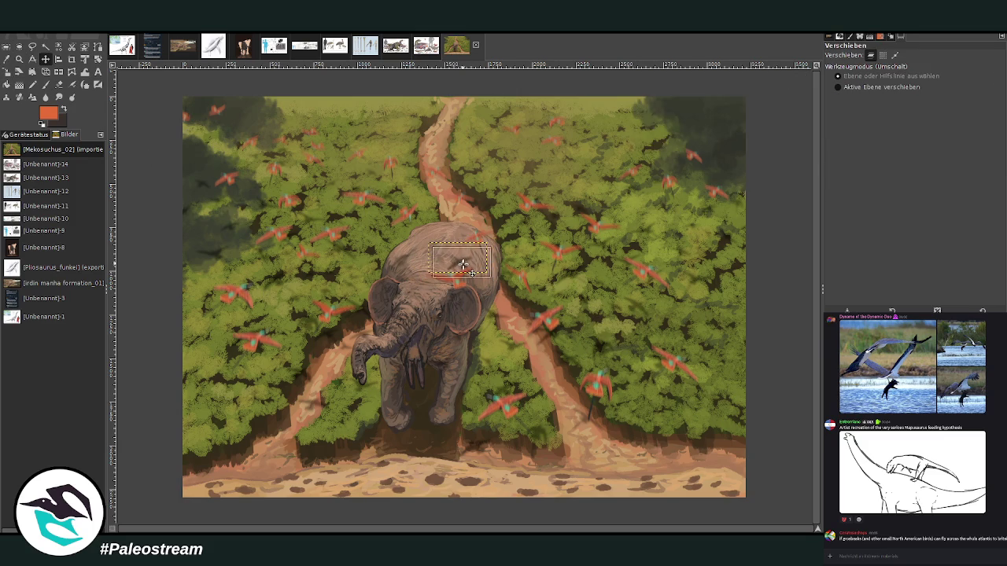
{"action": "left_click_drag", "start_coordinate": [457, 257], "coordinate": [463, 263]}
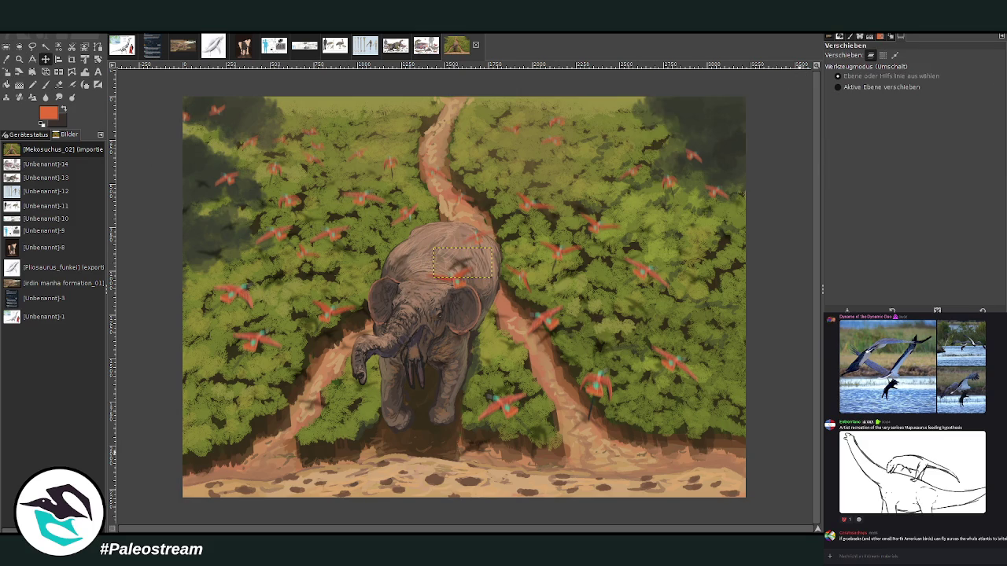
{"action": "key", "text": "ctrl+h"}
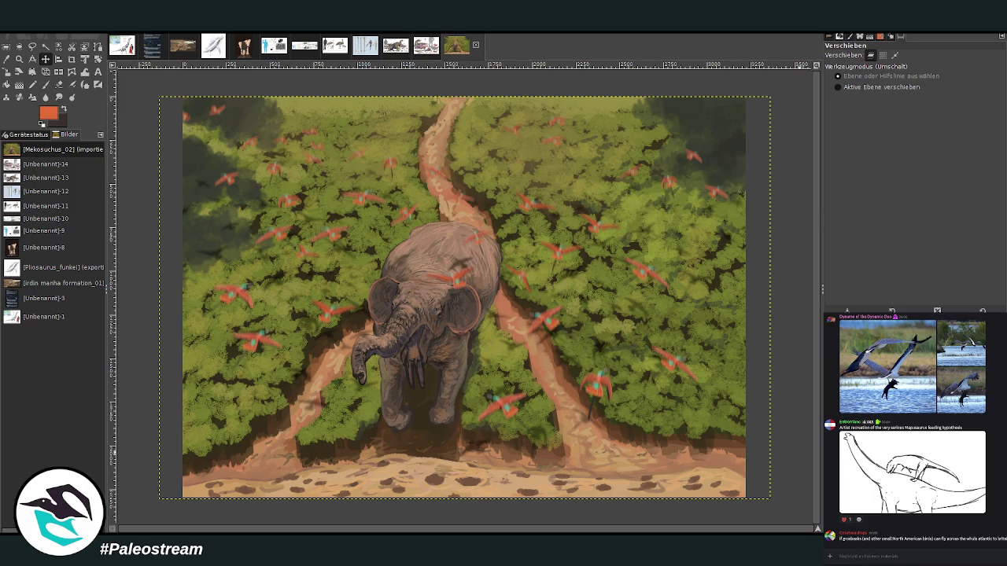
Step: On the upper-image layer, draw a gradient from the path top to the elephant
{"action": "left_click", "coordinate": [393, 214]}
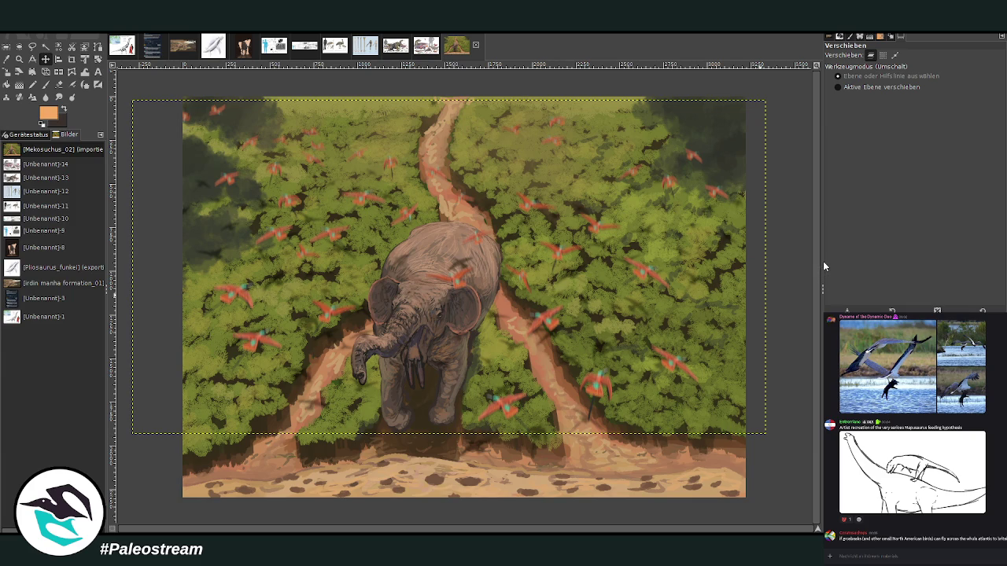
{"action": "left_click", "coordinate": [19, 84]}
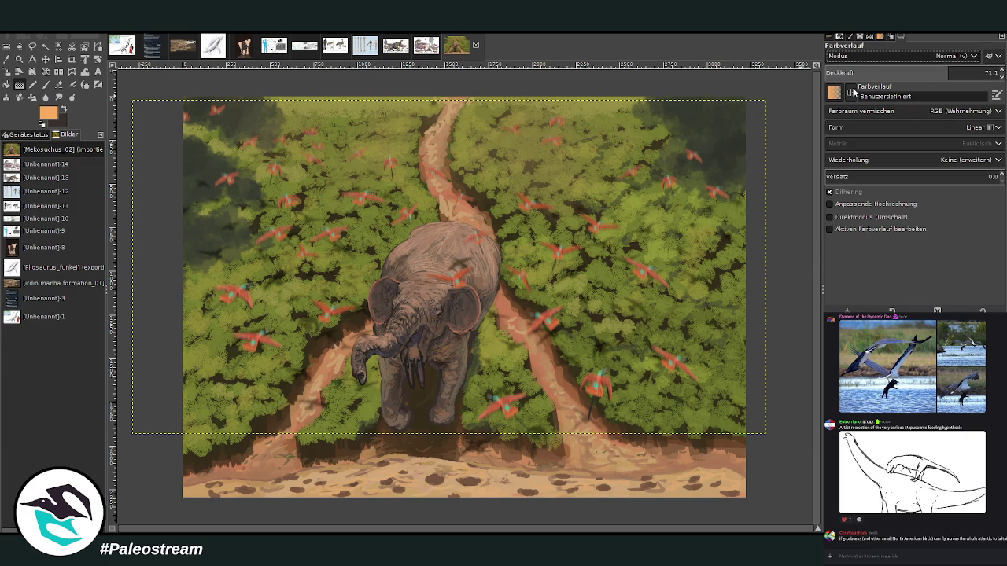
{"action": "left_click_drag", "start_coordinate": [455, 112], "coordinate": [464, 330]}
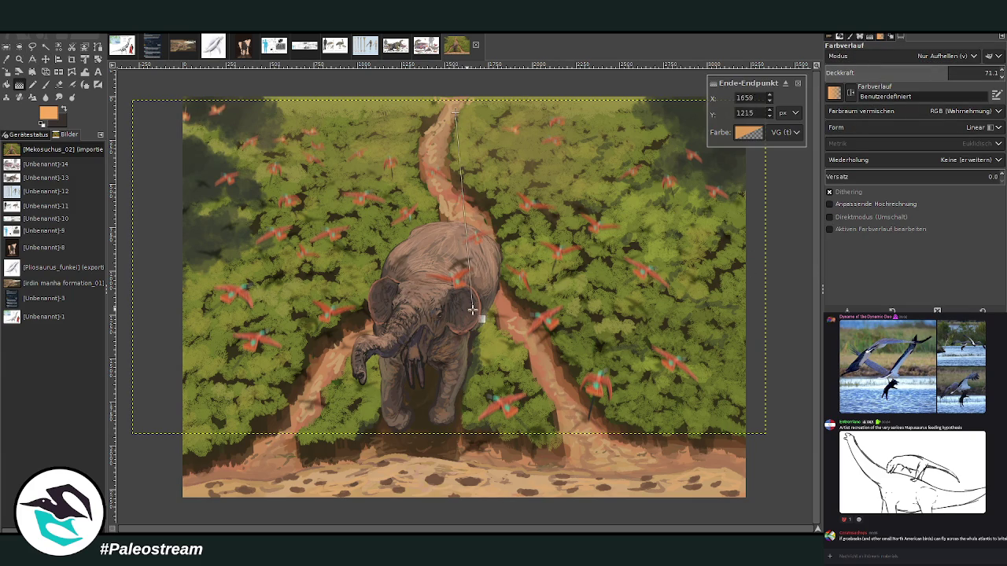
{"action": "key", "text": "Return"}
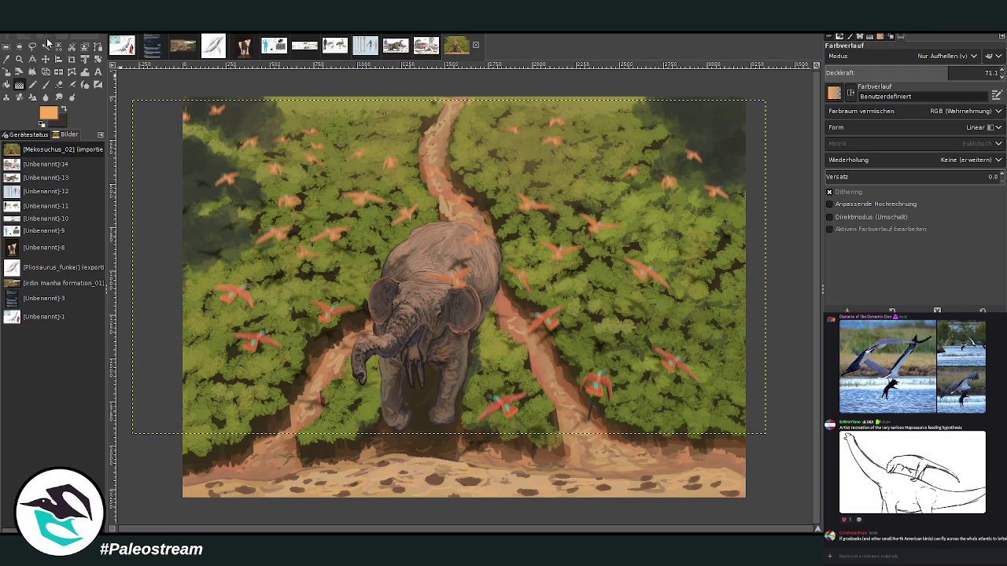
Step: Redraw the gradient at 25.9 opacity for a fainter wash
{"action": "left_click", "coordinate": [904, 72]}
{"action": "type", "text": "25.9"}
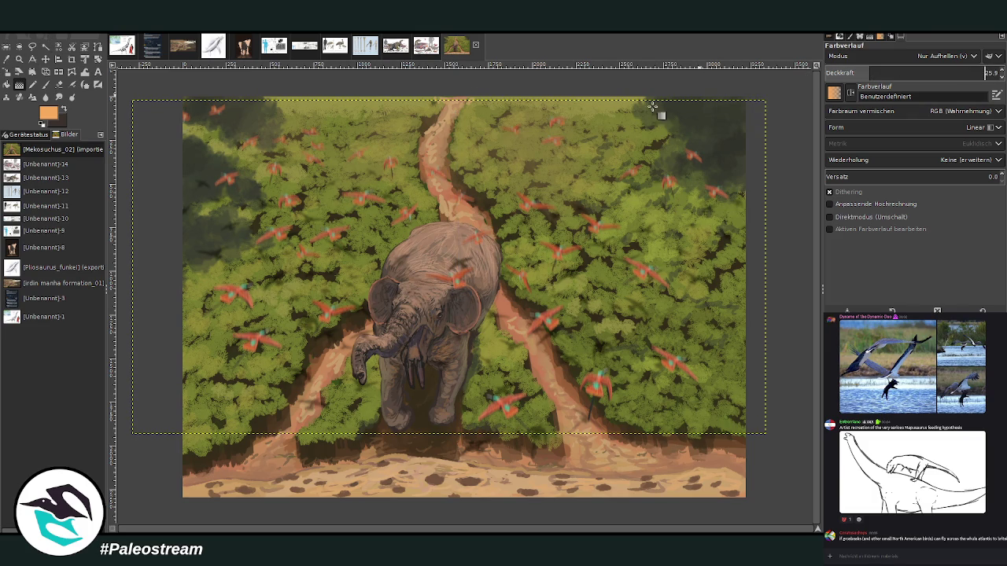
{"action": "left_click_drag", "start_coordinate": [470, 126], "coordinate": [462, 286]}
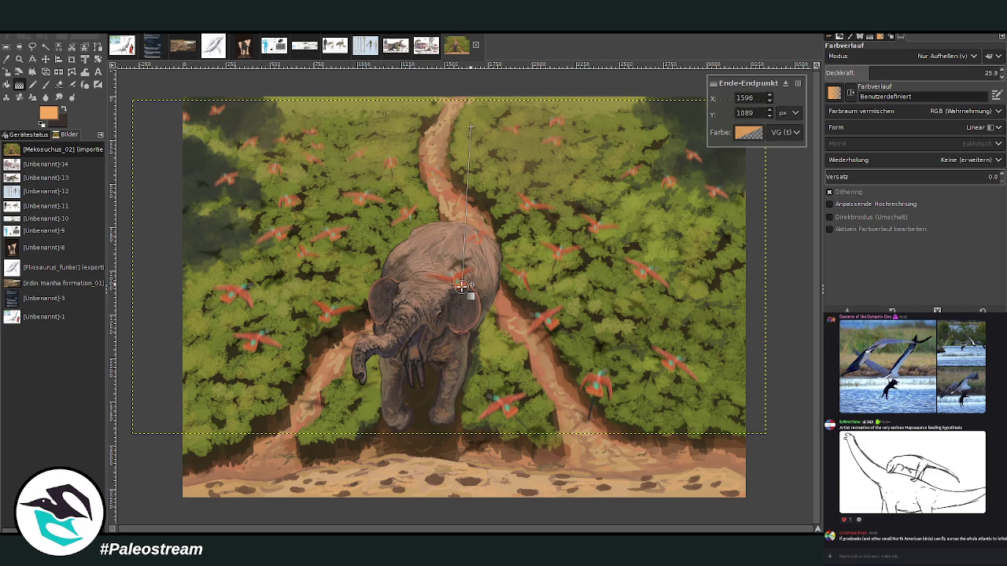
{"action": "key", "text": "Return"}
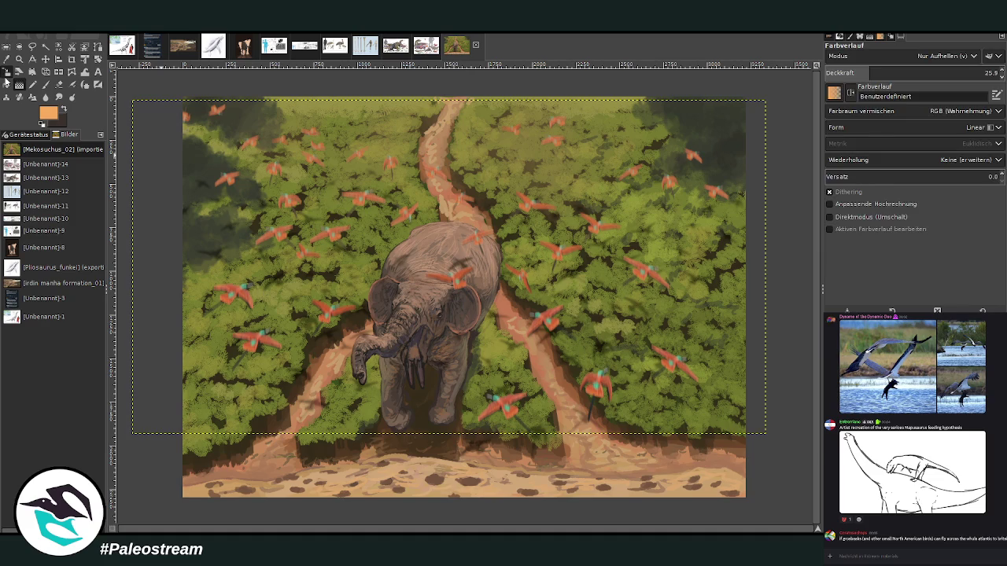
Step: Enlarge the bird layer beyond the canvas edges and tilt it in perspective
{"action": "key", "text": "shift+s"}
{"action": "left_click", "coordinate": [275, 227]}
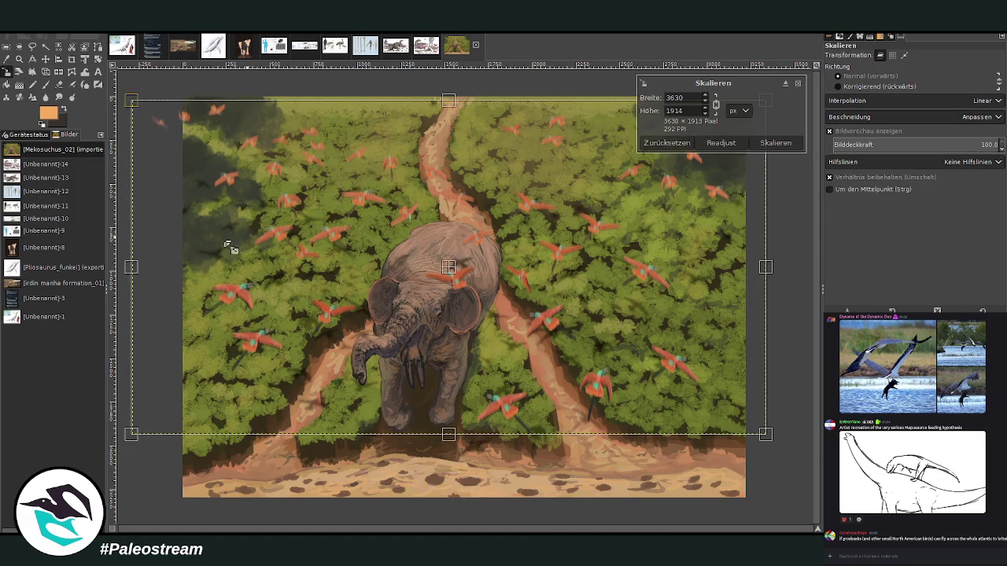
{"action": "mouse_move", "coordinate": [231, 247]}
{"action": "left_mouse_down"}
{"action": "mouse_move", "coordinate": [697, 328]}
{"action": "mouse_move", "coordinate": [642, 148]}
{"action": "mouse_move", "coordinate": [692, 133]}
{"action": "left_mouse_up"}
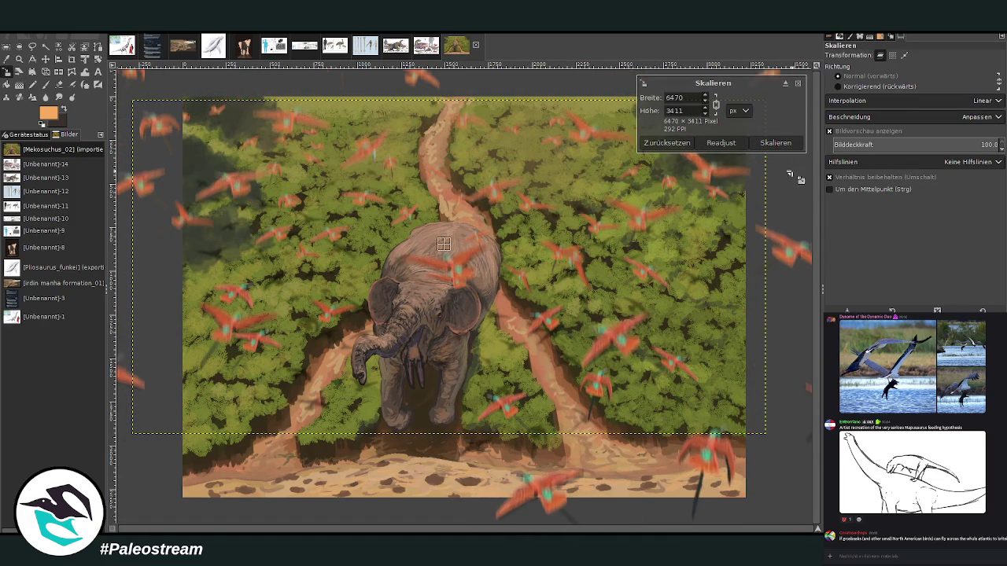
{"action": "left_click", "coordinate": [765, 144]}
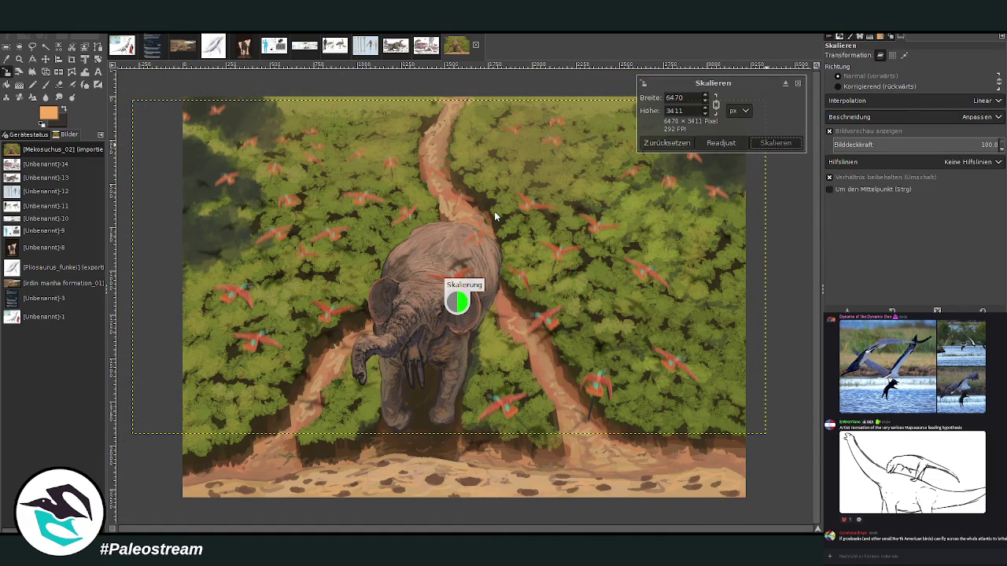
{"action": "left_click", "coordinate": [58, 72]}
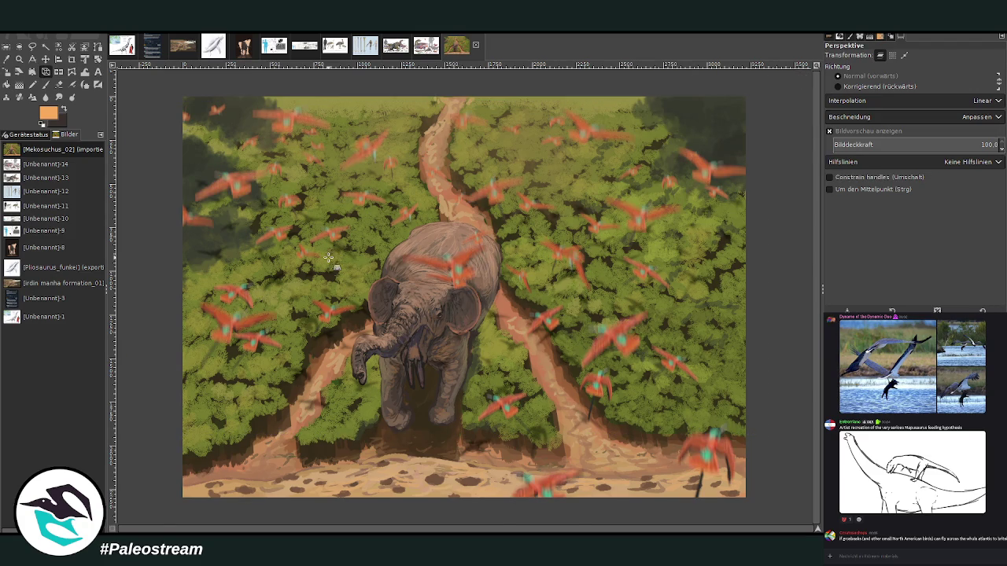
{"action": "mouse_move", "coordinate": [327, 257]}
{"action": "left_mouse_down"}
{"action": "mouse_move", "coordinate": [387, 171]}
{"action": "mouse_move", "coordinate": [534, 191]}
{"action": "left_mouse_up"}
{"action": "left_click", "coordinate": [773, 136]}
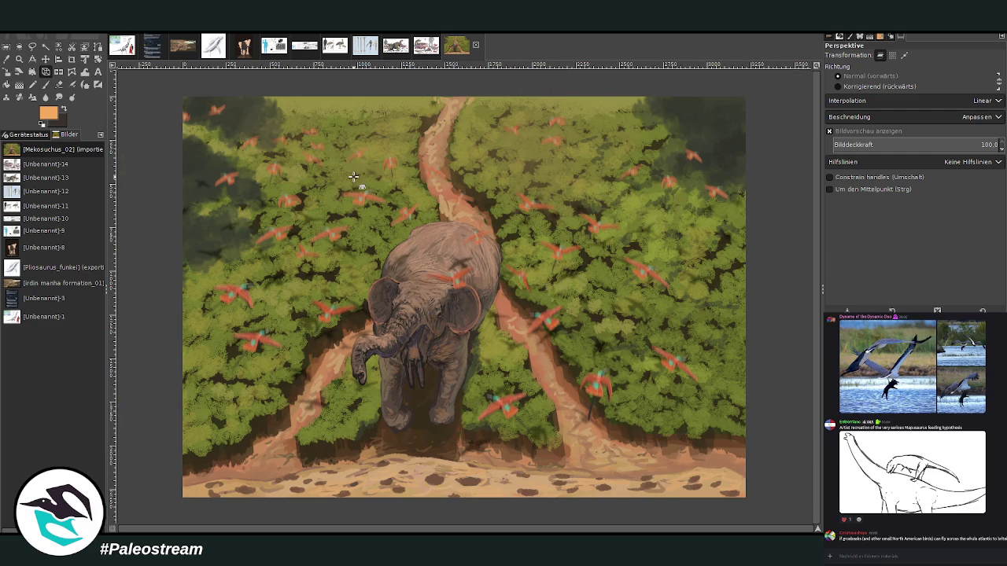
Step: Mirror the birds horizontally, shift them up and left, and apply a Gaussian blur
{"action": "left_click", "coordinate": [58, 72]}
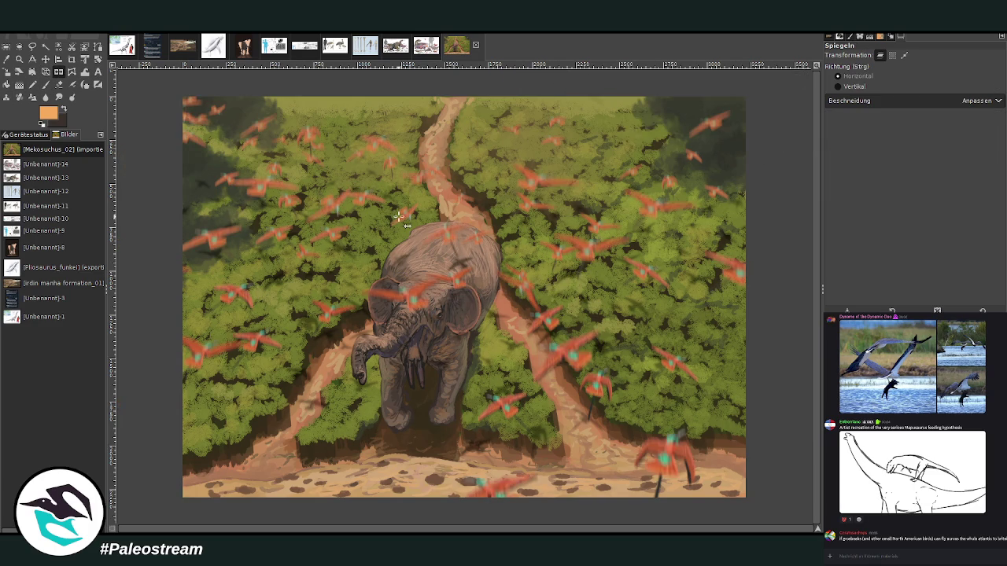
{"action": "left_click", "coordinate": [399, 216]}
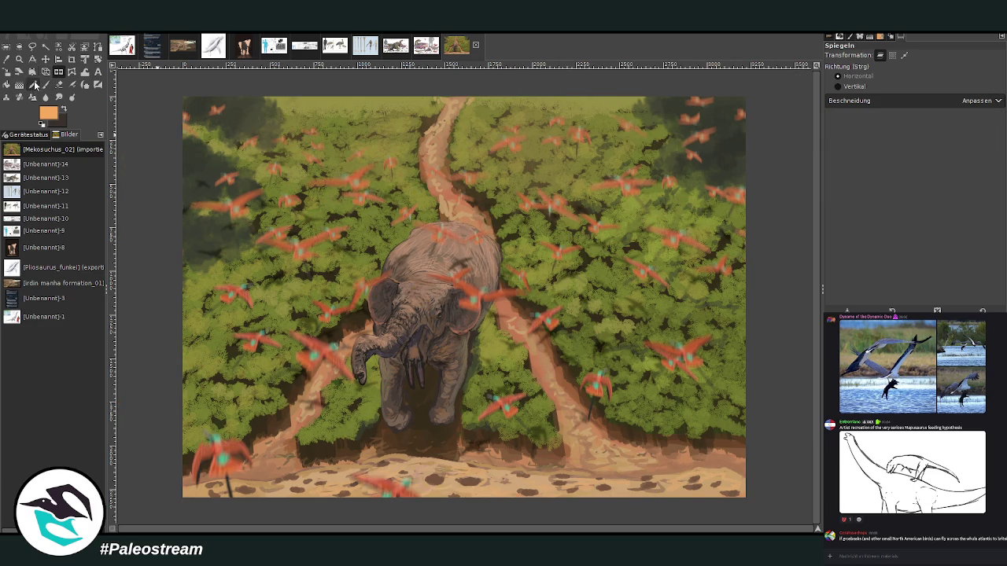
{"action": "left_click", "coordinate": [45, 59]}
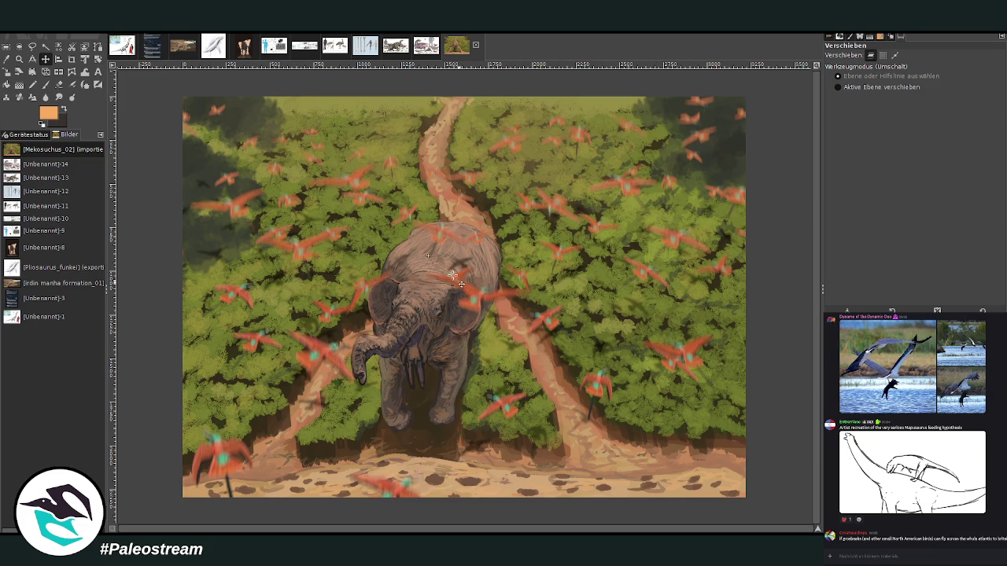
{"action": "mouse_move", "coordinate": [452, 275]}
{"action": "left_mouse_down"}
{"action": "mouse_move", "coordinate": [423, 239]}
{"action": "mouse_move", "coordinate": [402, 233]}
{"action": "left_mouse_up"}
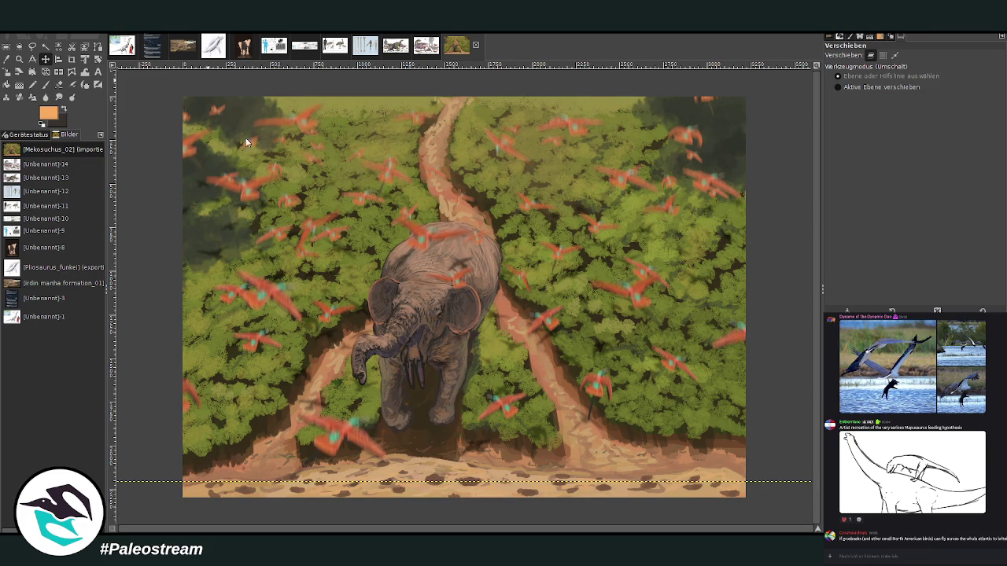
{"action": "key", "text": "ctrl+shift+f"}
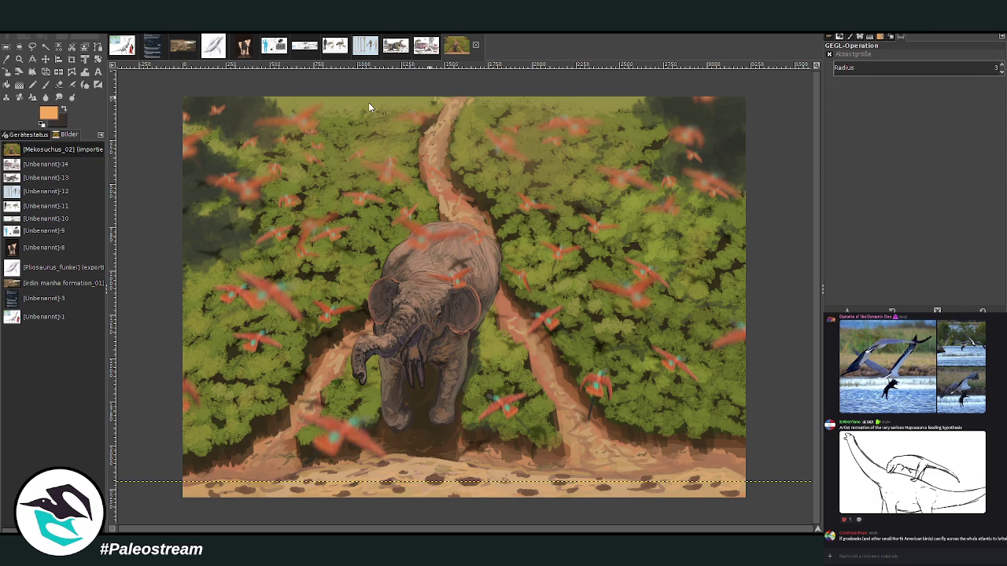
{"action": "key", "text": "Return"}
Step: Select the top band with a 30.7 feathered freehand outline and blur it again
{"action": "key", "text": "ctrl+shift+a"}
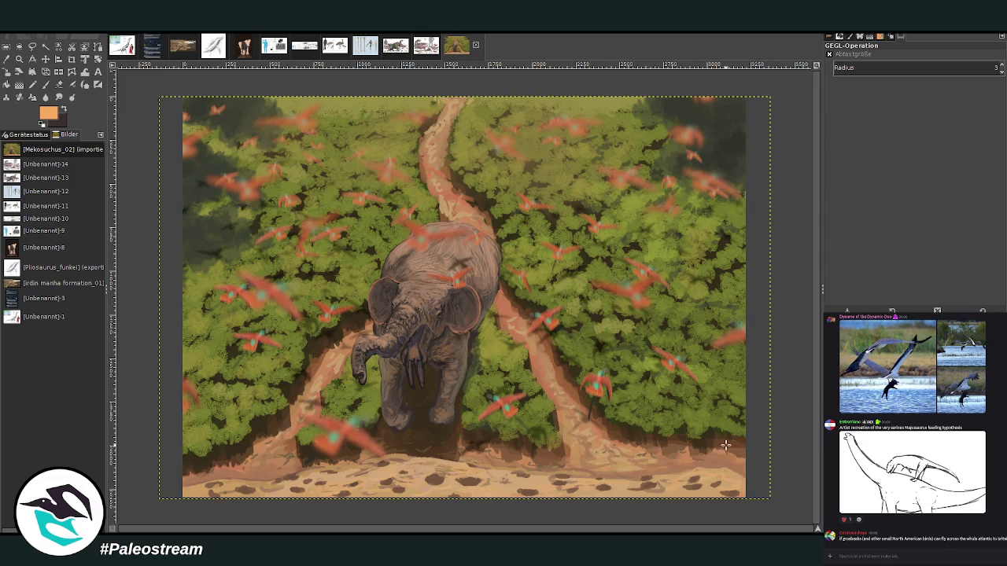
{"action": "left_click", "coordinate": [32, 47]}
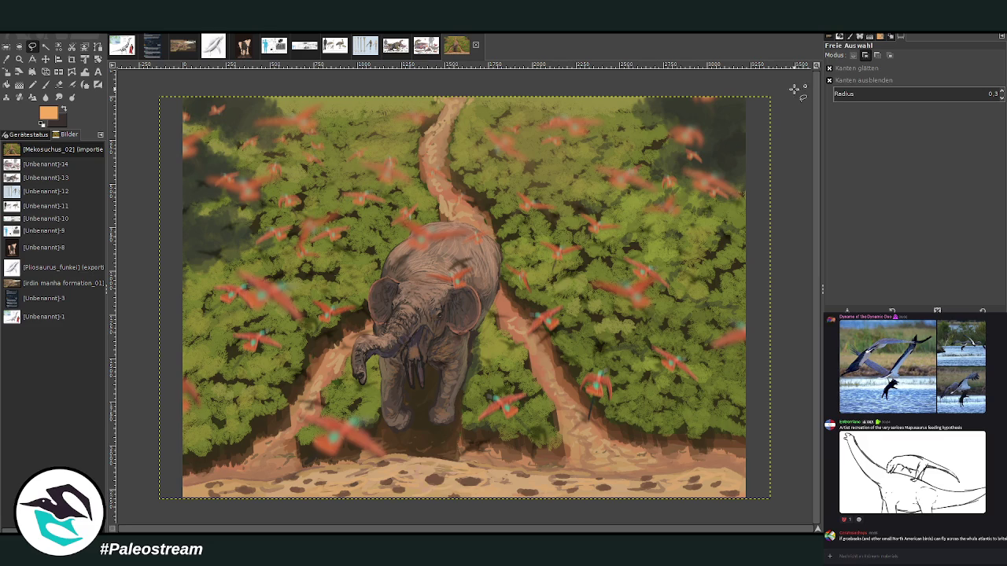
{"action": "left_click", "coordinate": [875, 92]}
{"action": "left_click_drag", "start_coordinate": [876, 92], "coordinate": [882, 93]}
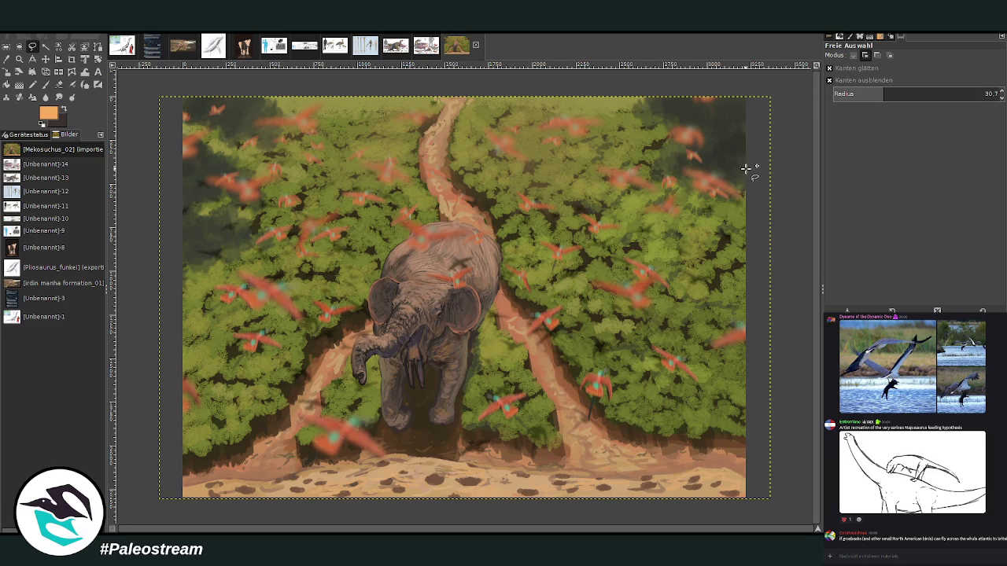
{"action": "left_click_drag", "start_coordinate": [733, 203], "coordinate": [519, 91]}
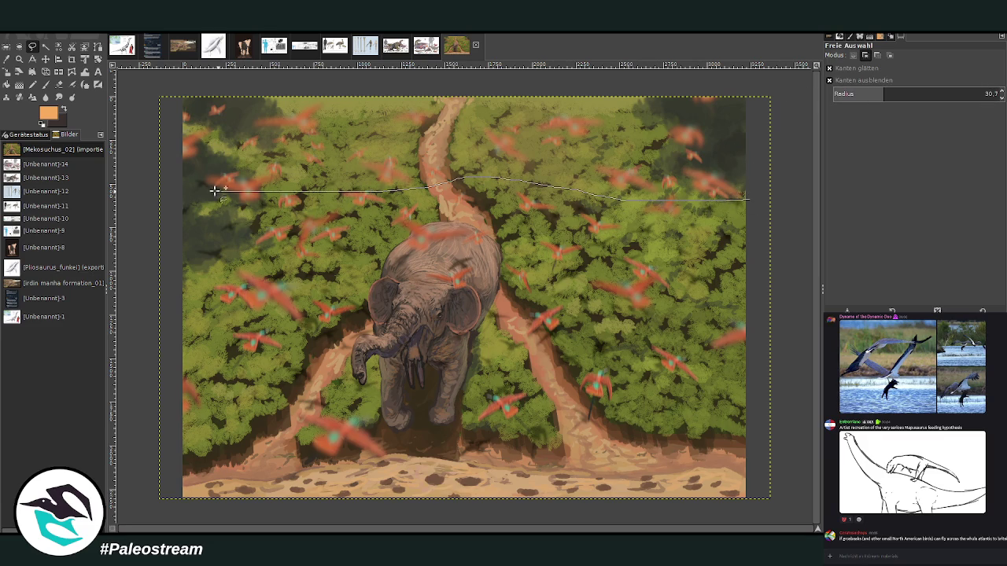
{"action": "left_click_drag", "start_coordinate": [751, 86], "coordinate": [749, 199]}
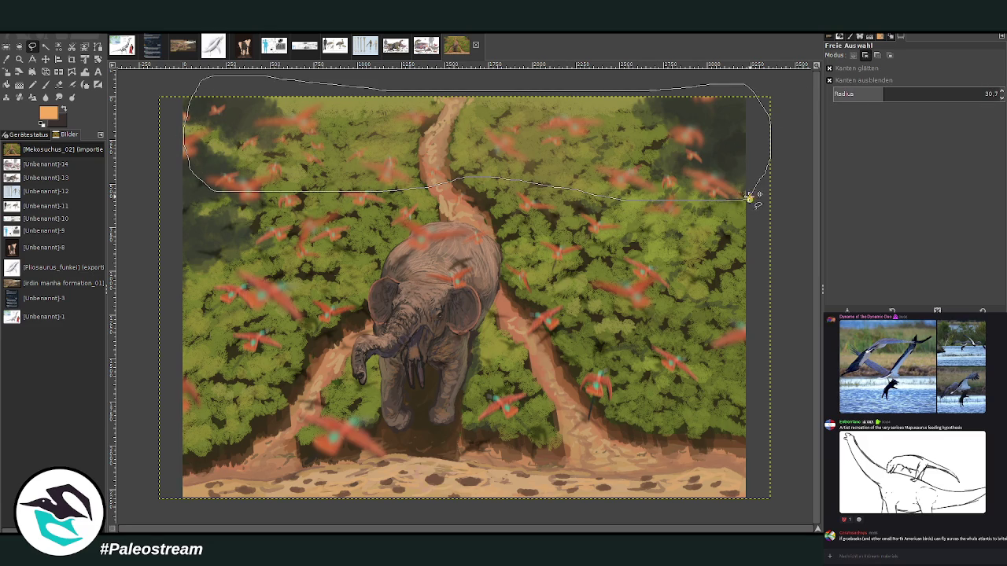
{"action": "key", "text": "Return"}
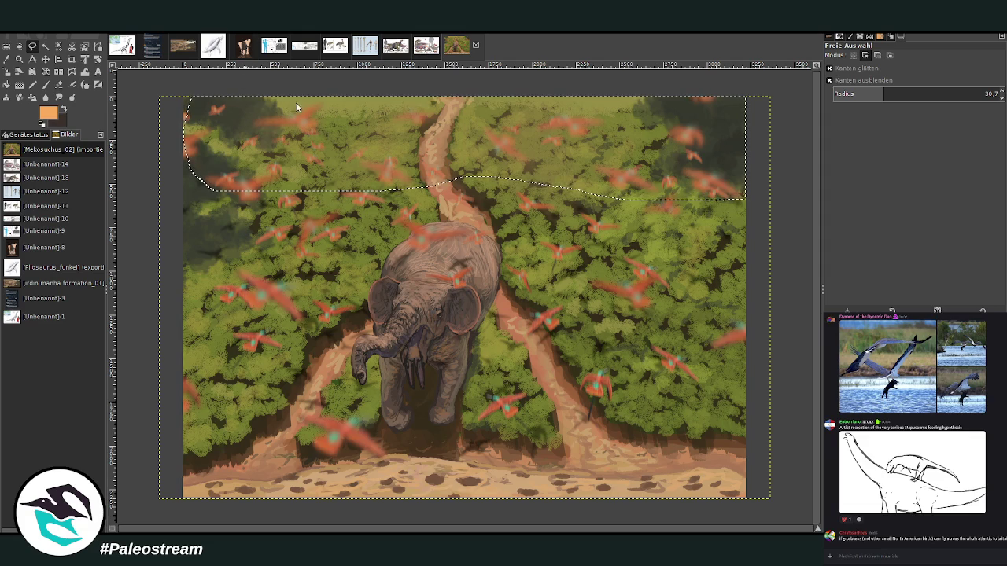
{"action": "key", "text": "ctrl+f"}
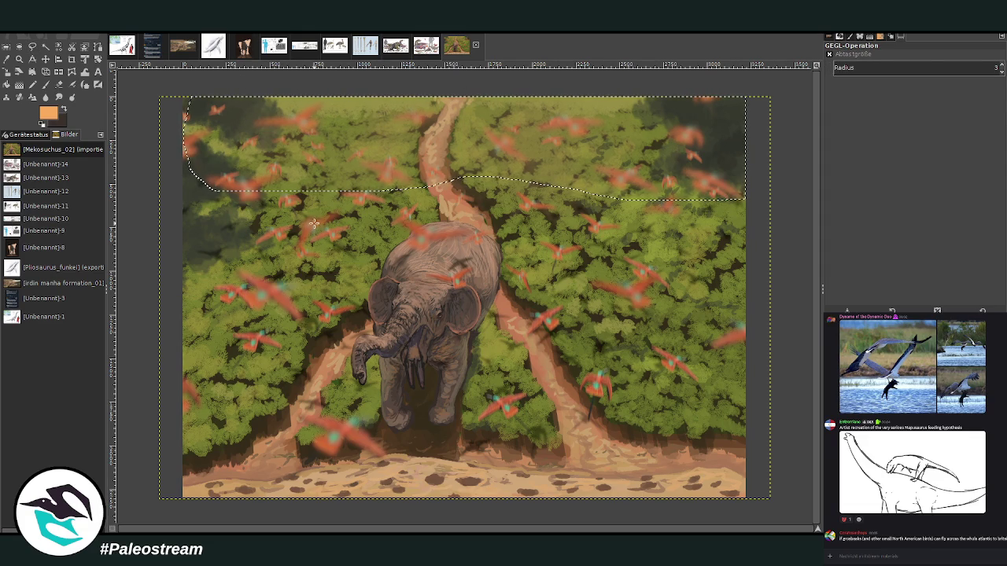
Step: Outline a wider band across the upper painting, then drop the selection
{"action": "left_click", "coordinate": [33, 46]}
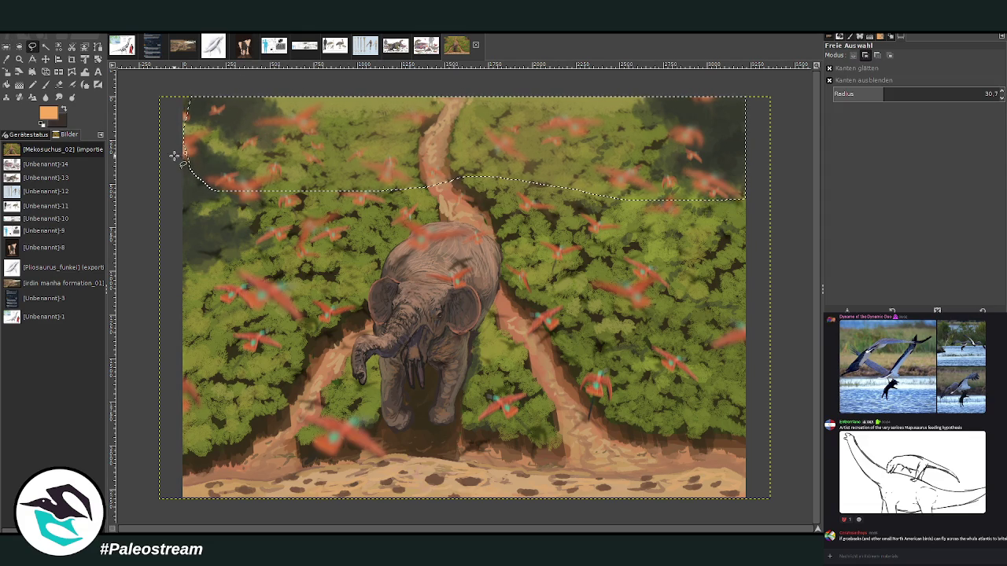
{"action": "left_click_drag", "start_coordinate": [174, 155], "coordinate": [504, 145]}
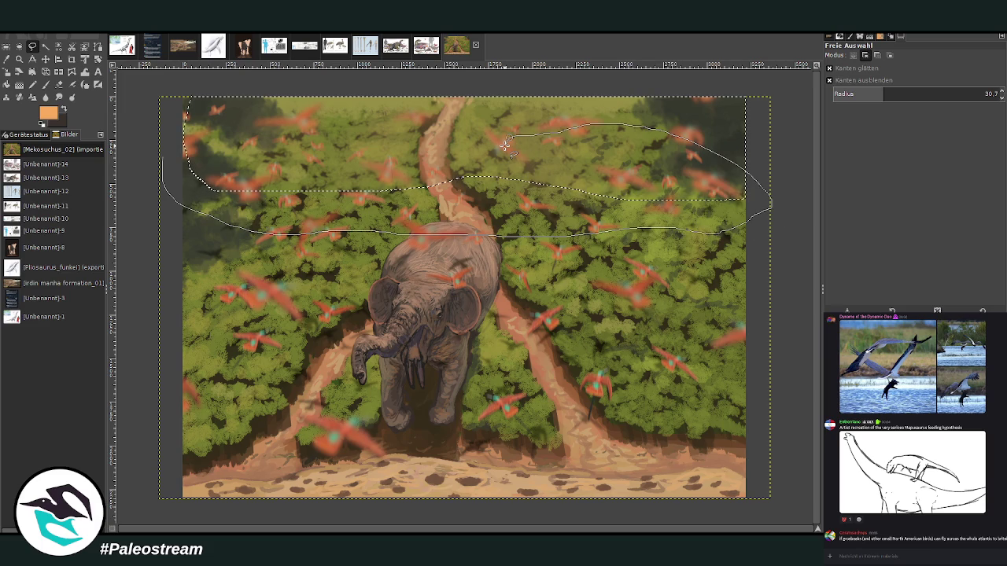
{"action": "key", "text": "Return"}
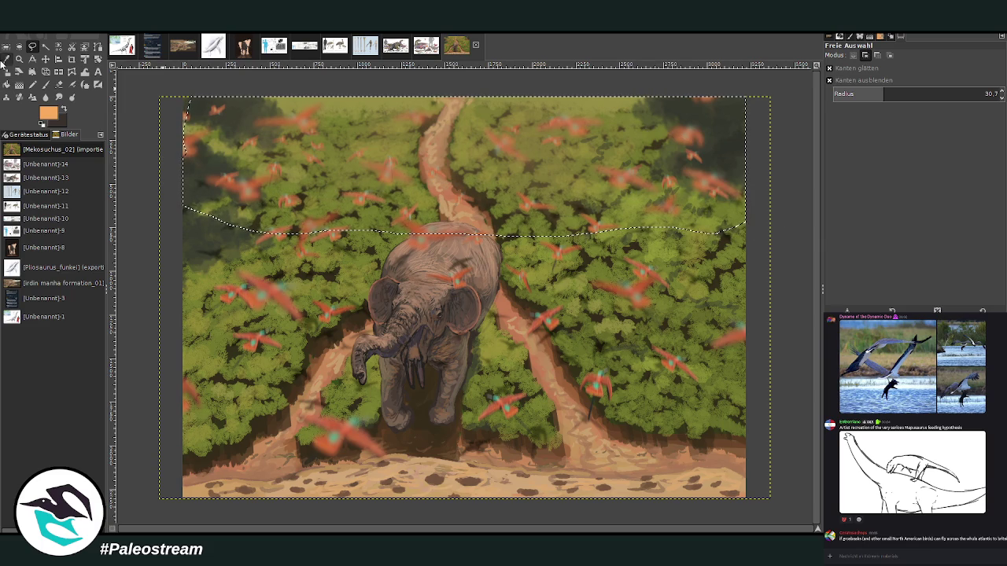
{"action": "left_click", "coordinate": [6, 49]}
{"action": "left_click", "coordinate": [138, 118]}
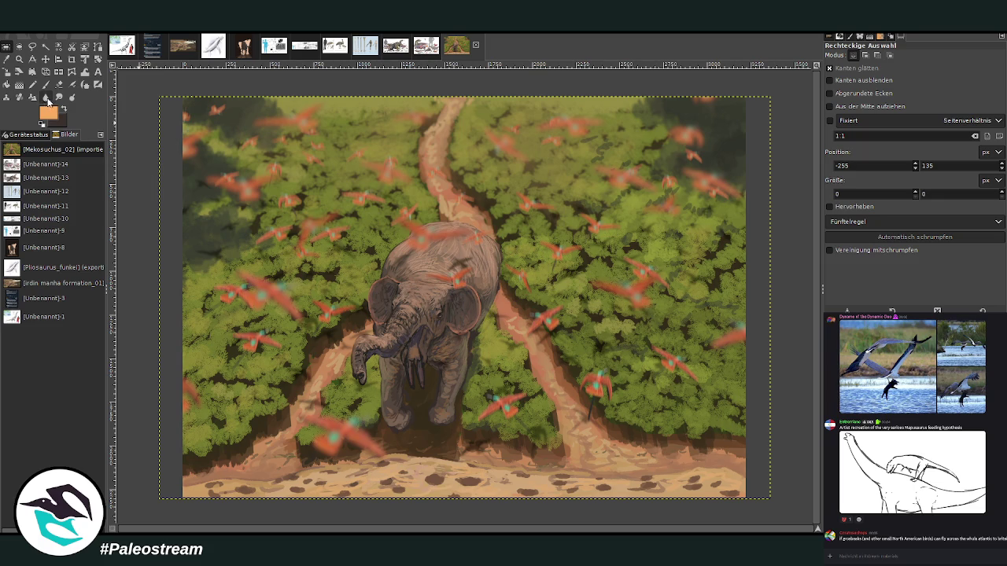
Step: Zoom out, then zoom in stepwise onto the elephant's lower body and ground
{"action": "left_click", "coordinate": [19, 59]}
{"action": "left_click", "coordinate": [470, 285]}
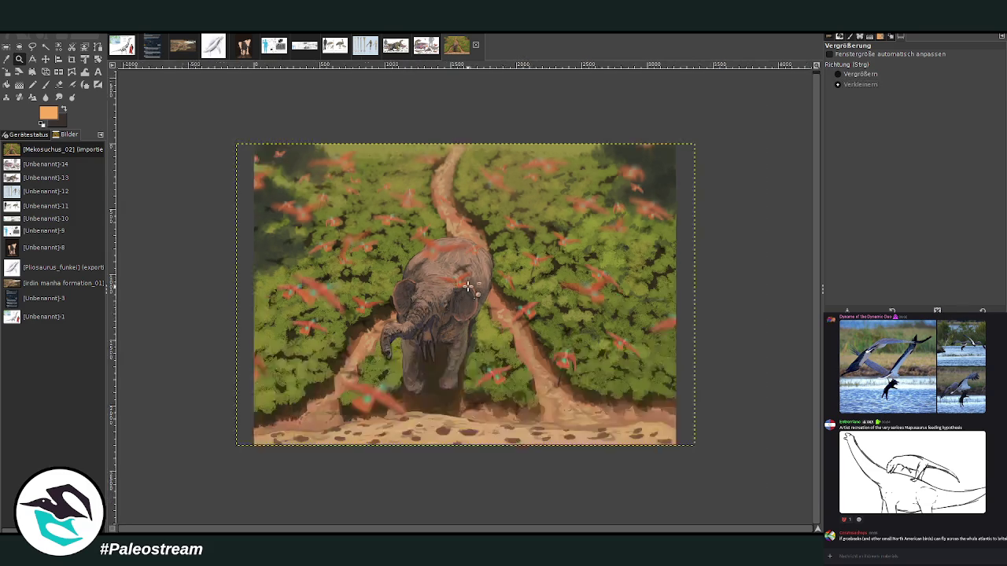
{"action": "left_click", "coordinate": [470, 284]}
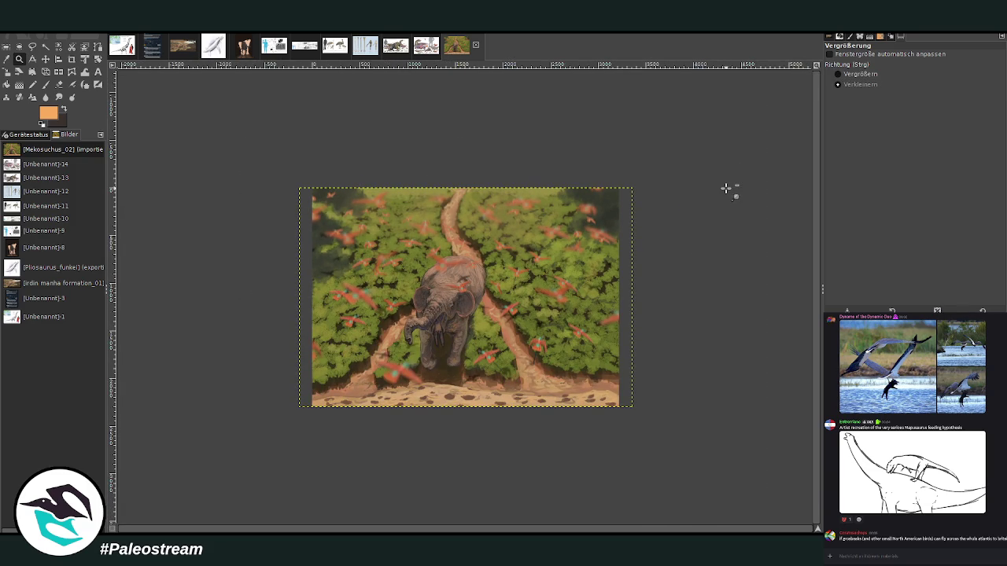
{"action": "left_click", "coordinate": [837, 74]}
{"action": "left_click_drag", "start_coordinate": [244, 140], "coordinate": [691, 429]}
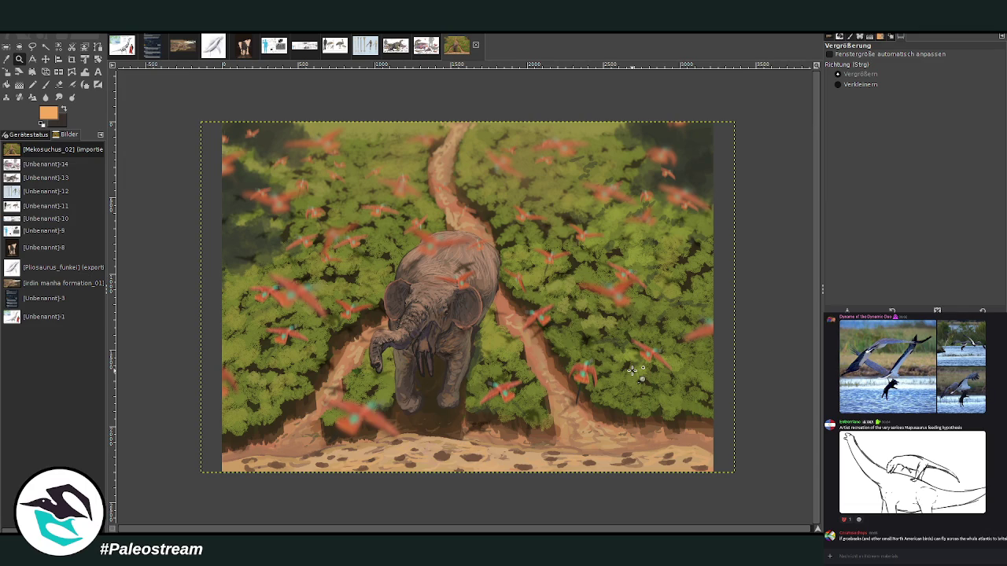
{"action": "left_click_drag", "start_coordinate": [186, 136], "coordinate": [768, 477]}
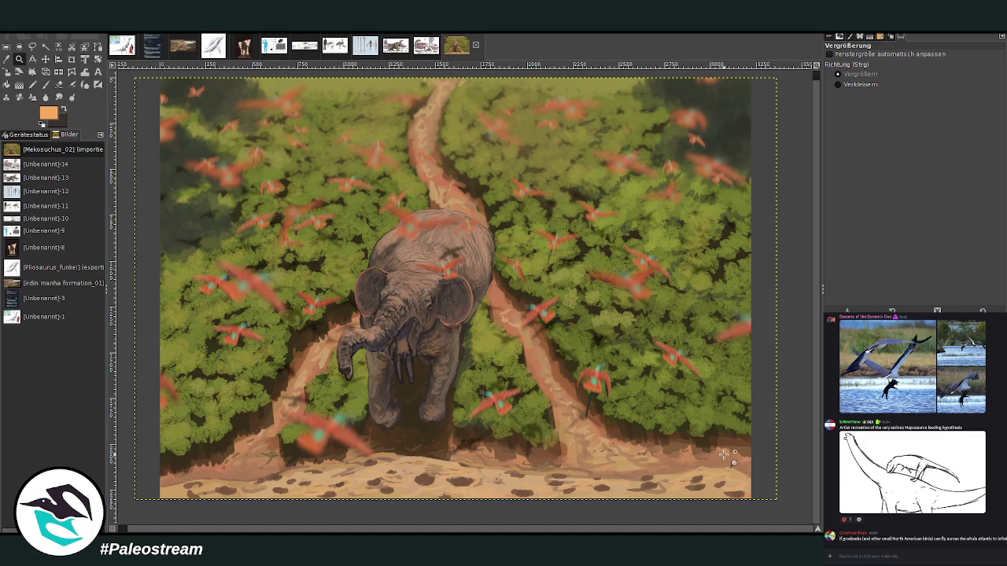
{"action": "left_click_drag", "start_coordinate": [209, 270], "coordinate": [661, 494]}
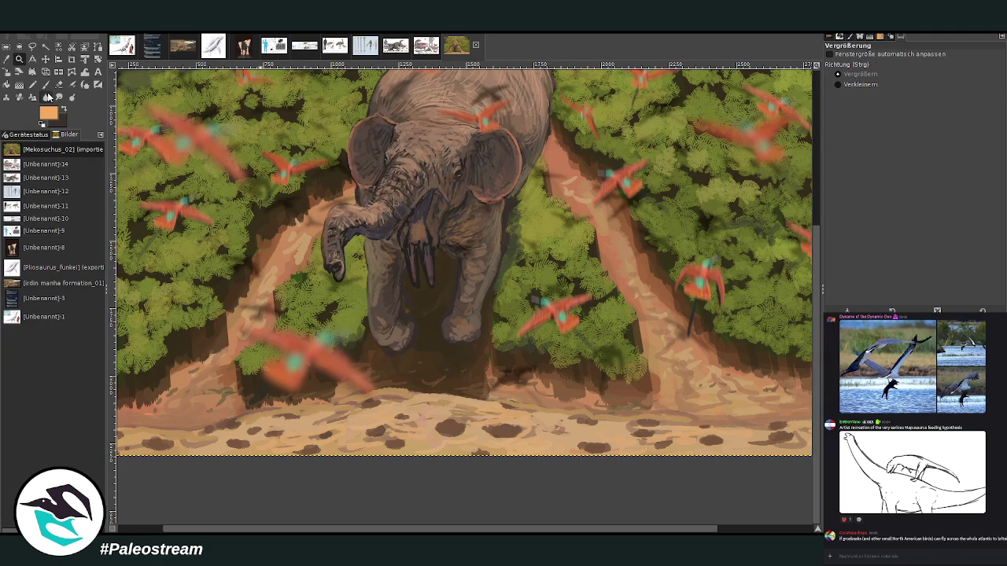
Step: Sample a colour from the elephant and paint lighter strokes over the tusks at 69.7 opacity
{"action": "left_click_drag", "start_coordinate": [363, 160], "coordinate": [497, 420]}
{"action": "left_click", "coordinate": [32, 72]}
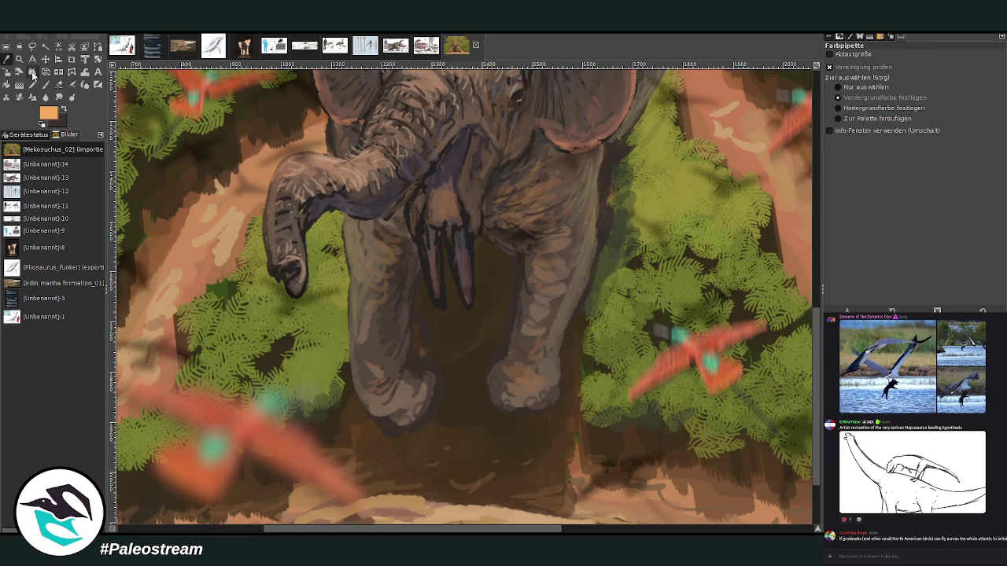
{"action": "left_click", "coordinate": [461, 258]}
{"action": "key", "text": "p"}
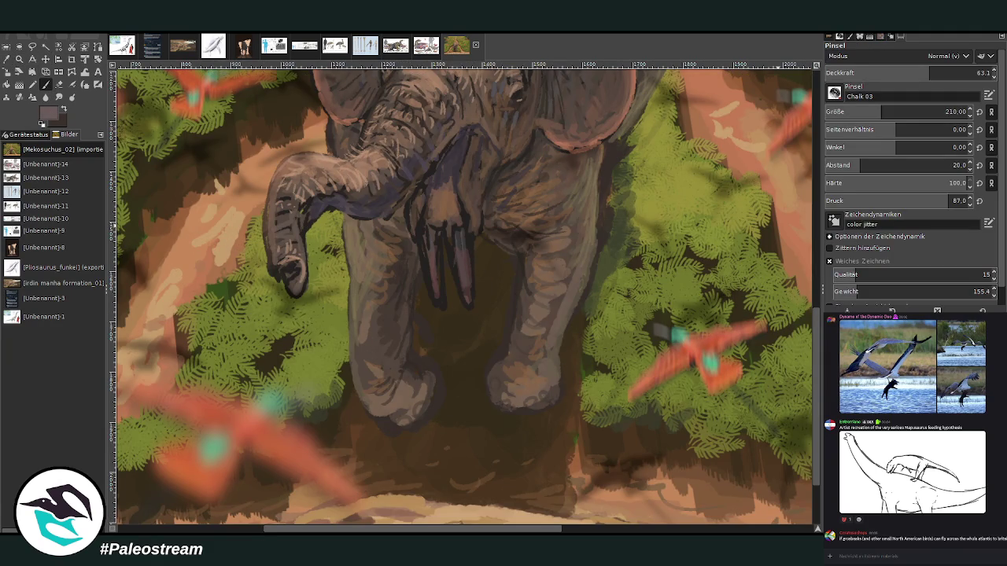
{"action": "left_click_drag", "start_coordinate": [880, 112], "coordinate": [842, 111]}
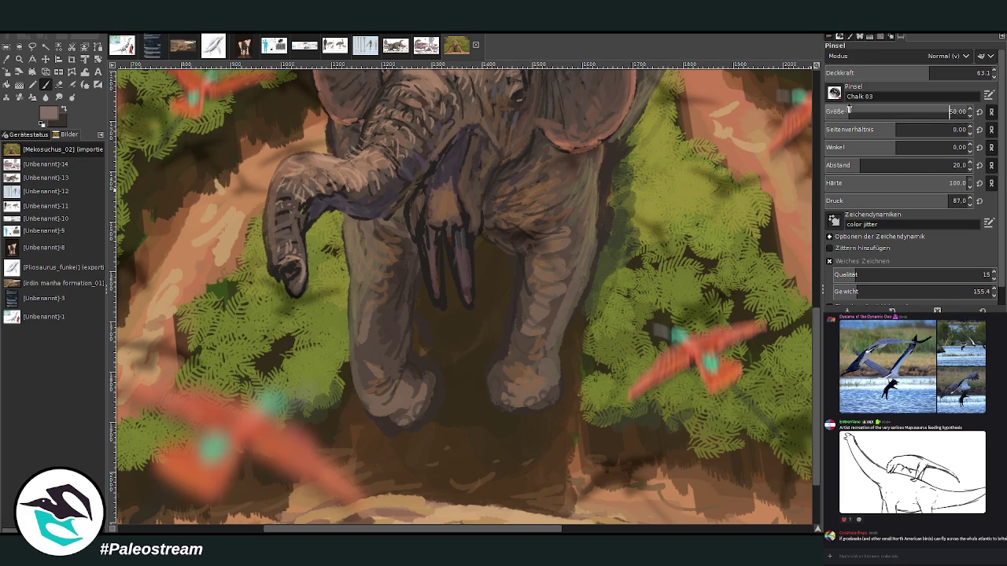
{"action": "left_click_drag", "start_coordinate": [944, 73], "coordinate": [944, 72]}
{"action": "left_click_drag", "start_coordinate": [460, 251], "coordinate": [457, 276]}
{"action": "left_click_drag", "start_coordinate": [464, 229], "coordinate": [463, 289]}
Step: Keep lightening the tusks with a size-38 brush, then size 21 down the left tusk
{"action": "left_click", "coordinate": [951, 112]}
{"action": "type", "text": "38"}
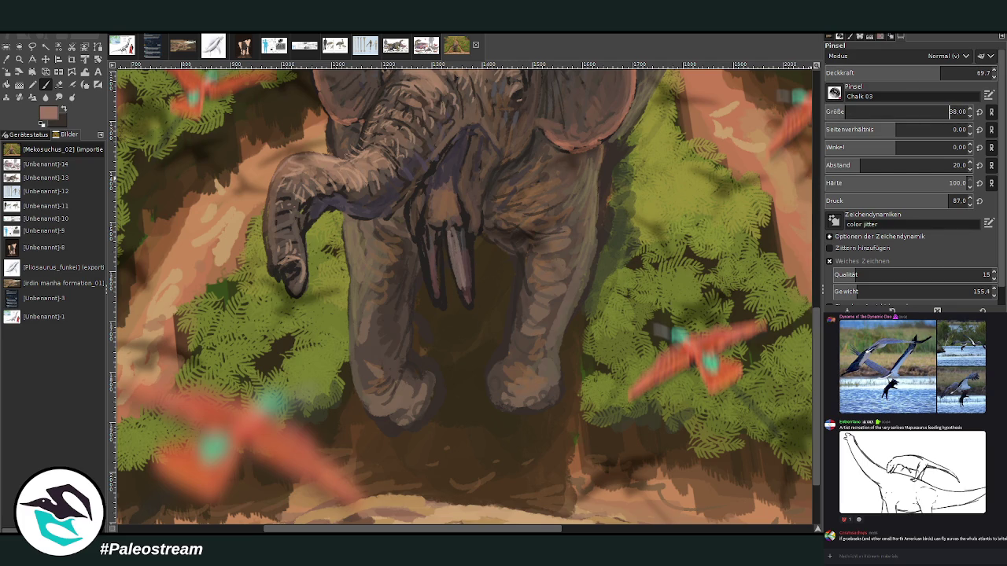
{"action": "left_click_drag", "start_coordinate": [463, 252], "coordinate": [469, 302]}
{"action": "left_click_drag", "start_coordinate": [469, 229], "coordinate": [470, 298]}
{"action": "left_click_drag", "start_coordinate": [941, 72], "coordinate": [973, 72]}
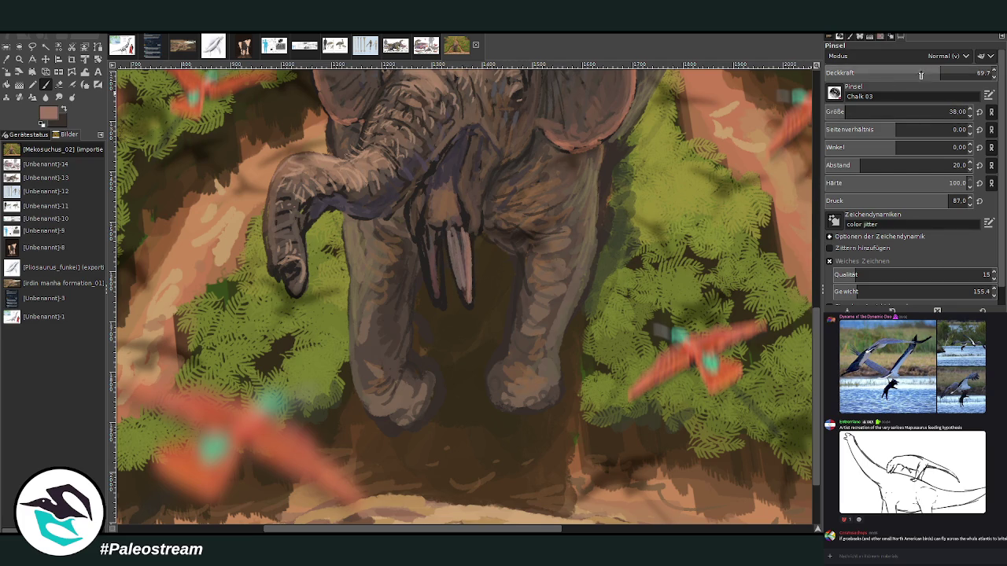
{"action": "left_click", "coordinate": [949, 112]}
{"action": "type", "text": "21"}
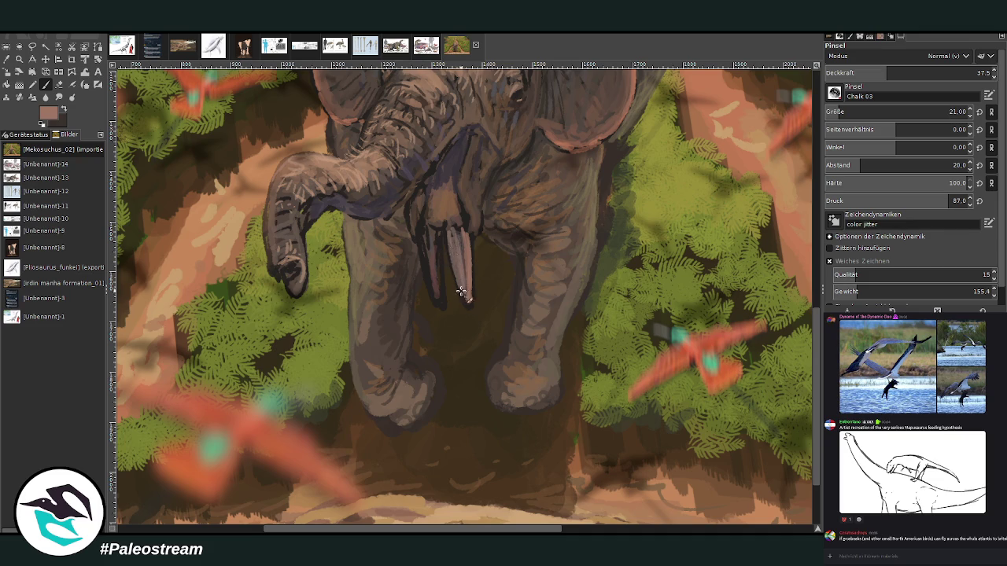
{"action": "mouse_move", "coordinate": [433, 232]}
{"action": "left_mouse_down"}
{"action": "mouse_move", "coordinate": [439, 300]}
{"action": "mouse_move", "coordinate": [431, 297]}
{"action": "mouse_move", "coordinate": [432, 226]}
{"action": "mouse_move", "coordinate": [449, 225]}
{"action": "mouse_move", "coordinate": [465, 272]}
{"action": "left_mouse_up"}
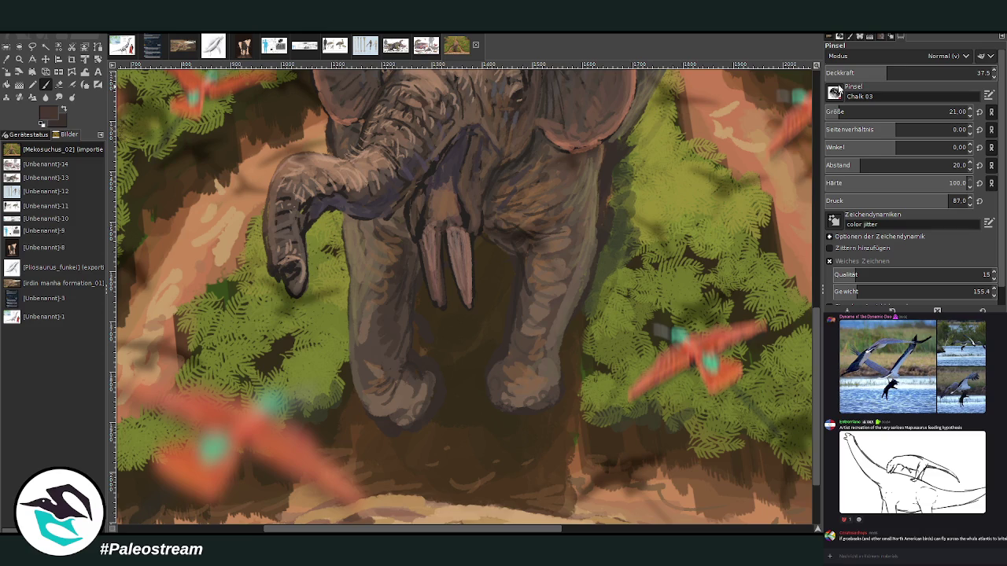
{"action": "key", "text": "greater"}
{"action": "key", "text": "greater"}
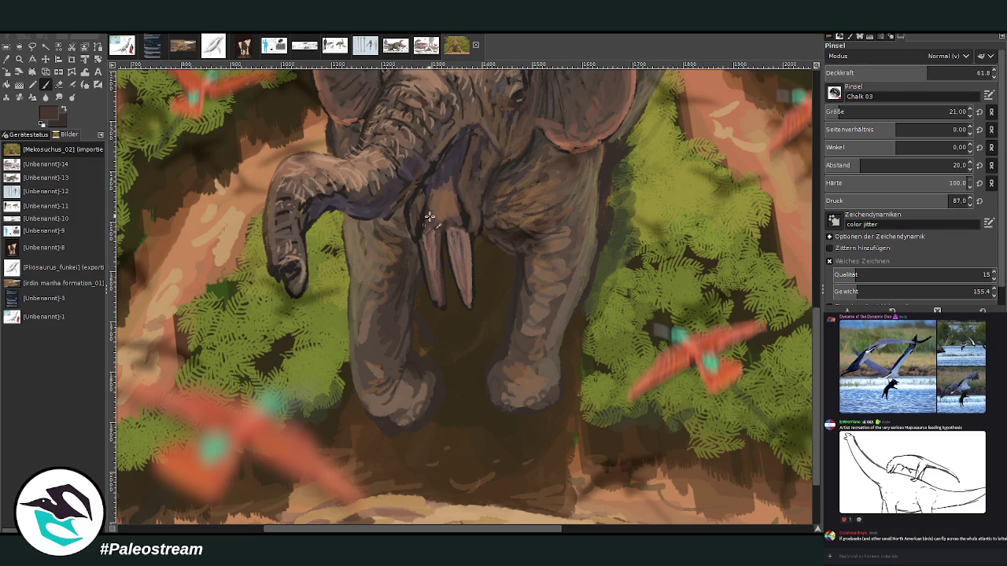
{"action": "scroll", "coordinate": [445, 173], "scroll_direction": "down", "scroll_amount": 1}
Step: Zoom in on the elephant and sample the red of a flying bird as the painting colour
{"action": "scroll", "coordinate": [445, 173], "scroll_direction": "down", "scroll_amount": 2}
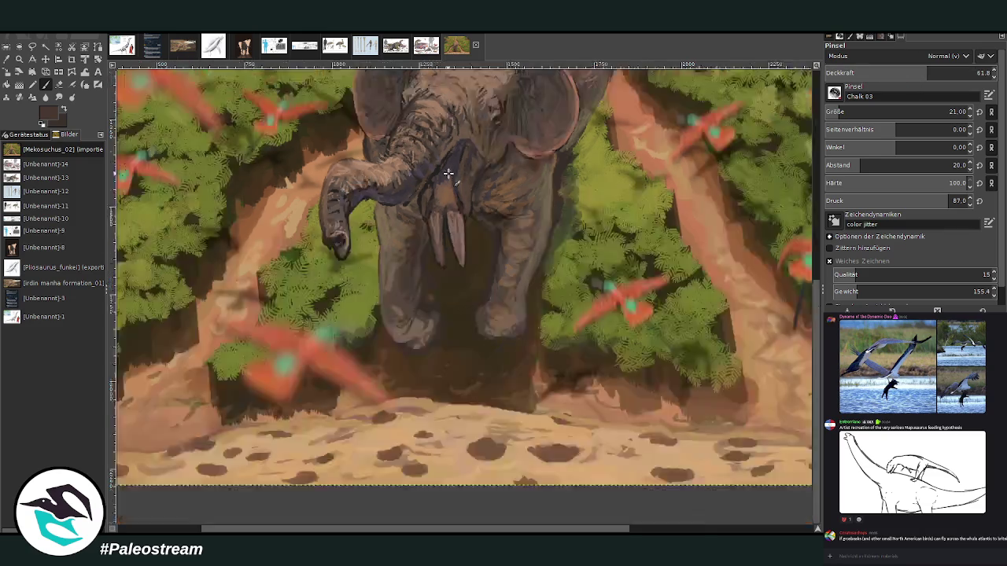
{"action": "scroll", "coordinate": [448, 173], "scroll_direction": "down", "scroll_amount": 4}
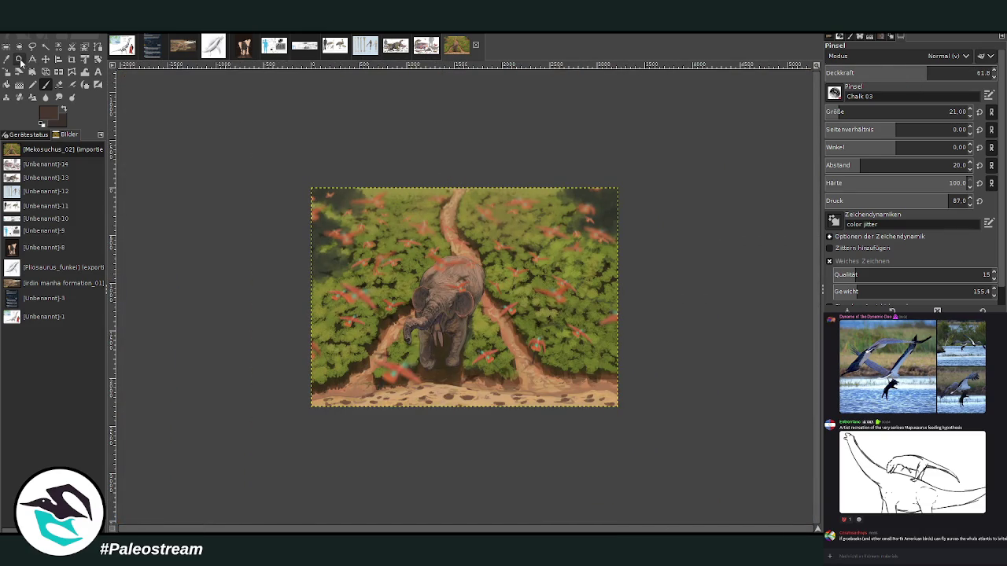
{"action": "left_click", "coordinate": [19, 59]}
{"action": "mouse_move", "coordinate": [337, 187]}
{"action": "left_mouse_down"}
{"action": "mouse_move", "coordinate": [545, 438]}
{"action": "mouse_move", "coordinate": [522, 338]}
{"action": "mouse_move", "coordinate": [562, 487]}
{"action": "left_mouse_up"}
{"action": "left_click", "coordinate": [7, 60]}
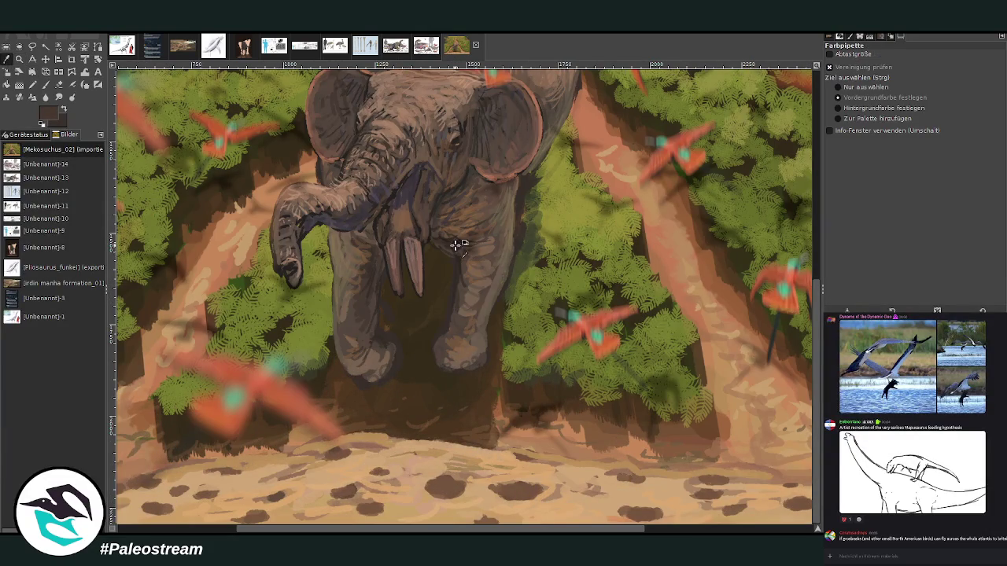
{"action": "left_click_drag", "start_coordinate": [818, 452], "coordinate": [815, 303]}
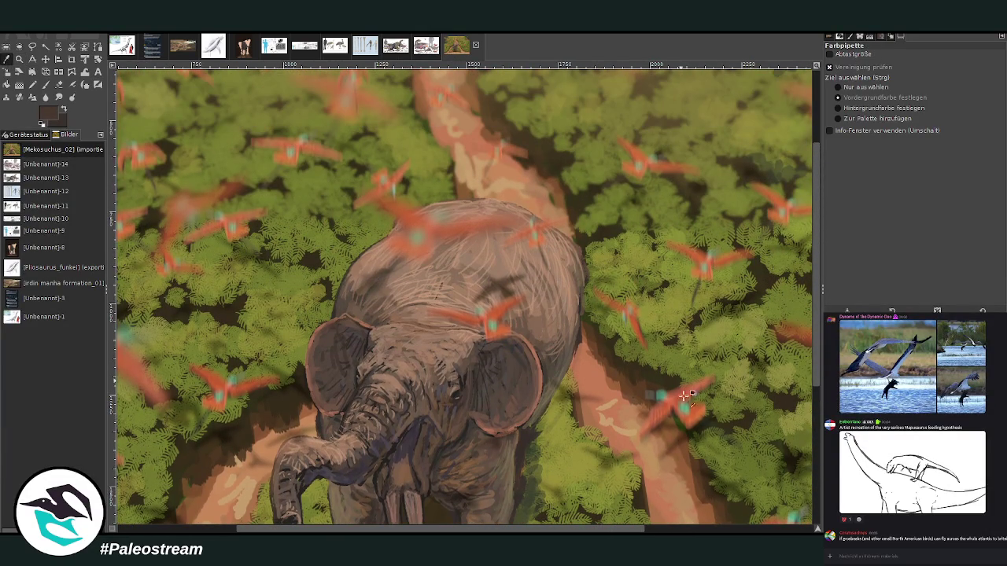
{"action": "left_click", "coordinate": [667, 403]}
{"action": "left_click_drag", "start_coordinate": [818, 424], "coordinate": [816, 495]}
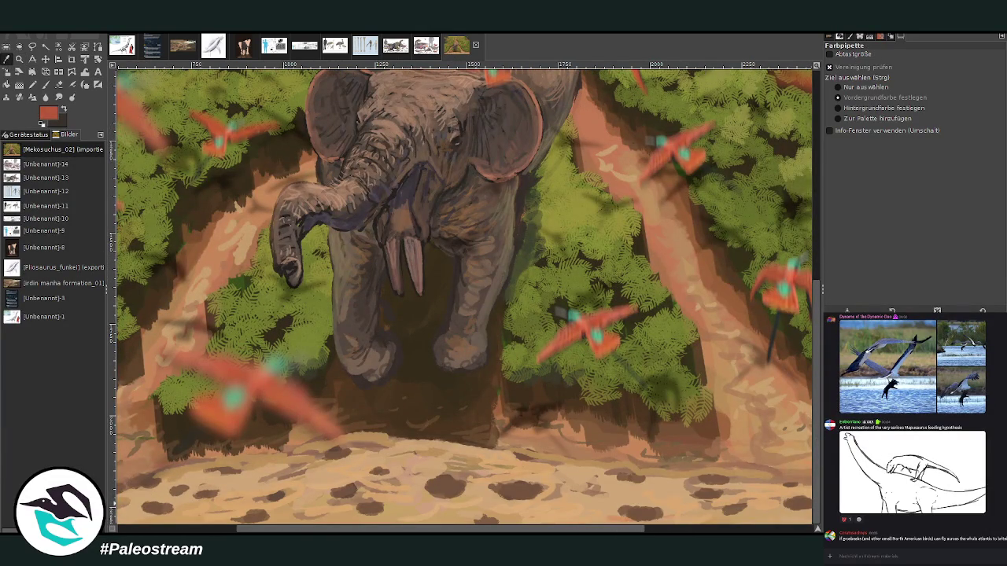
Step: Switch to the Paintbrush and raise its opacity to about 72.6
{"action": "key", "text": "p"}
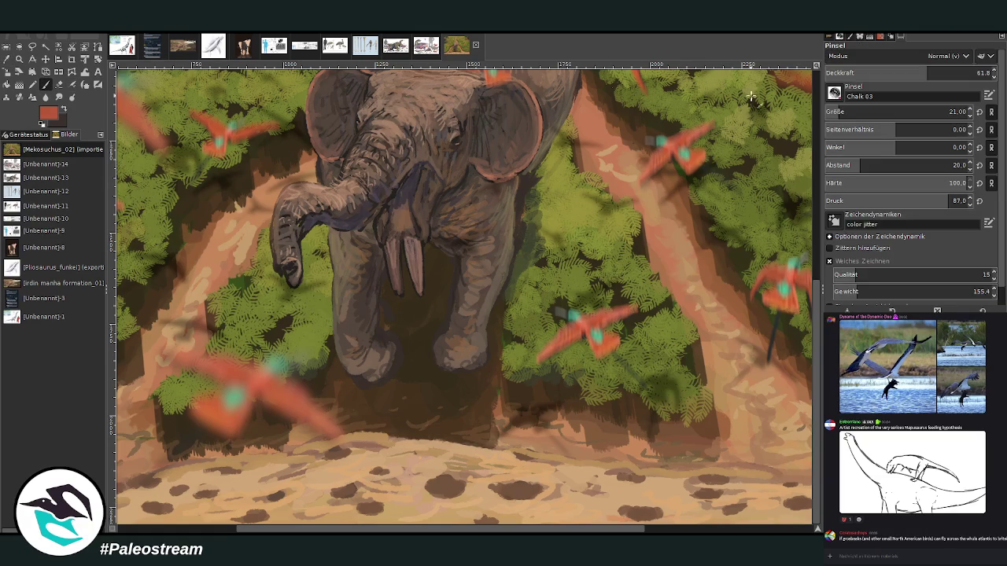
{"action": "left_click_drag", "start_coordinate": [929, 74], "coordinate": [946, 75]}
{"action": "scroll", "coordinate": [904, 112], "scroll_direction": "up", "scroll_amount": 5}
{"action": "scroll", "coordinate": [815, 424], "scroll_direction": "up", "scroll_amount": 2}
{"action": "scroll", "coordinate": [816, 387], "scroll_direction": "up", "scroll_amount": 1}
Step: With the Move tool, drag the bee-eater reference layer to the right next to the elephant
{"action": "key", "text": "m"}
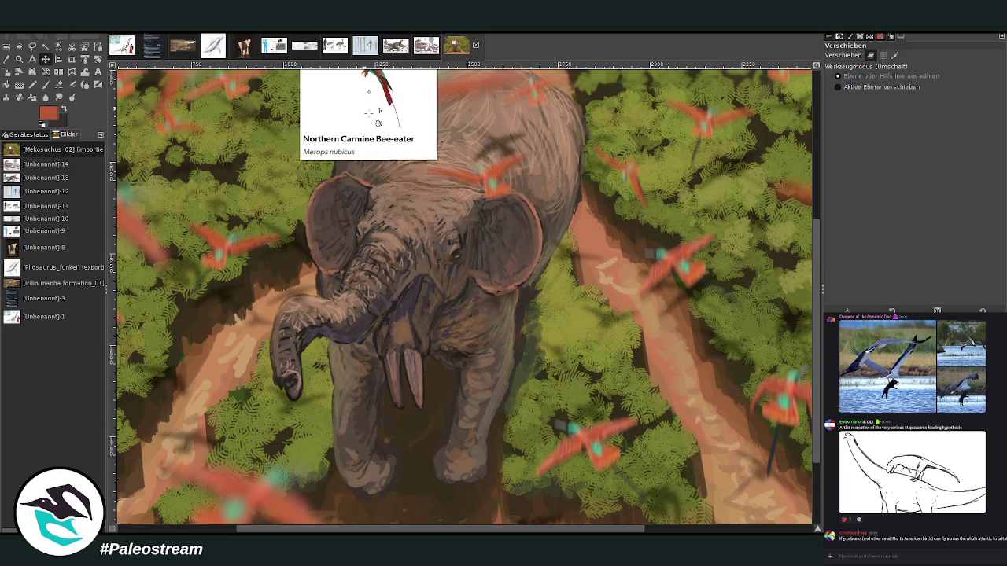
{"action": "left_click_drag", "start_coordinate": [378, 122], "coordinate": [544, 468]}
{"action": "scroll", "coordinate": [787, 466], "scroll_direction": "down", "scroll_amount": 5}
{"action": "scroll", "coordinate": [786, 466], "scroll_direction": "left", "scroll_amount": 1}
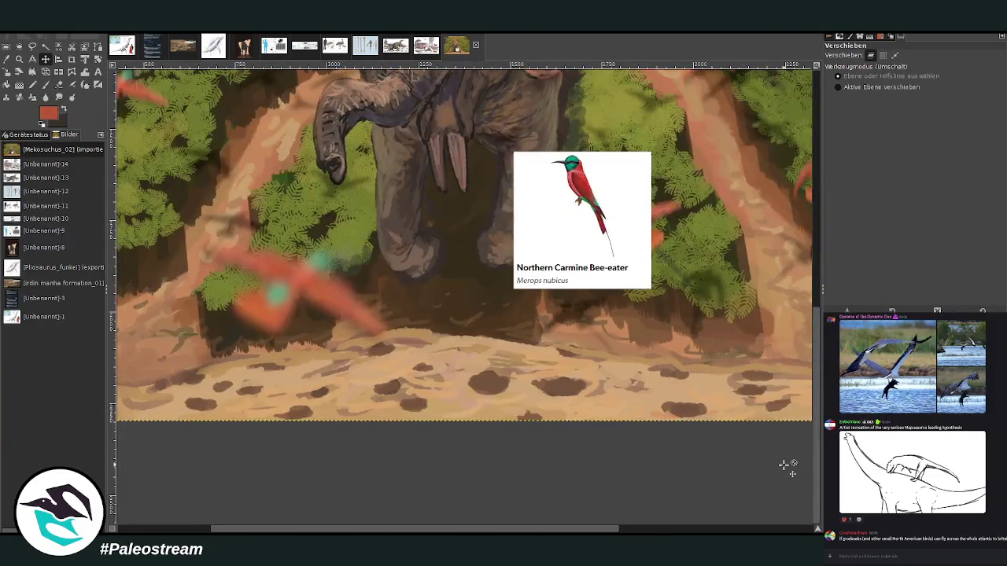
Step: At opacity 77, paint short red bird strokes across the sand, then shrink the brush to 32
{"action": "left_click", "coordinate": [45, 85]}
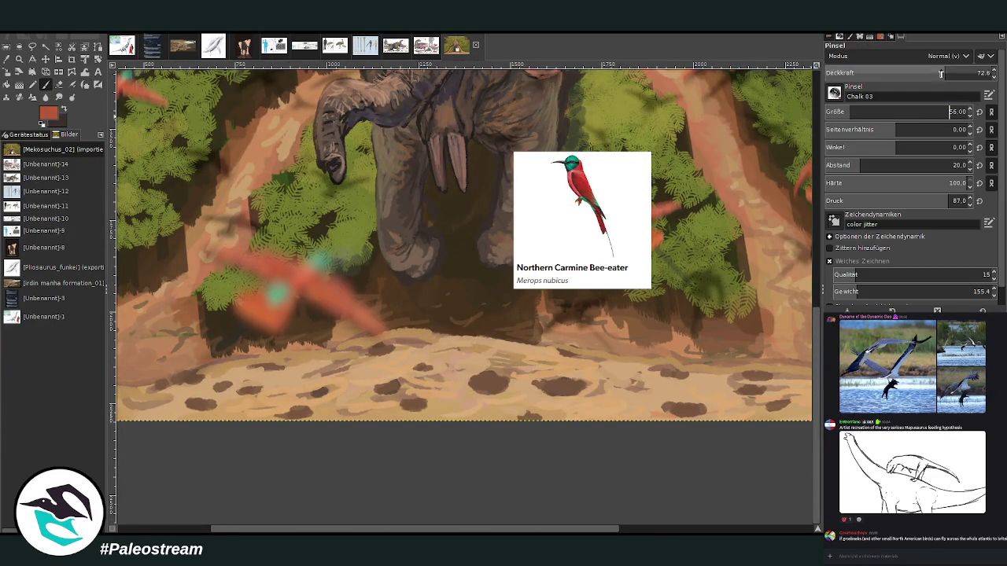
{"action": "left_click", "coordinate": [940, 74]}
{"action": "left_click_drag", "start_coordinate": [488, 368], "coordinate": [483, 378]}
{"action": "key", "text": "ctrl+z"}
{"action": "left_click_drag", "start_coordinate": [571, 375], "coordinate": [560, 387]}
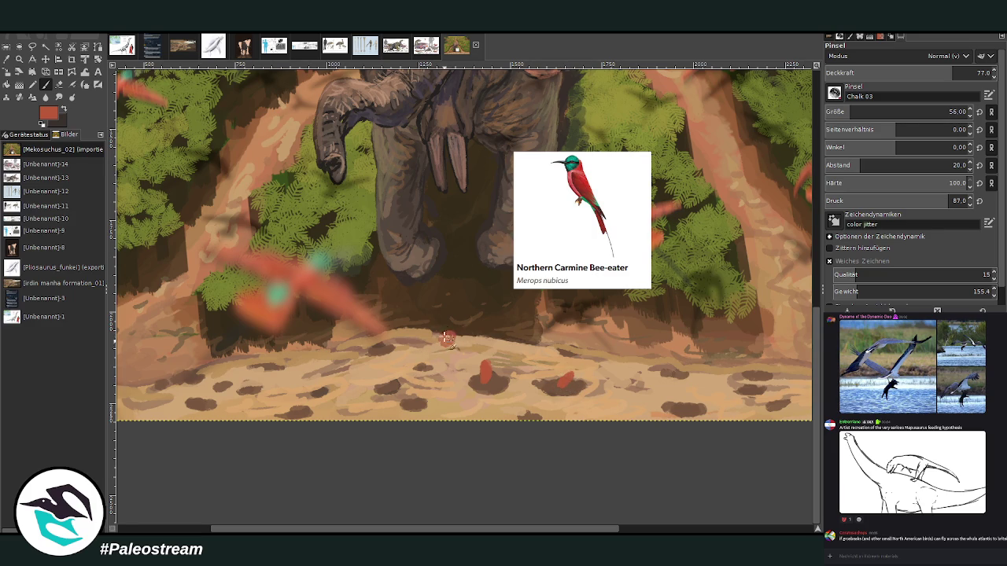
{"action": "left_click_drag", "start_coordinate": [451, 332], "coordinate": [448, 346]}
{"action": "left_click_drag", "start_coordinate": [536, 344], "coordinate": [543, 355]}
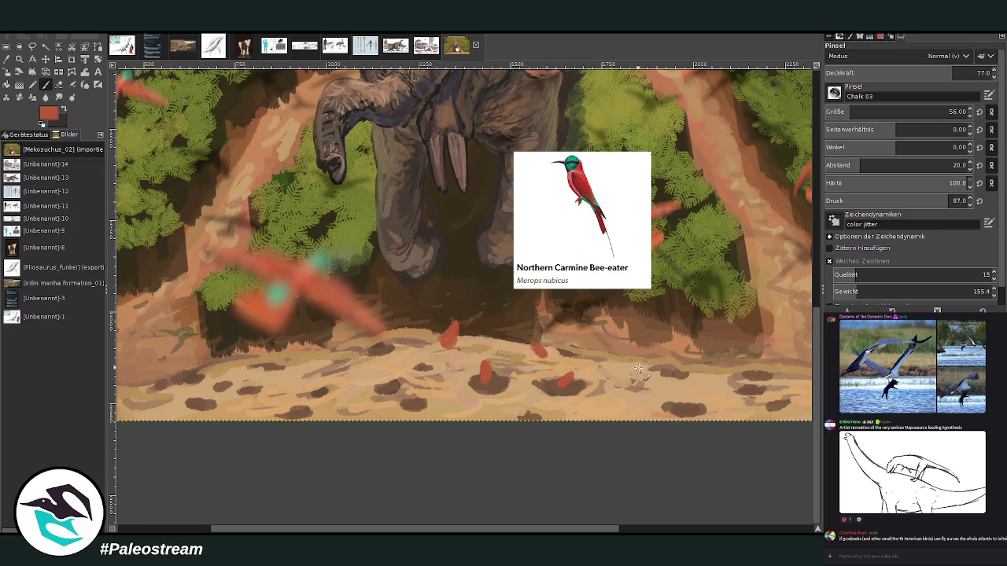
{"action": "left_click_drag", "start_coordinate": [627, 360], "coordinate": [636, 370]}
{"action": "left_click_drag", "start_coordinate": [296, 404], "coordinate": [302, 415]}
{"action": "left_click_drag", "start_coordinate": [181, 371], "coordinate": [234, 368]}
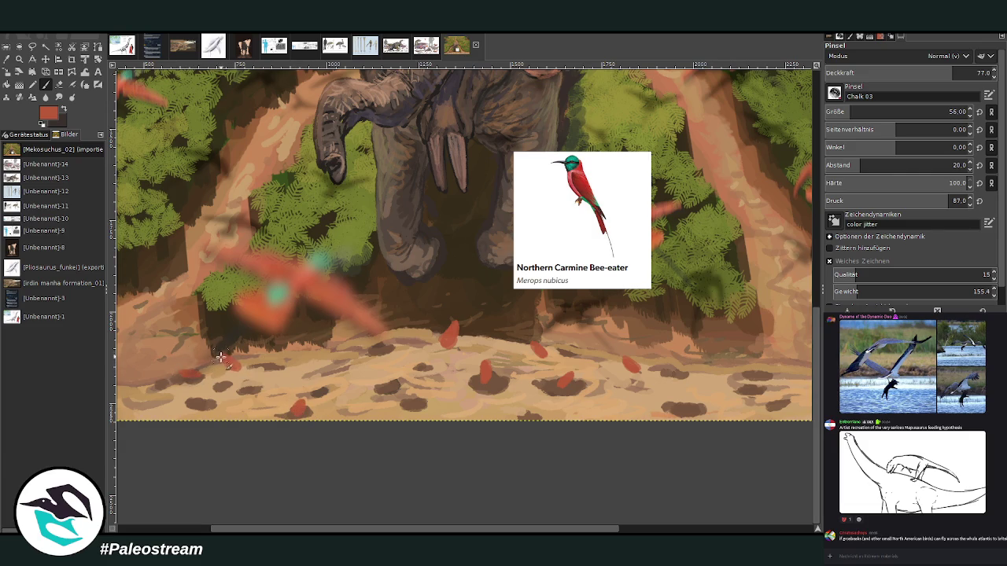
{"action": "left_click_drag", "start_coordinate": [455, 323], "coordinate": [453, 327]}
{"action": "left_click", "coordinate": [843, 109]}
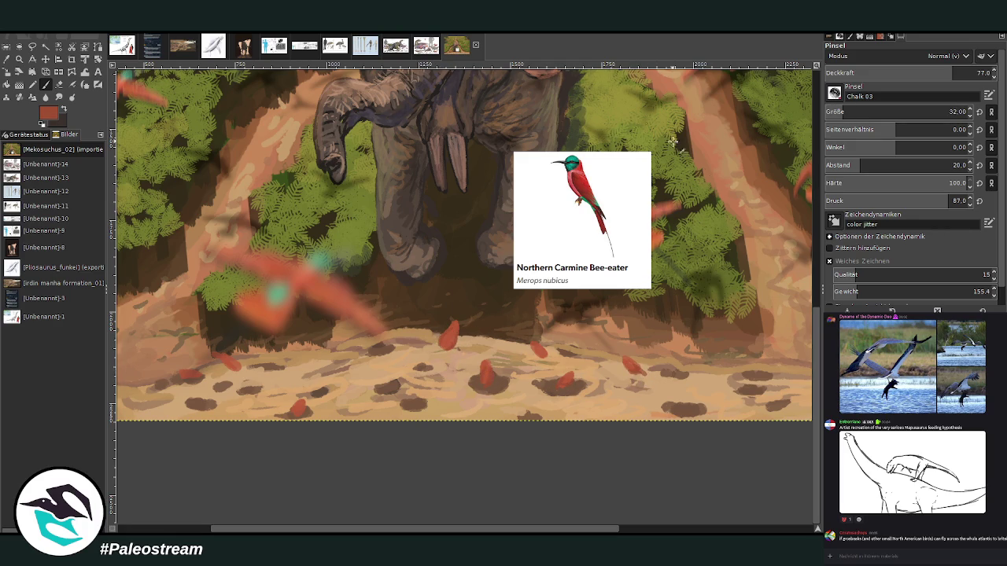
Step: Pick a dark greyish-brown and paint thin dark tails under the red birds with a smaller brush
{"action": "left_click", "coordinate": [799, 318], "text": "ctrl"}
{"action": "key", "text": "bracketleft"}
{"action": "key", "text": "bracketleft"}
{"action": "key", "text": "bracketleft"}
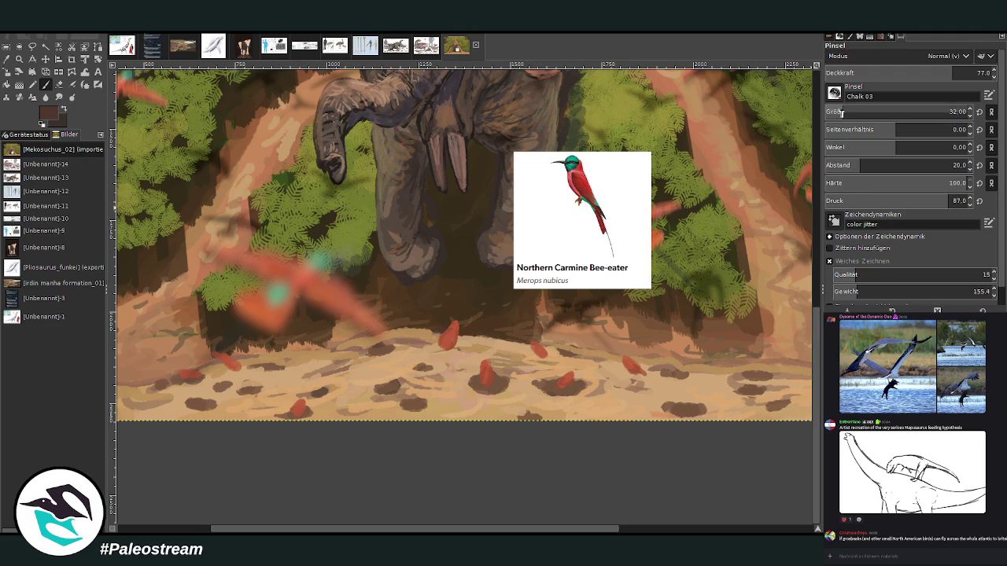
{"action": "left_click_drag", "start_coordinate": [672, 378], "coordinate": [630, 369]}
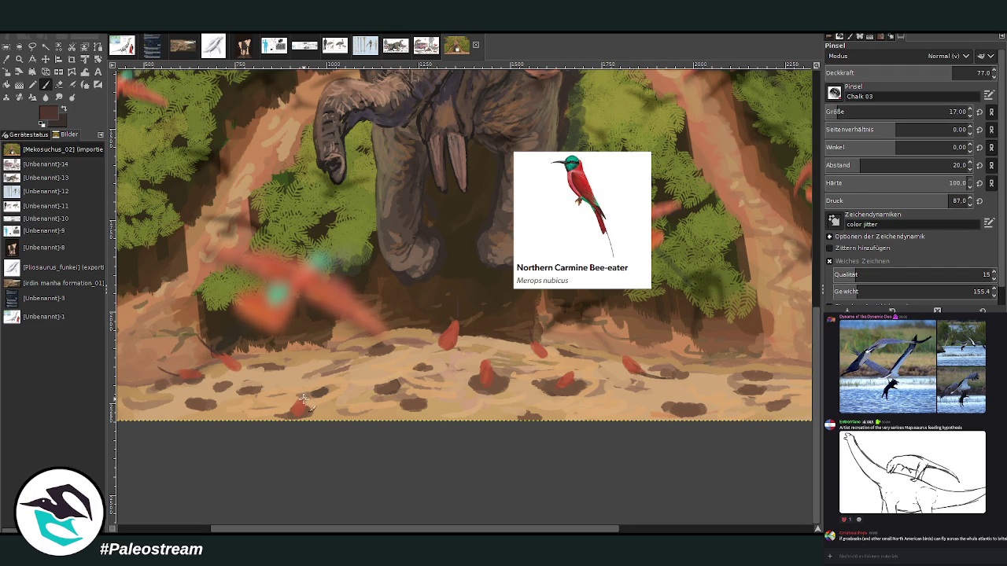
{"action": "left_click_drag", "start_coordinate": [313, 373], "coordinate": [302, 399]}
Step: Sample greens and dab teal-green heads onto the red birds, ending on a dark brown colour
{"action": "left_click", "coordinate": [15, 60]}
{"action": "left_click", "coordinate": [268, 274]}
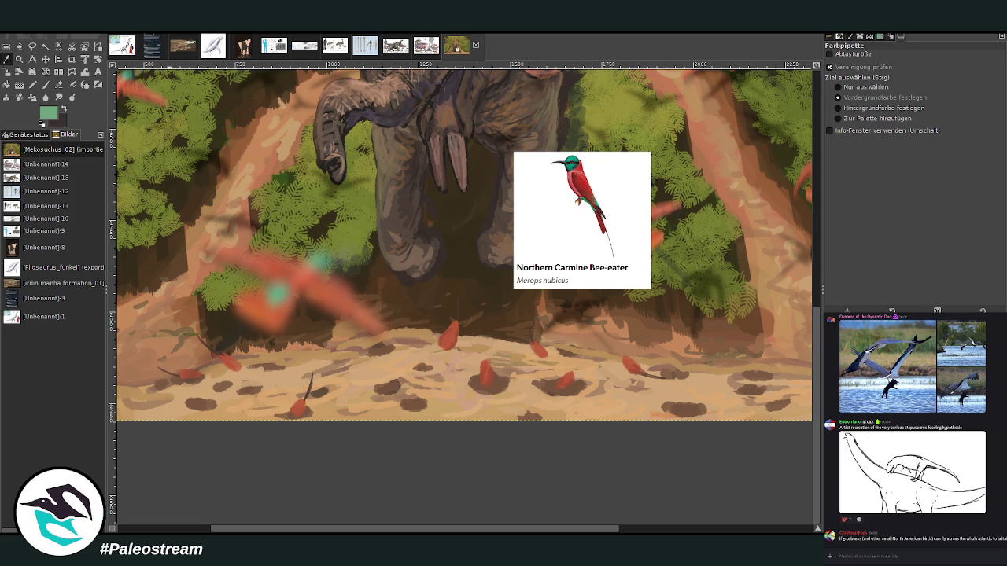
{"action": "left_click", "coordinate": [46, 85]}
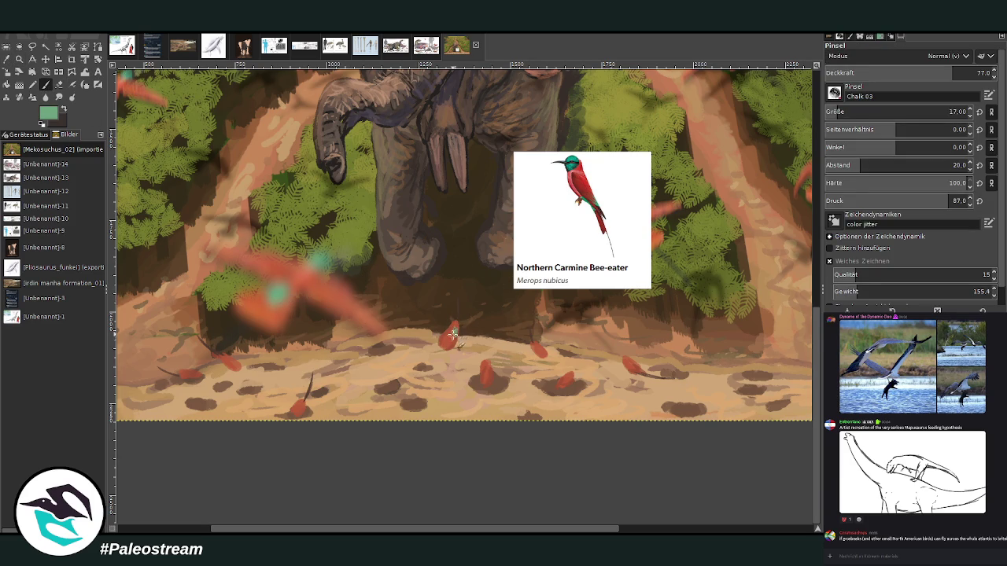
{"action": "left_click", "coordinate": [454, 331]}
{"action": "key", "text": "bracketright"}
{"action": "key", "text": "bracketright"}
{"action": "key", "text": "bracketright"}
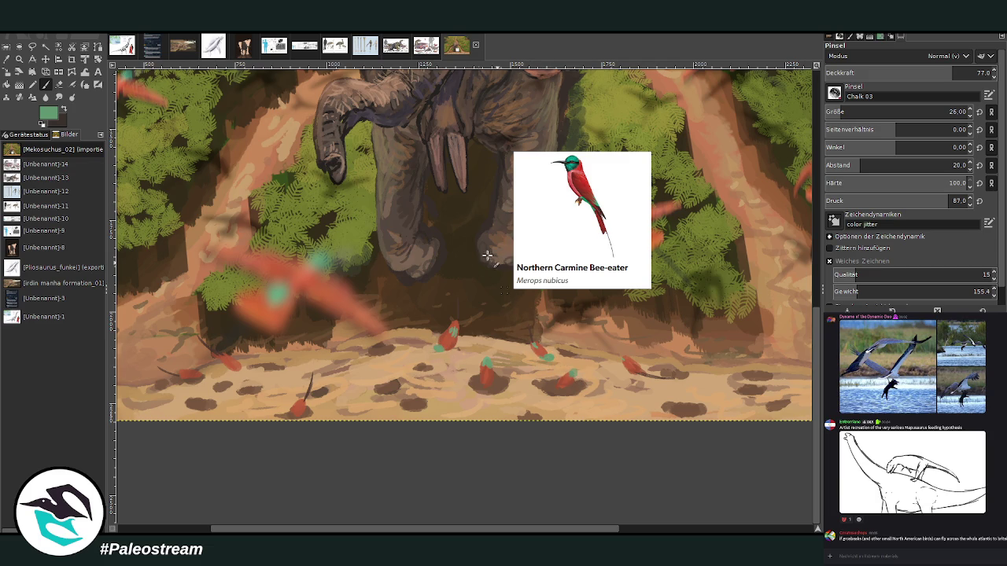
{"action": "left_click", "coordinate": [797, 321], "text": "ctrl"}
{"action": "key", "text": "bracketleft"}
{"action": "key", "text": "bracketleft"}
{"action": "key", "text": "bracketleft"}
{"action": "key", "text": "bracketleft"}
{"action": "key", "text": "bracketleft"}
{"action": "key", "text": "bracketleft"}
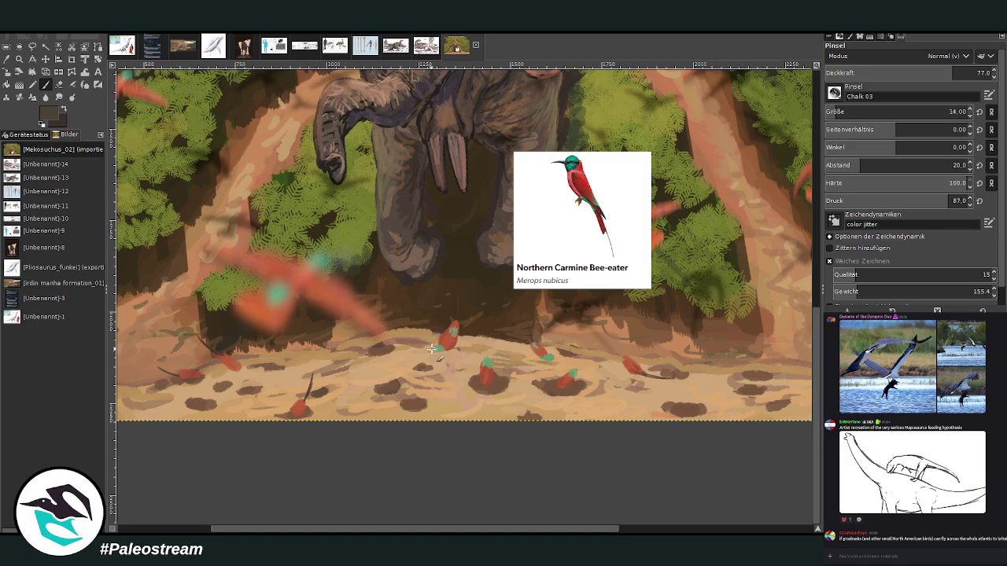
{"action": "key", "text": "bracketright"}
{"action": "key", "text": "bracketright"}
{"action": "key", "text": "bracketright"}
{"action": "left_click", "coordinate": [736, 241], "text": "ctrl"}
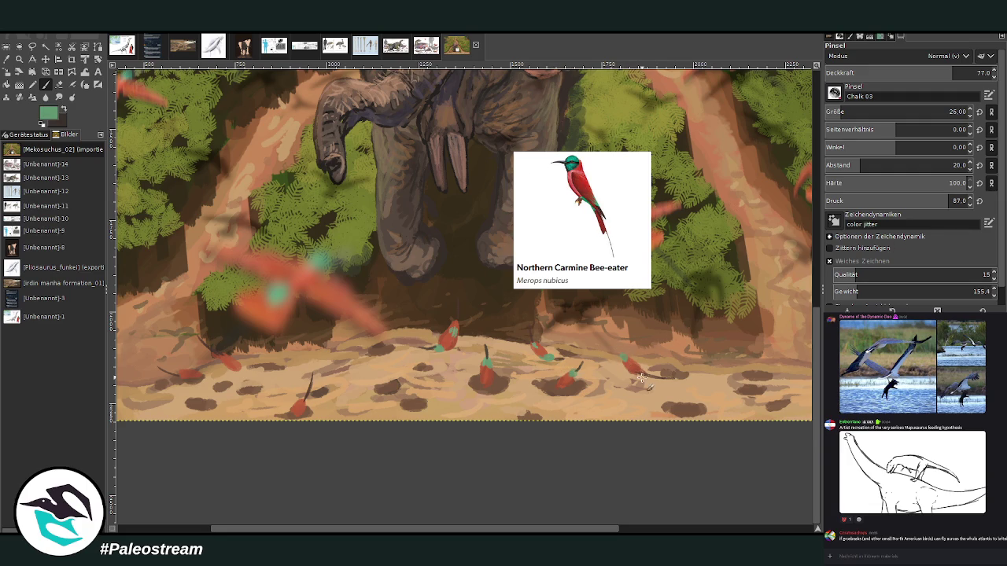
{"action": "left_click_drag", "start_coordinate": [635, 369], "coordinate": [648, 375]}
{"action": "left_click", "coordinate": [741, 311], "text": "ctrl"}
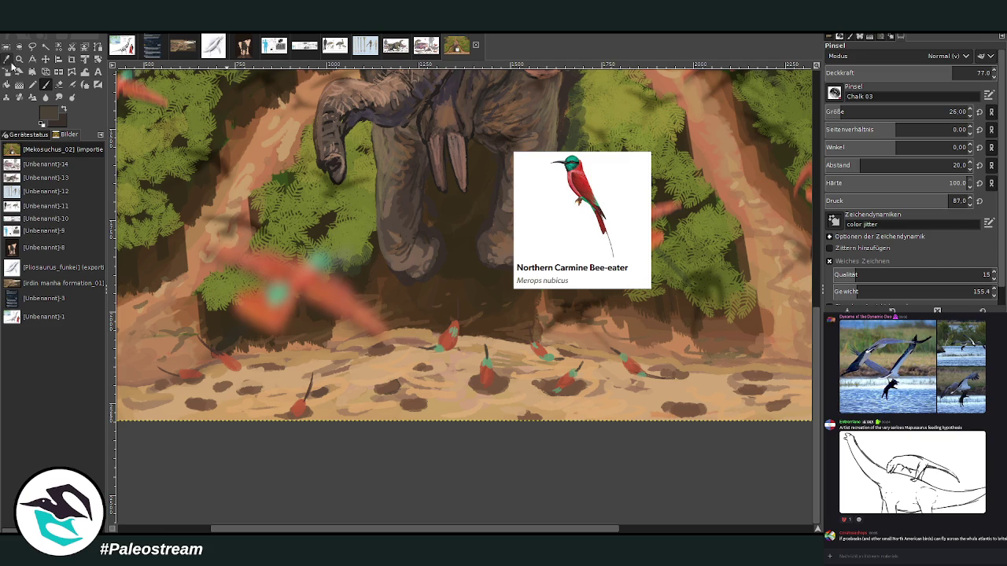
{"action": "left_click", "coordinate": [7, 59]}
Step: Sample a darker brown, then the red-orange of a bird, and return to the Paintbrush
{"action": "left_click", "coordinate": [654, 298]}
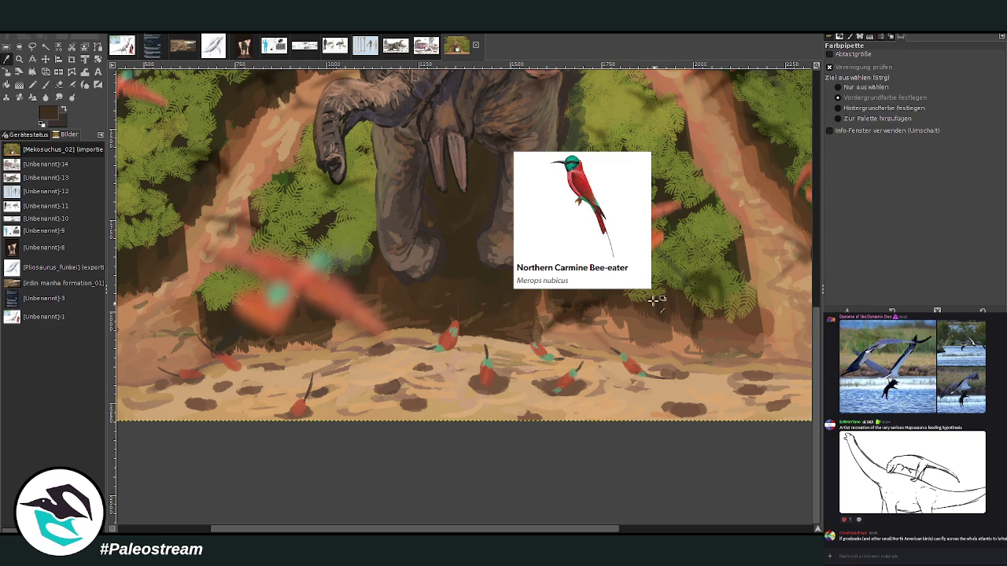
{"action": "key", "text": "p"}
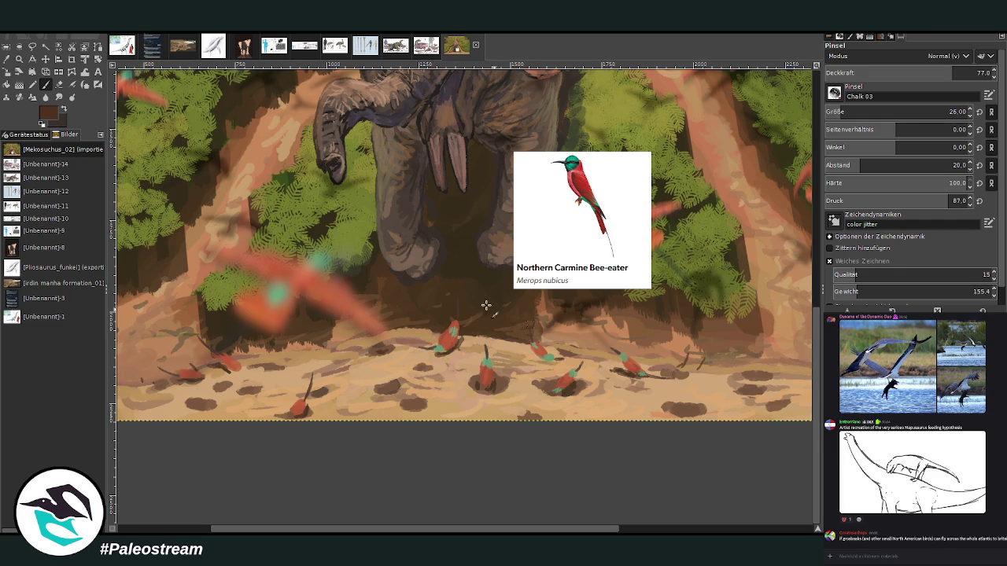
{"action": "key", "text": "o"}
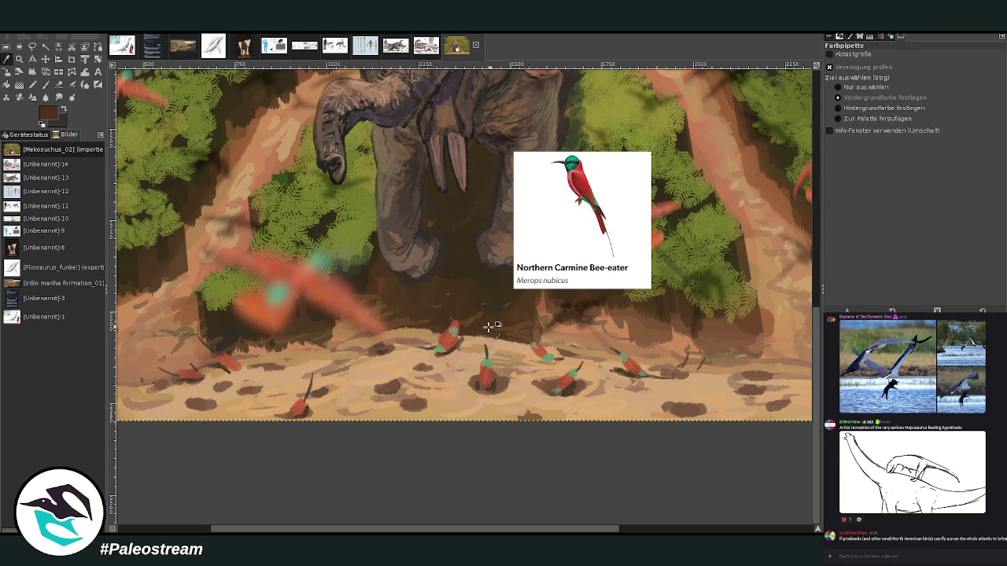
{"action": "left_click", "coordinate": [475, 315]}
{"action": "key", "text": "p"}
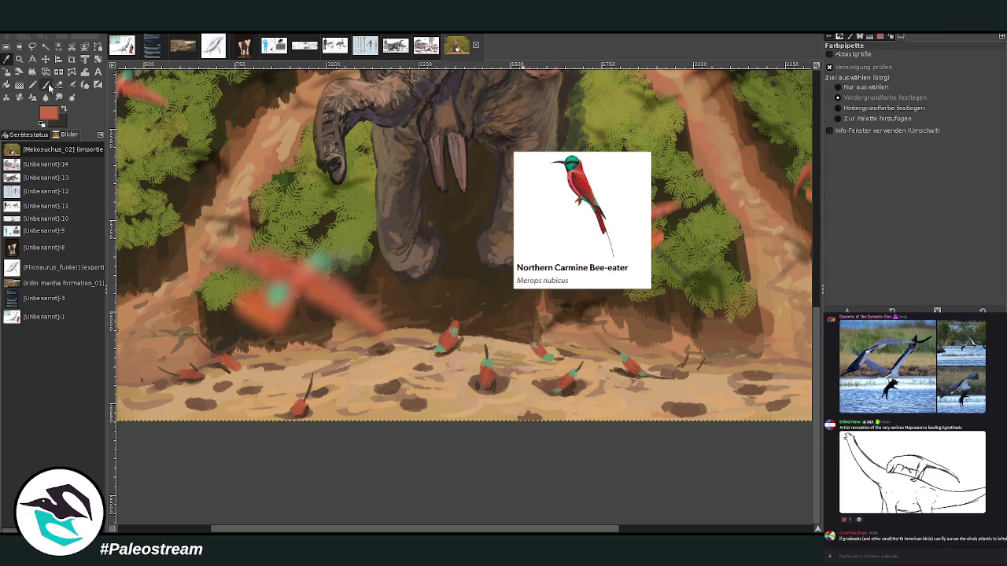
Step: Dab six small red-orange birds along the ground, then pick dark brown and teal-green colours
{"action": "left_click", "coordinate": [492, 331]}
{"action": "left_click", "coordinate": [413, 324]}
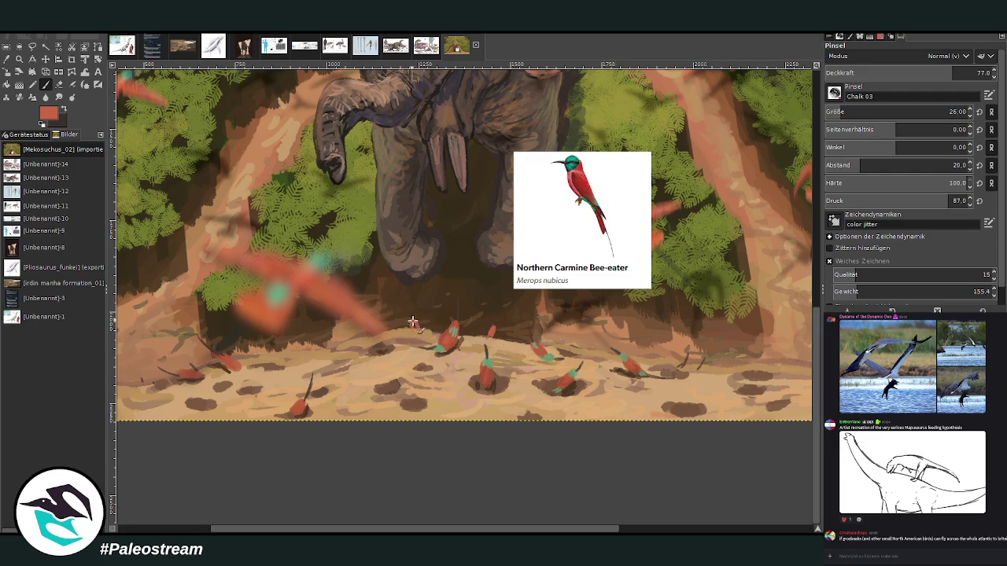
{"action": "left_click", "coordinate": [508, 334]}
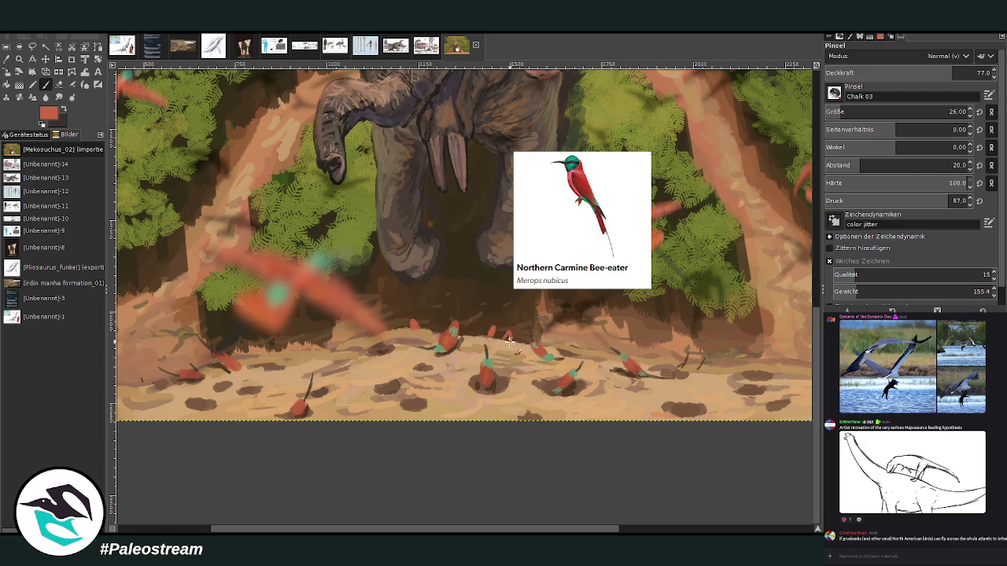
{"action": "left_click", "coordinate": [340, 339]}
{"action": "left_click", "coordinate": [306, 343]}
{"action": "left_click", "coordinate": [722, 365]}
{"action": "left_click", "coordinate": [787, 303], "text": "ctrl"}
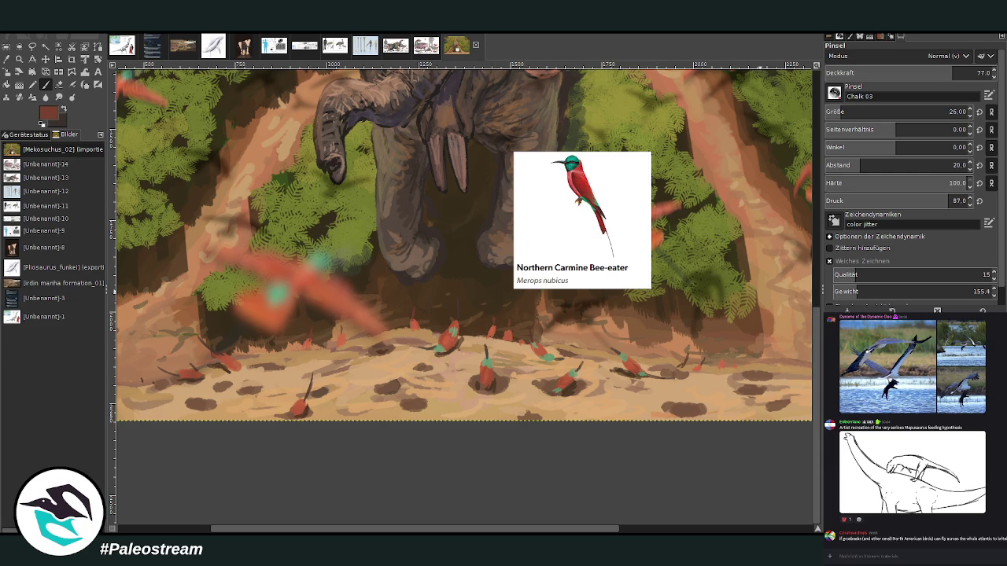
{"action": "left_click", "coordinate": [275, 293], "text": "ctrl"}
Step: Lower the brush opacity to about 55 and paint a teal mark on a left-hand bee-eater
{"action": "key", "text": "o"}
{"action": "left_click", "coordinate": [572, 172]}
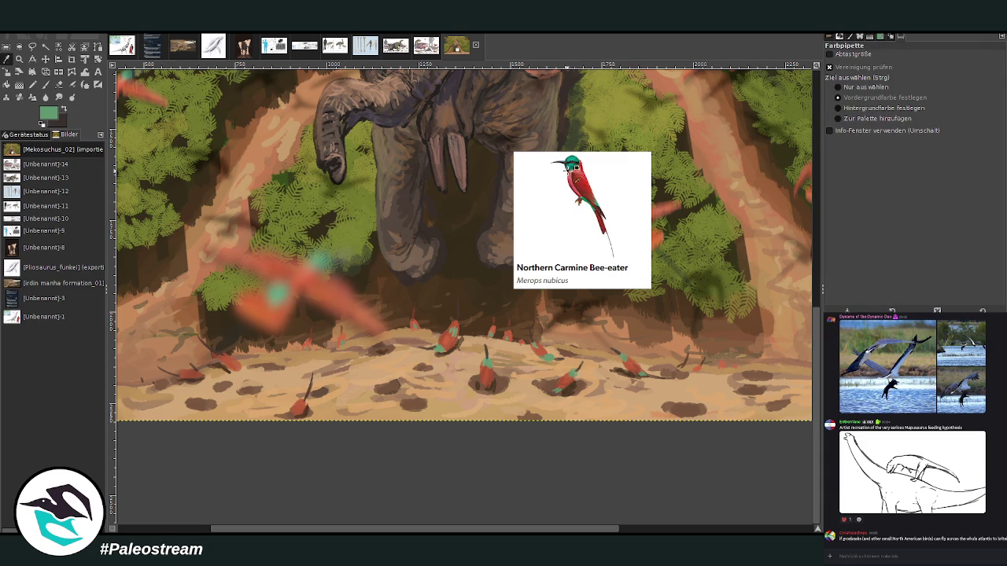
{"action": "left_click", "coordinate": [45, 84]}
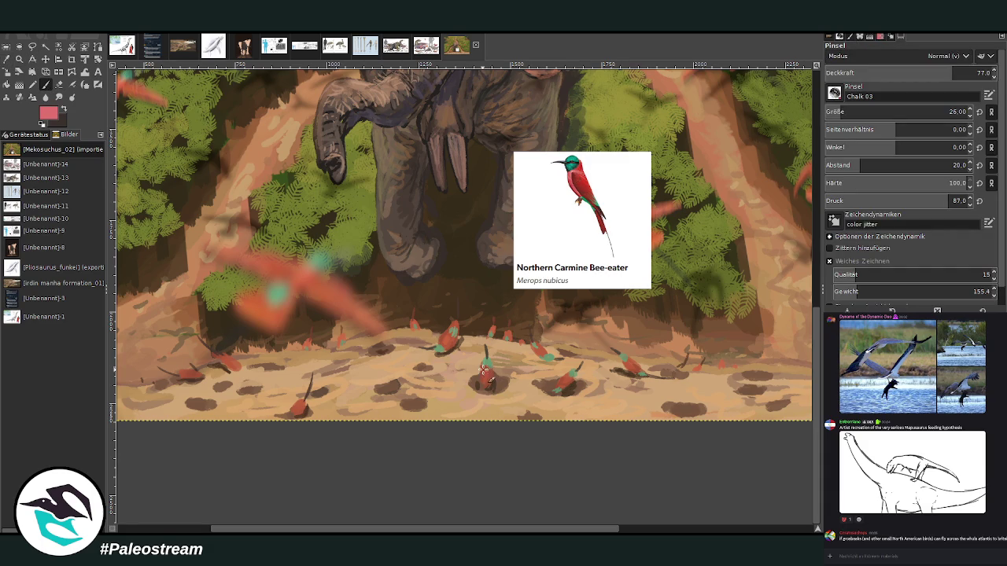
{"action": "left_click_drag", "start_coordinate": [875, 73], "coordinate": [867, 42]}
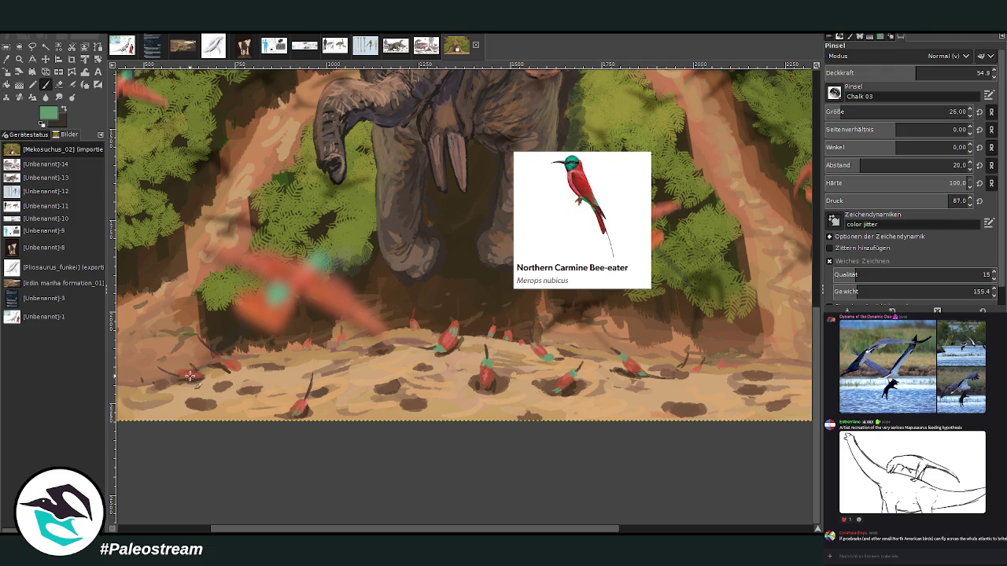
{"action": "left_click_drag", "start_coordinate": [187, 372], "coordinate": [180, 365]}
Step: Raise opacity to about 70, sample a muted green, then reset the colour to near-black
{"action": "left_click", "coordinate": [941, 72]}
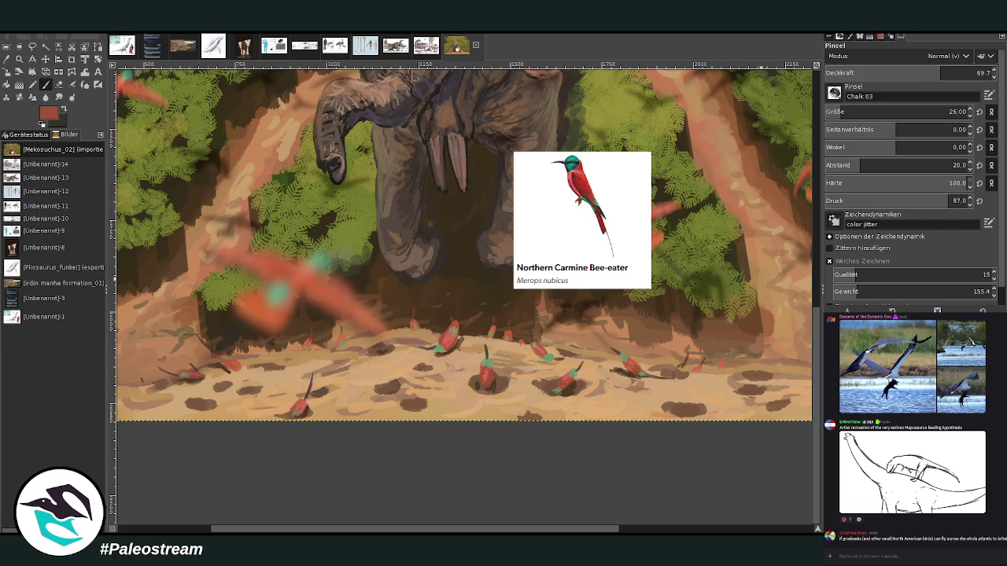
{"action": "left_click", "coordinate": [377, 255], "text": "ctrl"}
{"action": "key", "text": "d"}
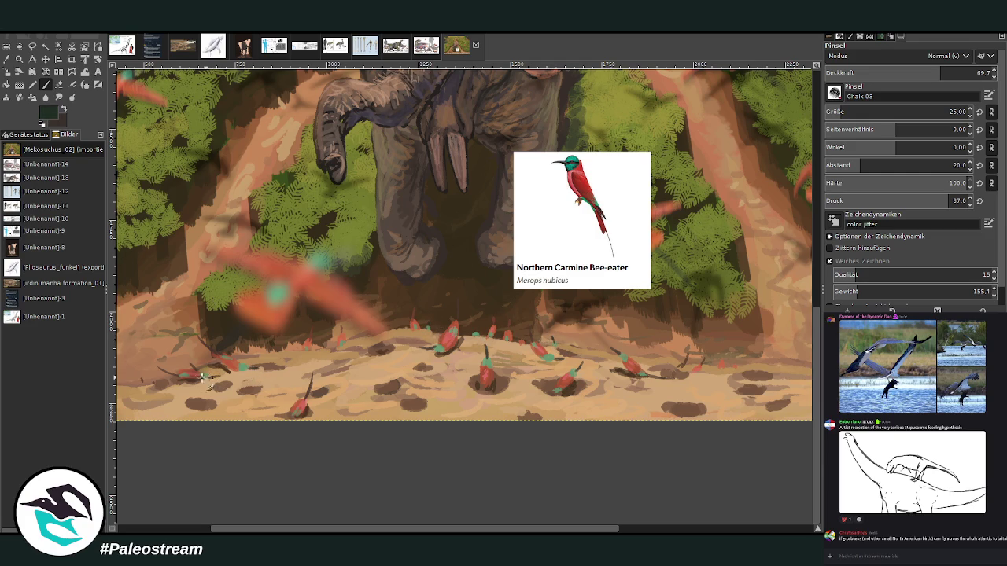
Step: Zoom out, then use the Zoom tool to close in on the elephant and the tan path beside it
{"action": "scroll", "coordinate": [126, 392], "scroll_direction": "down", "scroll_amount": 1}
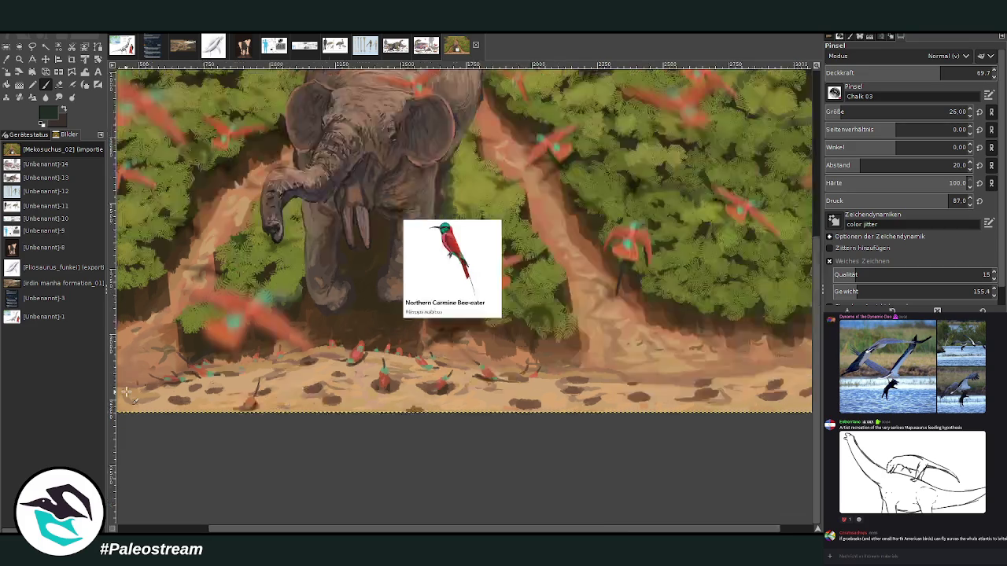
{"action": "scroll", "coordinate": [126, 391], "scroll_direction": "down", "scroll_amount": 2}
{"action": "scroll", "coordinate": [125, 392], "scroll_direction": "down", "scroll_amount": 1}
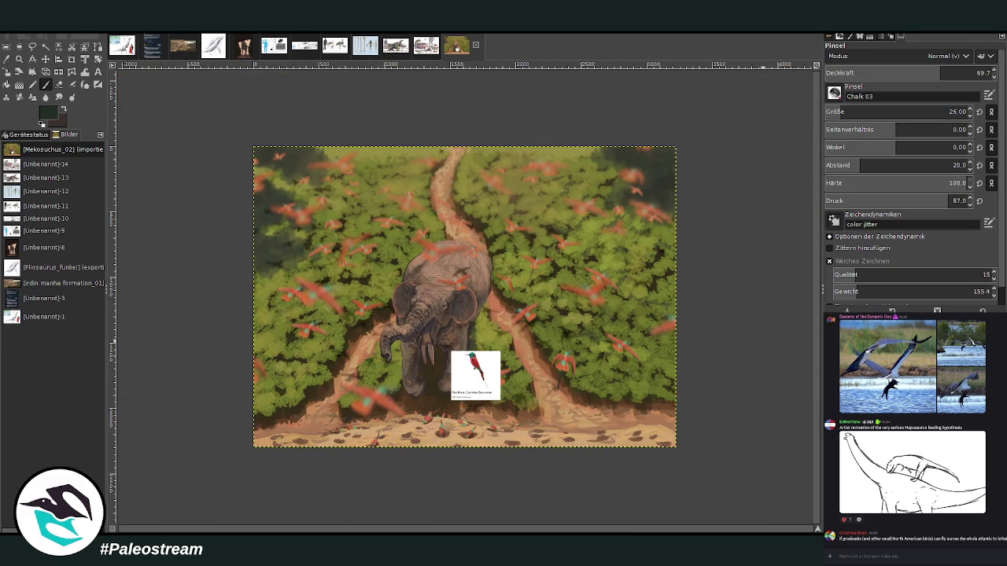
{"action": "left_click", "coordinate": [19, 59]}
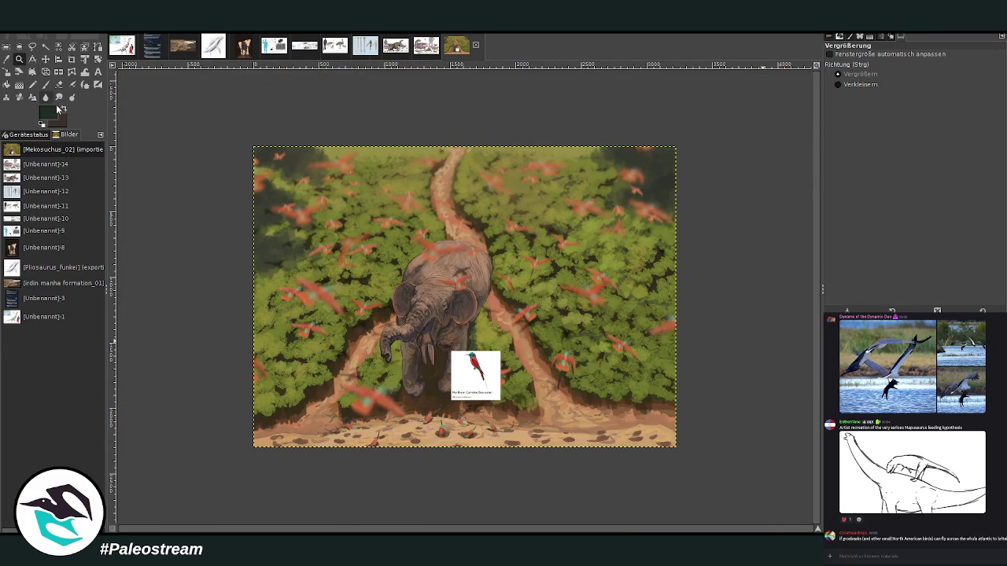
{"action": "left_click_drag", "start_coordinate": [251, 126], "coordinate": [669, 463]}
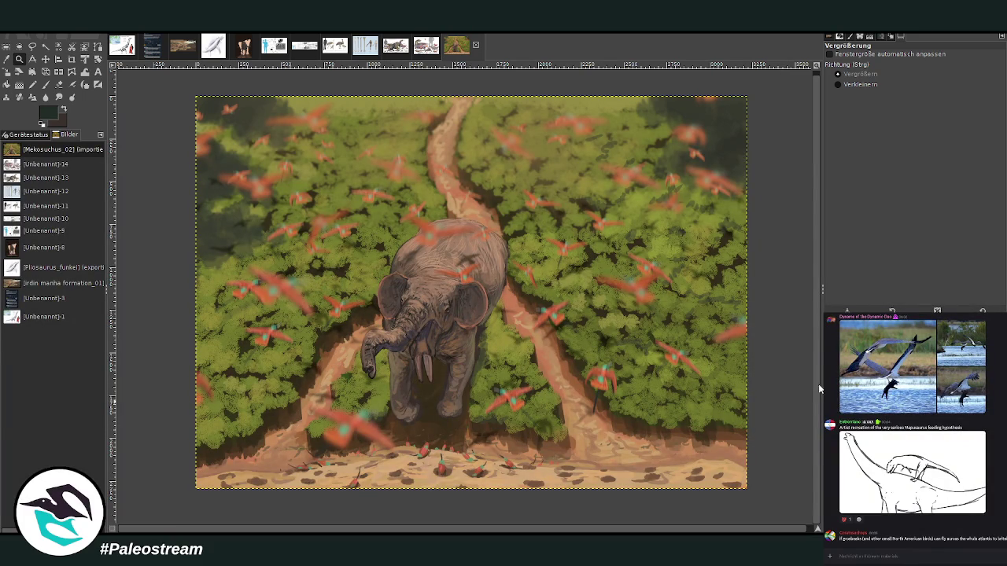
{"action": "left_click_drag", "start_coordinate": [196, 97], "coordinate": [703, 460]}
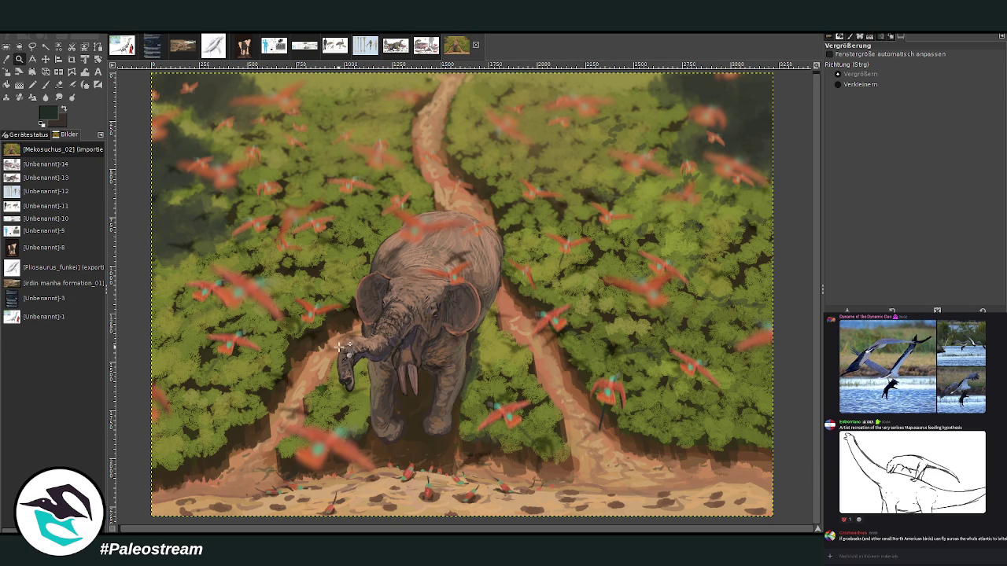
{"action": "left_click_drag", "start_coordinate": [386, 217], "coordinate": [669, 469]}
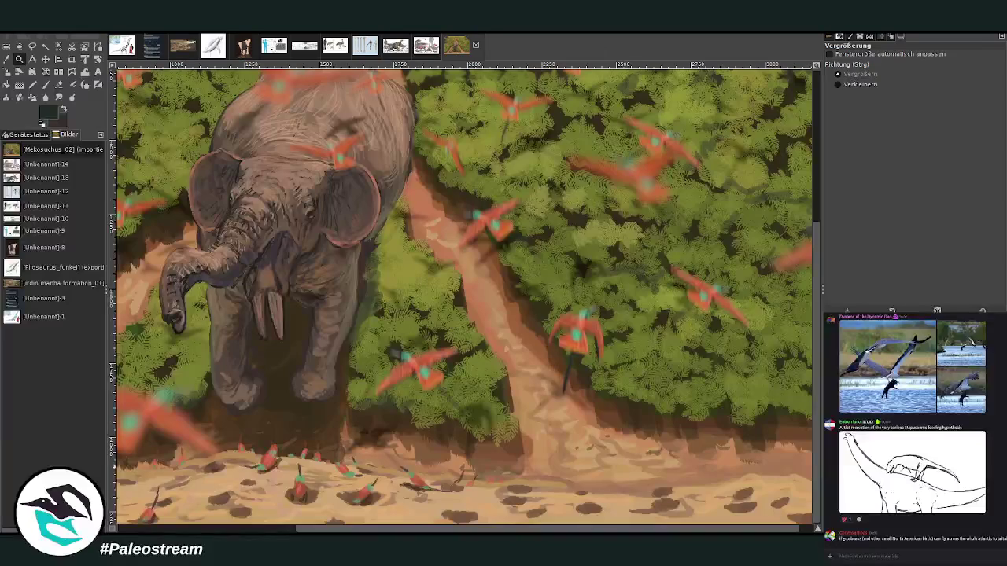
Step: Sample a light tan from the dirt path and set the Paintbrush to size 85, opacity 73.8
{"action": "key", "text": "o"}
{"action": "left_click", "coordinate": [500, 303]}
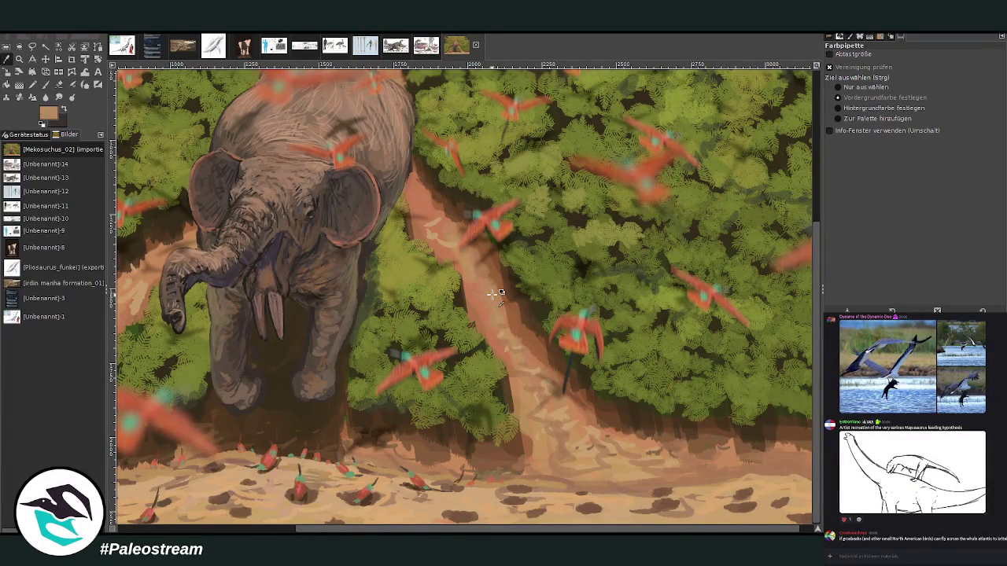
{"action": "left_click", "coordinate": [46, 85]}
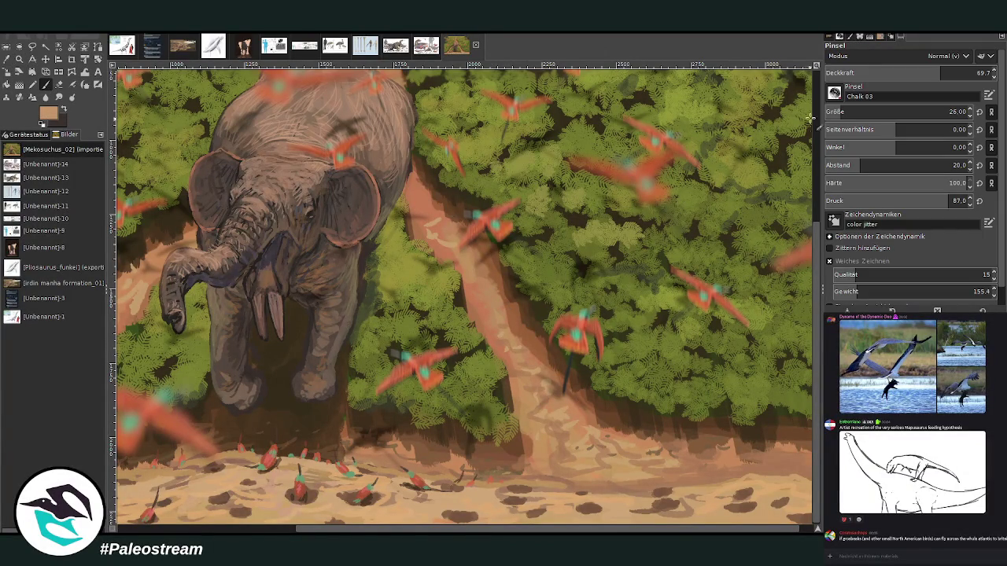
{"action": "left_click_drag", "start_coordinate": [834, 112], "coordinate": [865, 112]}
{"action": "left_click", "coordinate": [951, 72]}
{"action": "left_click", "coordinate": [861, 112]}
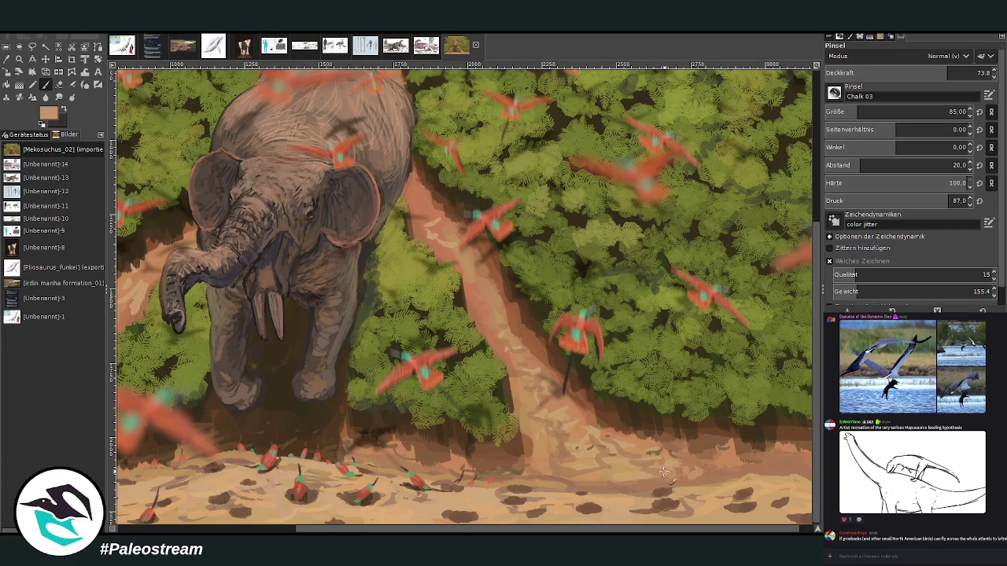
{"action": "left_click", "coordinate": [517, 336], "text": "ctrl"}
{"action": "left_click_drag", "start_coordinate": [433, 528], "coordinate": [255, 531]}
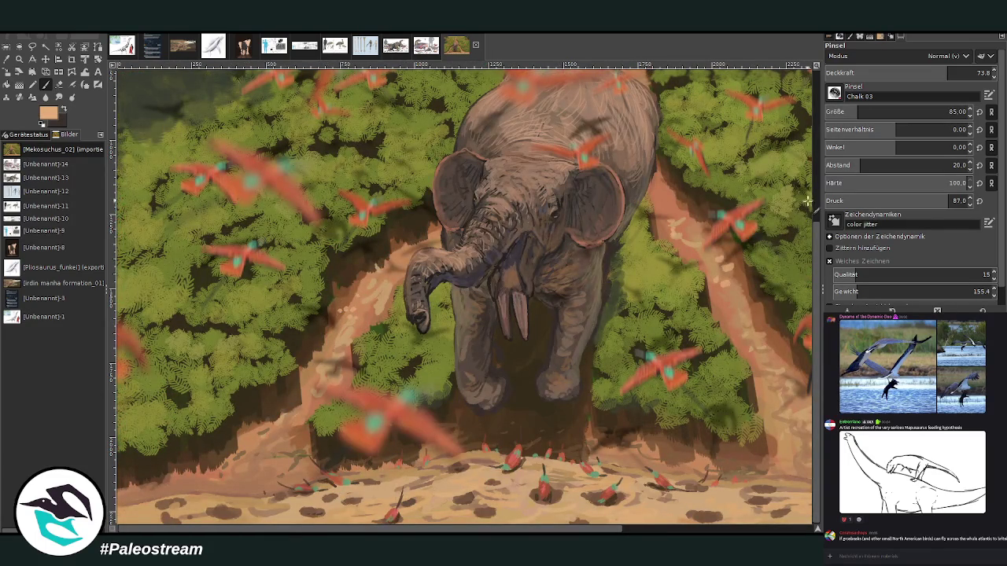
{"action": "scroll", "coordinate": [810, 196], "scroll_direction": "up", "scroll_amount": 5}
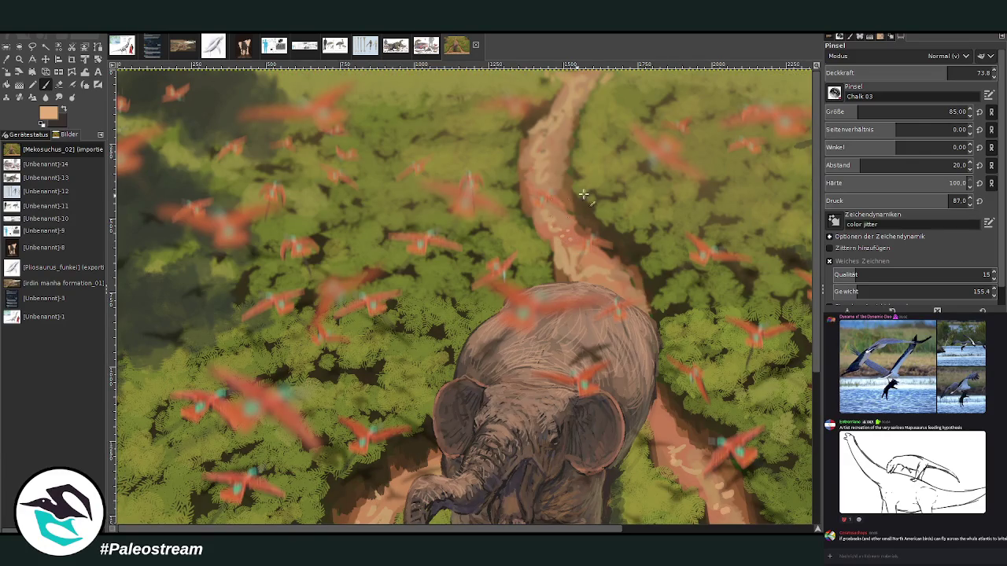
{"action": "scroll", "coordinate": [818, 447], "scroll_direction": "down", "scroll_amount": 5}
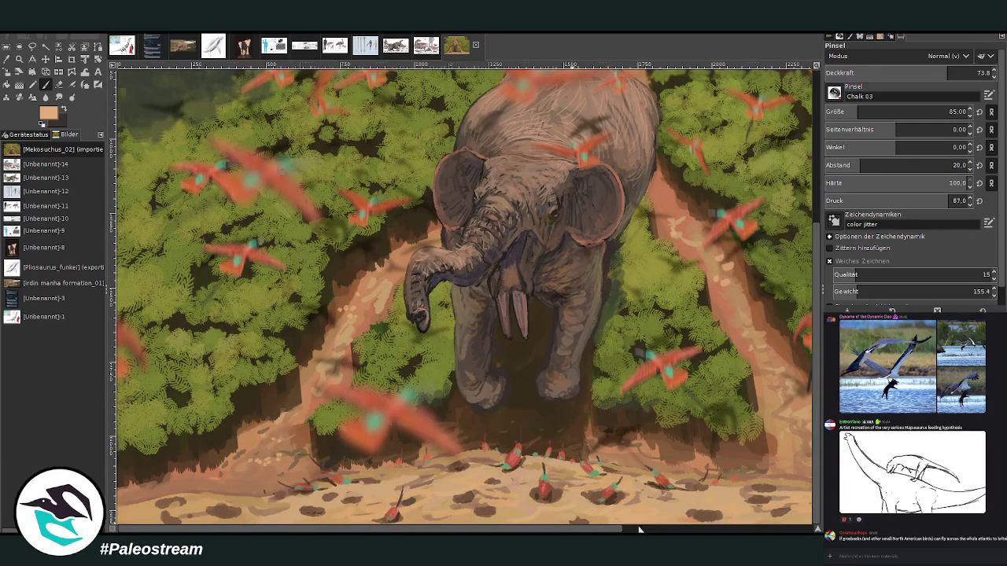
{"action": "scroll", "coordinate": [639, 530], "scroll_direction": "right", "scroll_amount": 5}
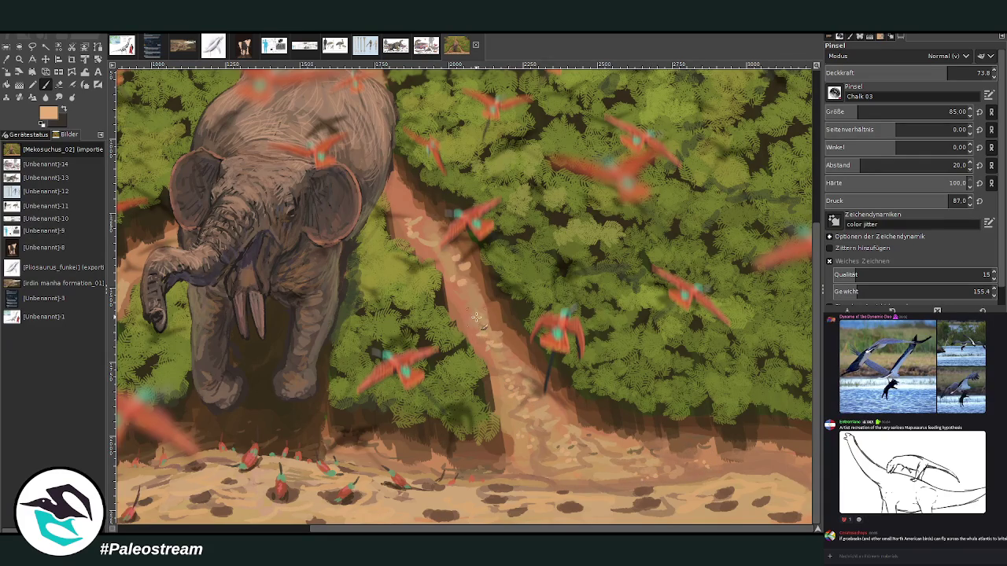
Step: Fit the painting to the window, zoom so it fills the view, and activate the painting-sized layer
{"action": "key", "text": "shift+ctrl+j"}
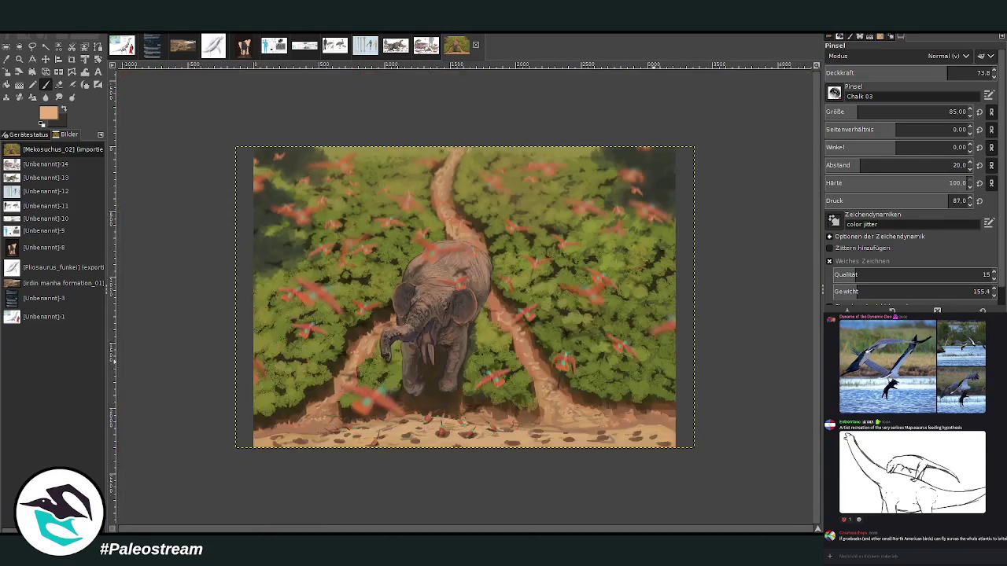
{"action": "key", "text": "z"}
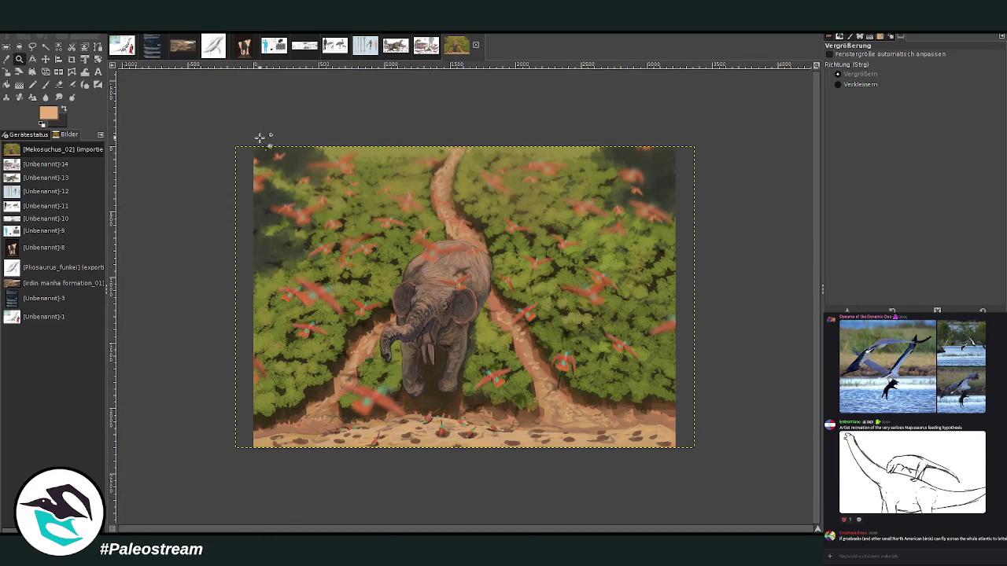
{"action": "mouse_move", "coordinate": [249, 134]}
{"action": "left_mouse_down"}
{"action": "mouse_move", "coordinate": [543, 383]}
{"action": "mouse_move", "coordinate": [693, 449]}
{"action": "left_mouse_up"}
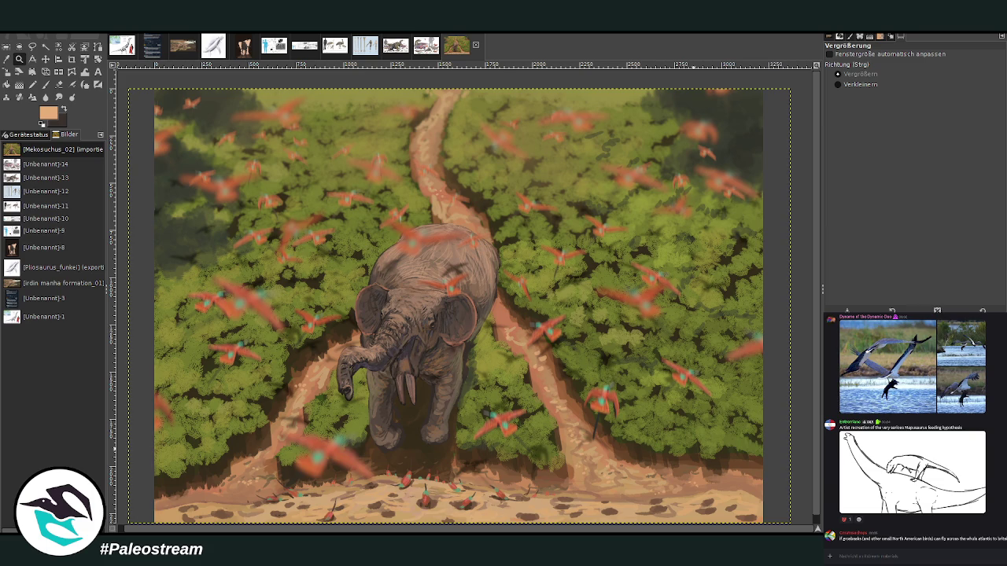
{"action": "key", "text": "Page_Up"}
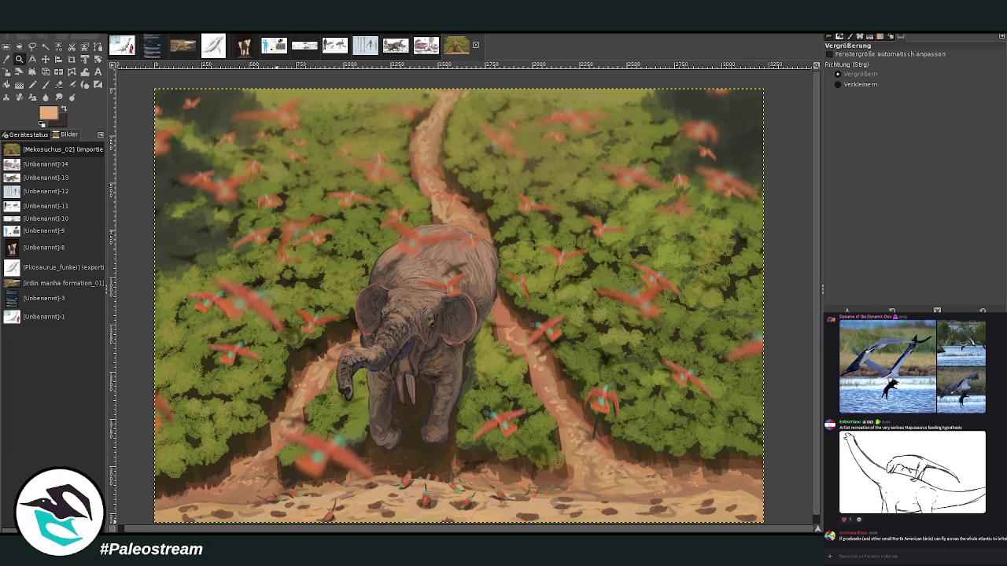
Step: Briefly reveal the fossil reference collage over the painting, then hide it again
{"action": "scroll", "coordinate": [395, 466], "scroll_direction": "down", "scroll_amount": 1}
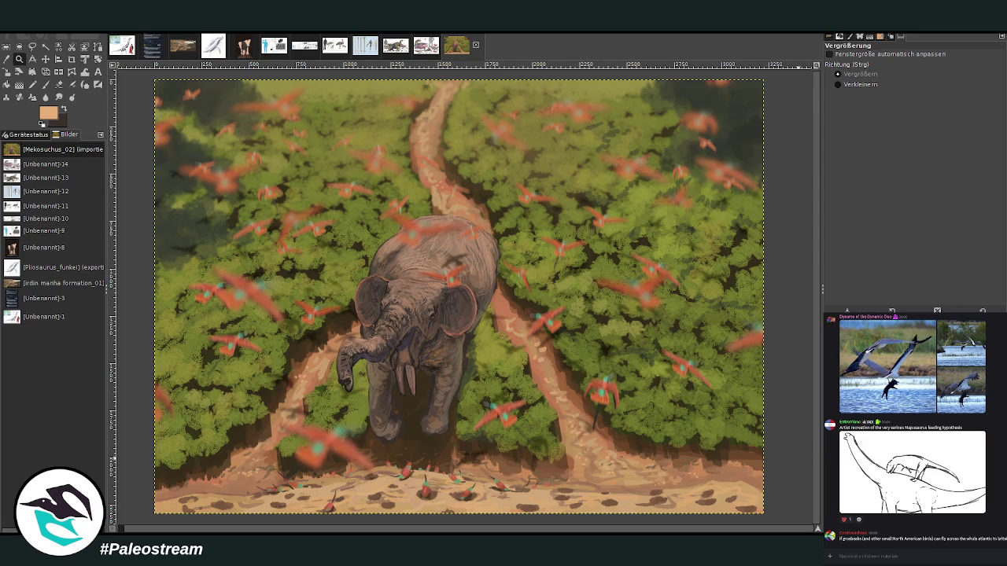
{"action": "key", "text": "ctrl+z"}
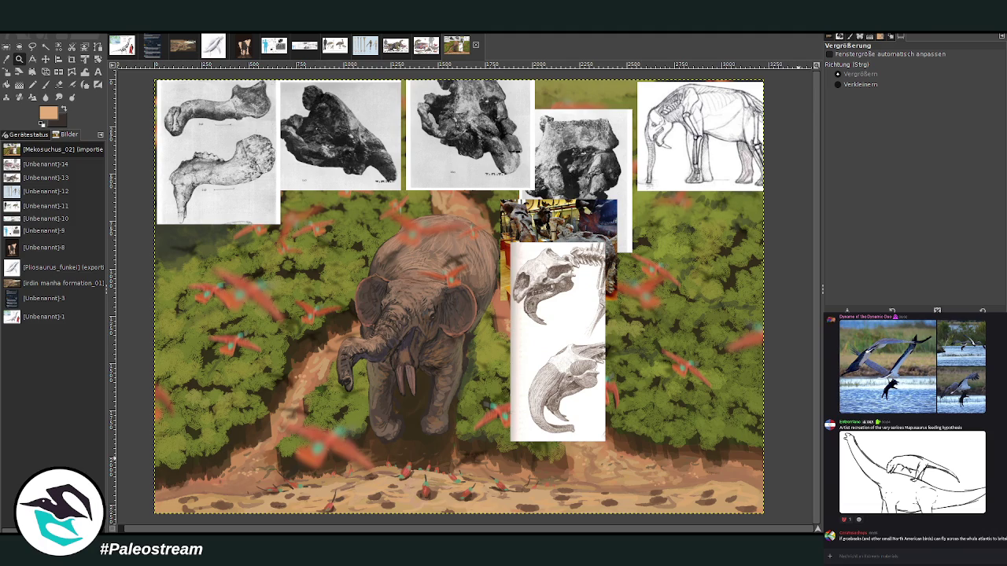
{"action": "key", "text": "ctrl+z"}
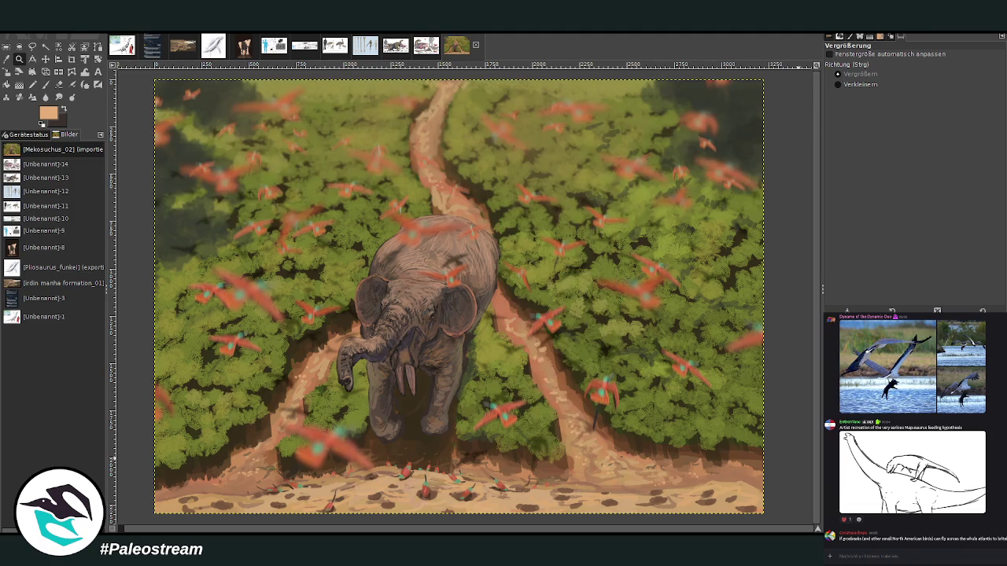
{"action": "key", "text": "ctrl+z"}
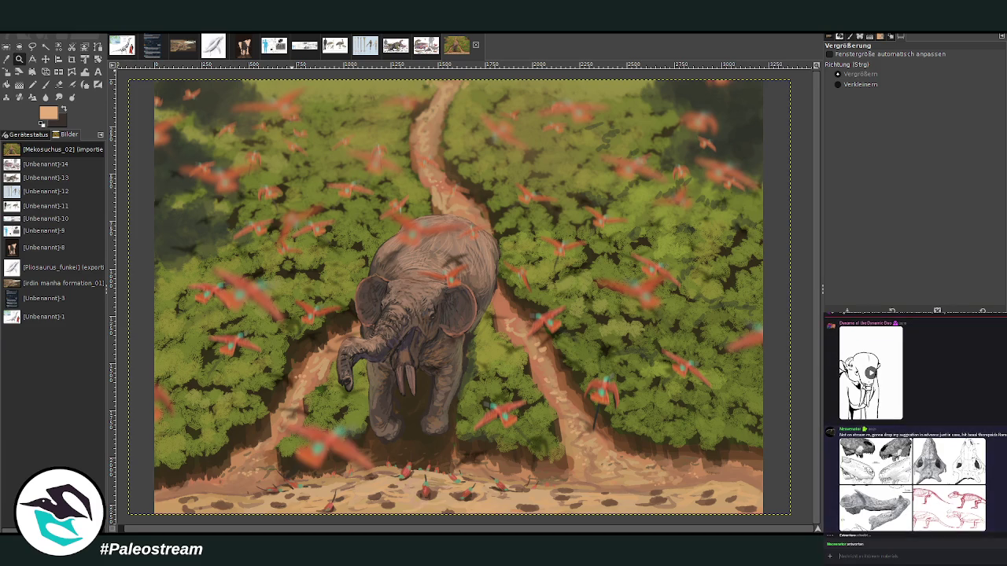
Step: Send the chat message 'I might want tonigis))' and scroll through the chat history
{"action": "type", "text": "I"}
{"action": "type", "text": " might want to check to"}
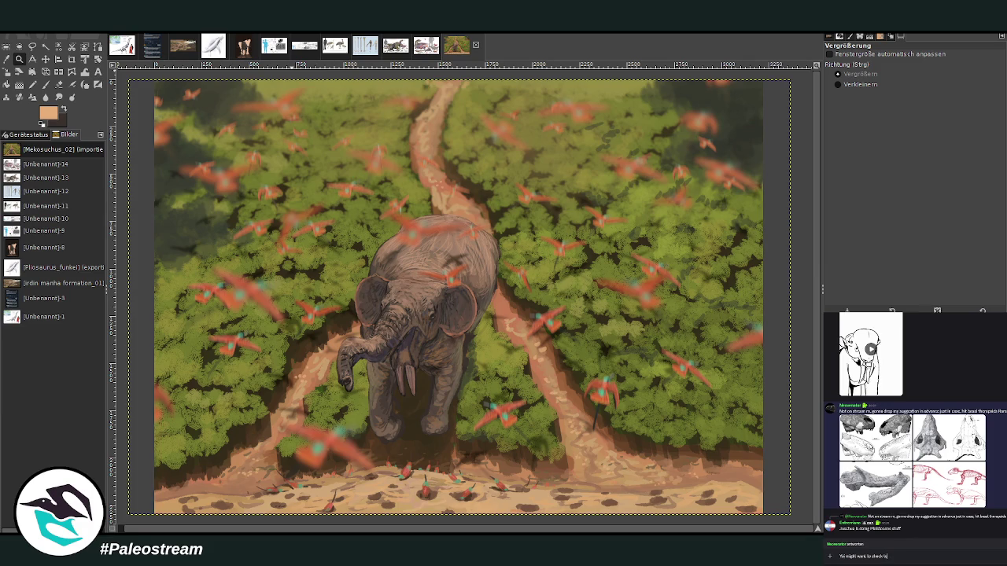
{"action": "type", "text": "nig"}
{"action": "type", "text": "is"}
{"action": "type", "text": ")"}
{"action": "key", "text": "Return"}
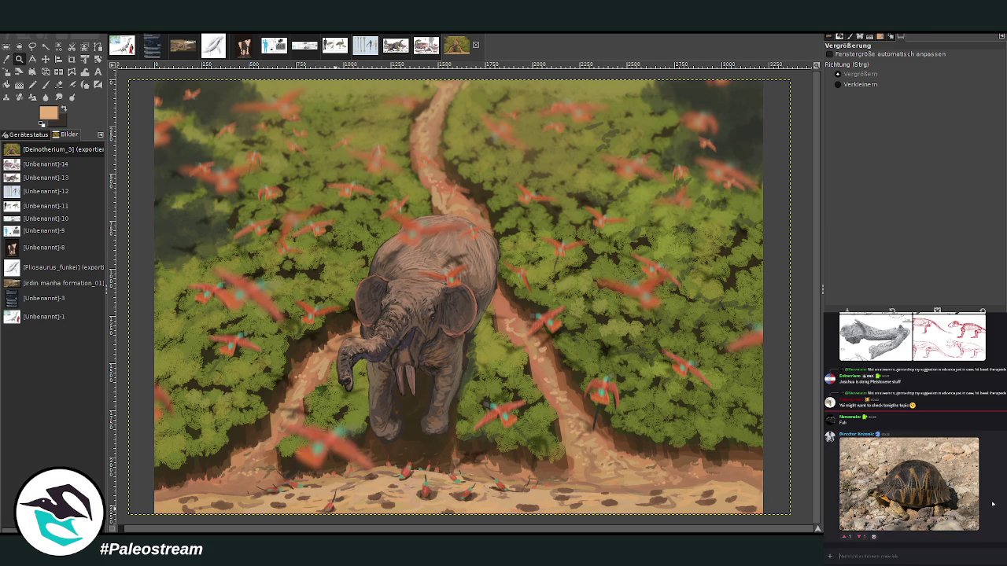
{"action": "scroll", "coordinate": [991, 501], "scroll_direction": "up", "scroll_amount": 3}
{"action": "scroll", "coordinate": [992, 502], "scroll_direction": "up", "scroll_amount": 3}
{"action": "scroll", "coordinate": [992, 502], "scroll_direction": "up", "scroll_amount": 2}
{"action": "scroll", "coordinate": [992, 502], "scroll_direction": "up", "scroll_amount": 2}
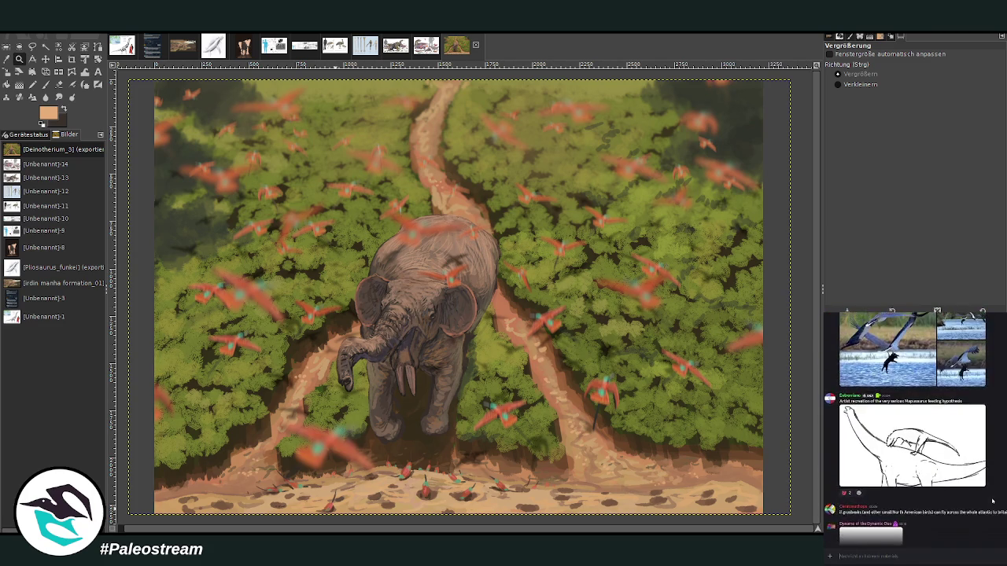
{"action": "scroll", "coordinate": [991, 502], "scroll_direction": "up", "scroll_amount": 2}
{"action": "scroll", "coordinate": [992, 502], "scroll_direction": "down", "scroll_amount": 4}
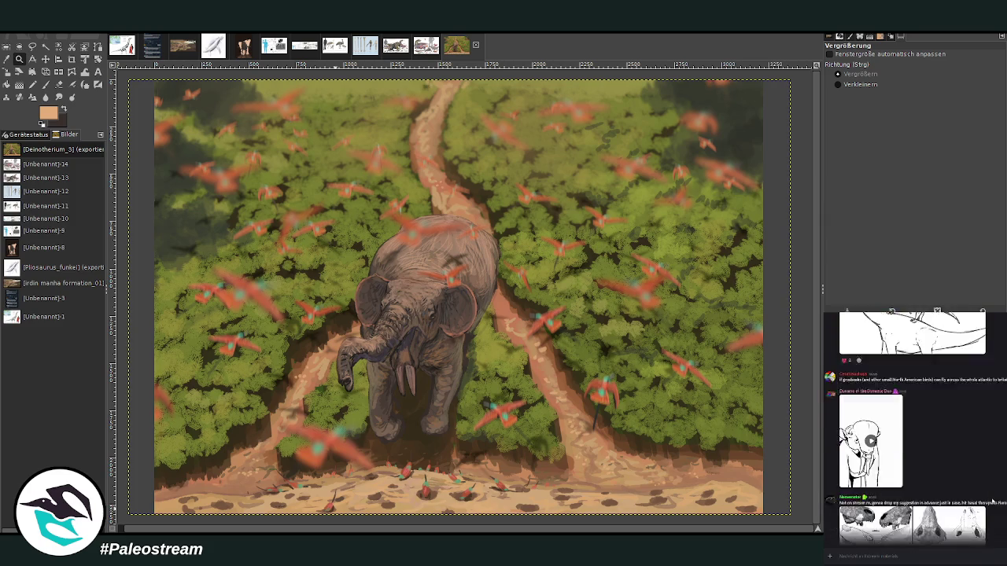
{"action": "scroll", "coordinate": [992, 502], "scroll_direction": "down", "scroll_amount": 4}
{"action": "scroll", "coordinate": [992, 502], "scroll_direction": "down", "scroll_amount": 3}
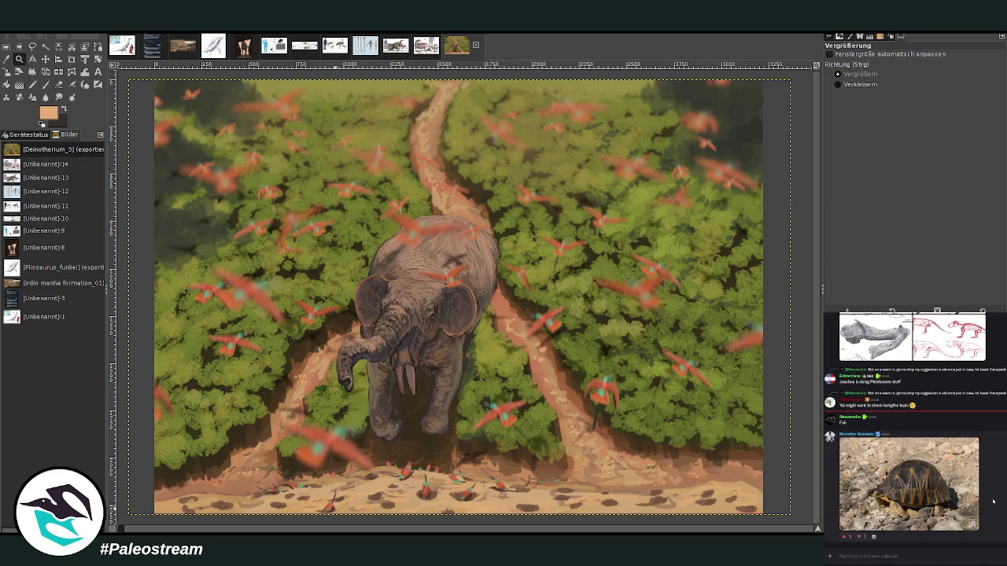
Step: Post the painting in the chat, then paste the dark animal painting into GIMP as a new image
{"action": "left_click", "coordinate": [875, 560]}
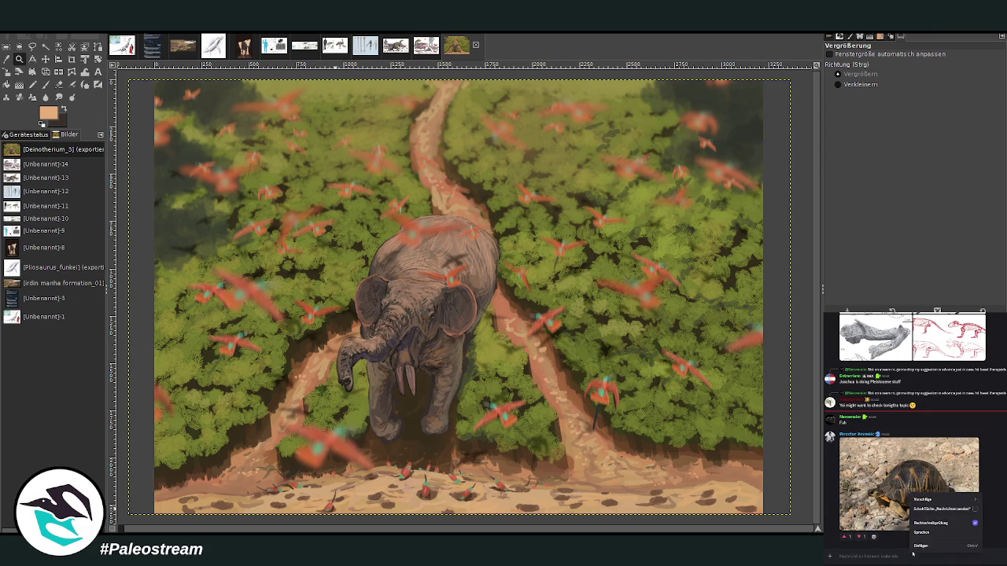
{"action": "key", "text": "ctrl+v"}
{"action": "key", "text": "Return"}
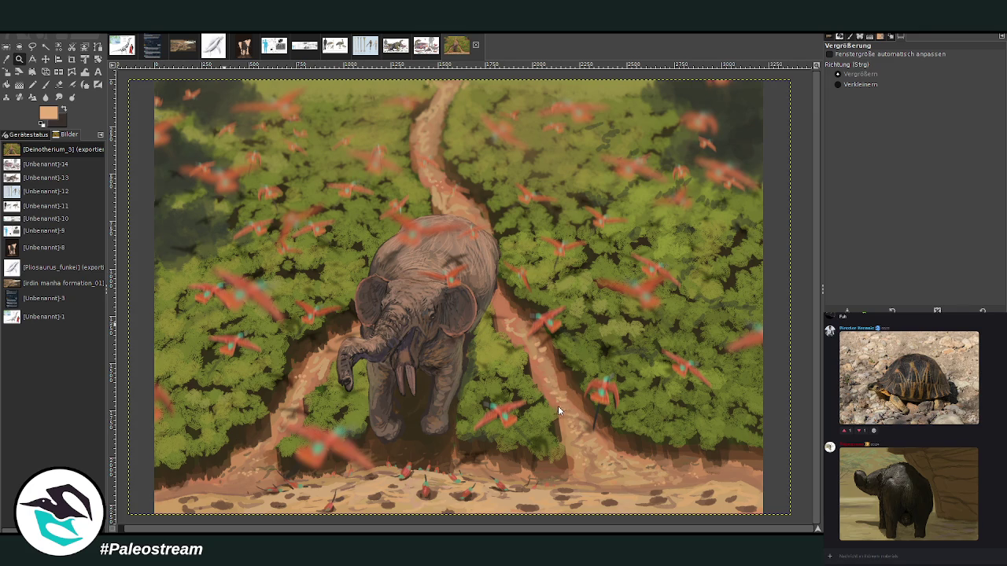
{"action": "key", "text": "ctrl+shift+v"}
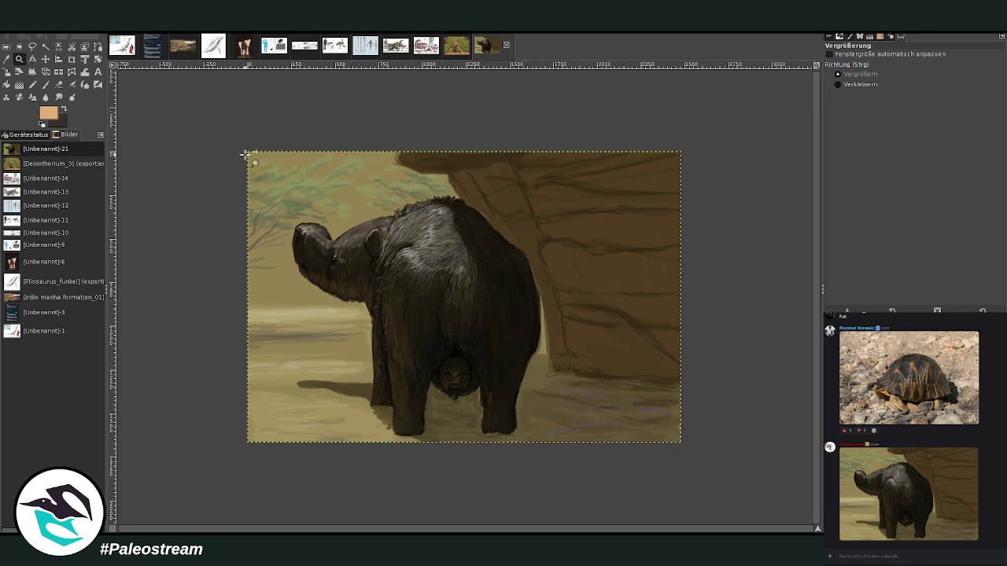
Step: Zoom in on the dark animal's hind legs, then zoom back out so the whole painting fills the window
{"action": "left_click_drag", "start_coordinate": [245, 154], "coordinate": [655, 376]}
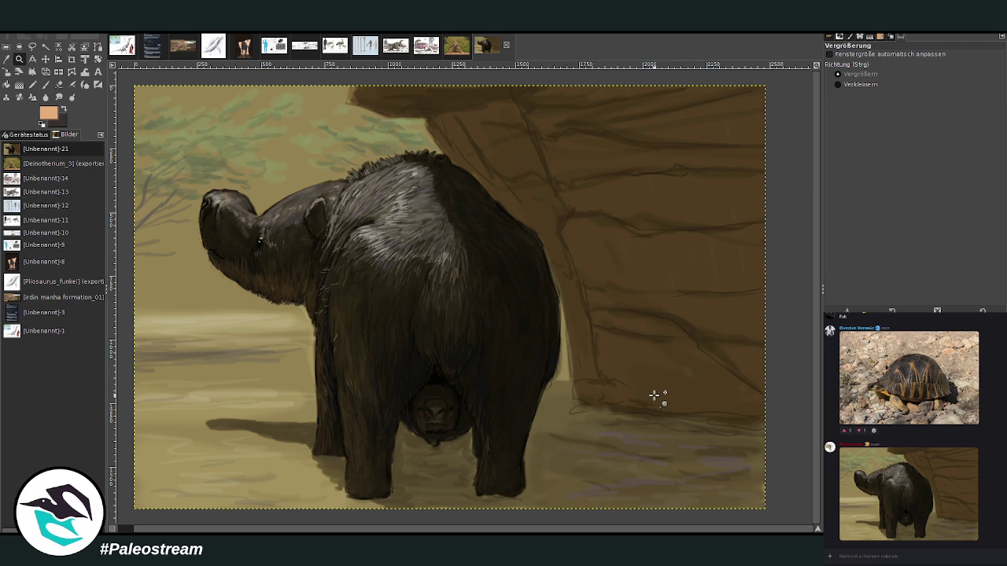
{"action": "left_click_drag", "start_coordinate": [343, 340], "coordinate": [557, 467]}
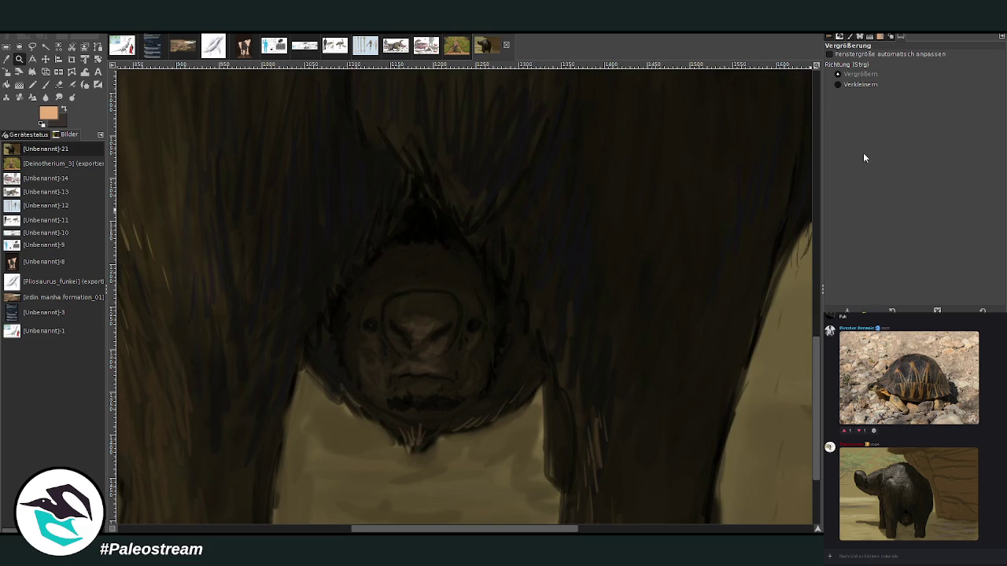
{"action": "left_click", "coordinate": [857, 85]}
{"action": "left_click", "coordinate": [508, 418]}
{"action": "left_click", "coordinate": [506, 417]}
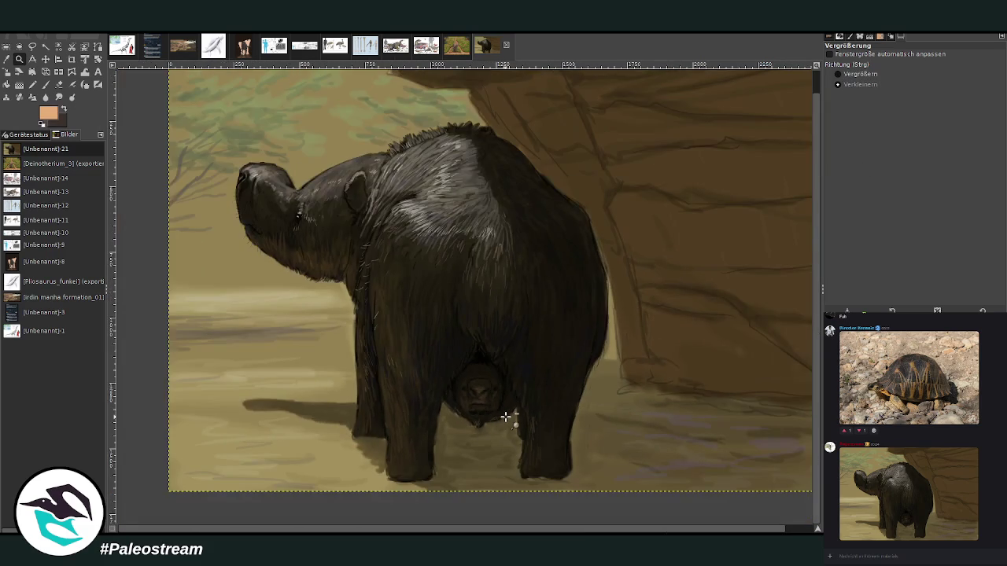
{"action": "left_click", "coordinate": [504, 418]}
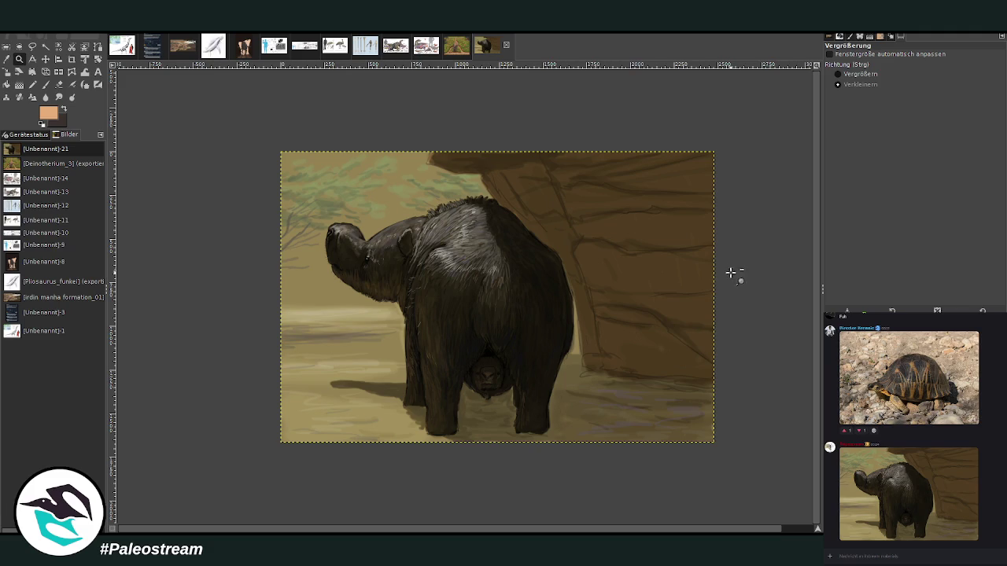
{"action": "left_click", "coordinate": [881, 74]}
{"action": "left_click_drag", "start_coordinate": [276, 146], "coordinate": [725, 454]}
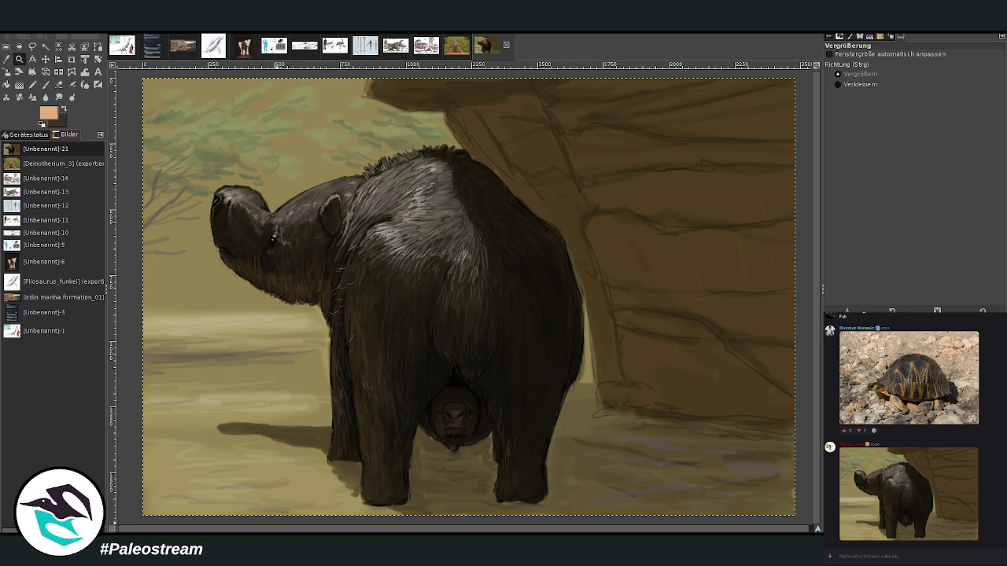
Step: Paste the Sketchfab model link into the chat message and send it
{"action": "right_click", "coordinate": [896, 548]}
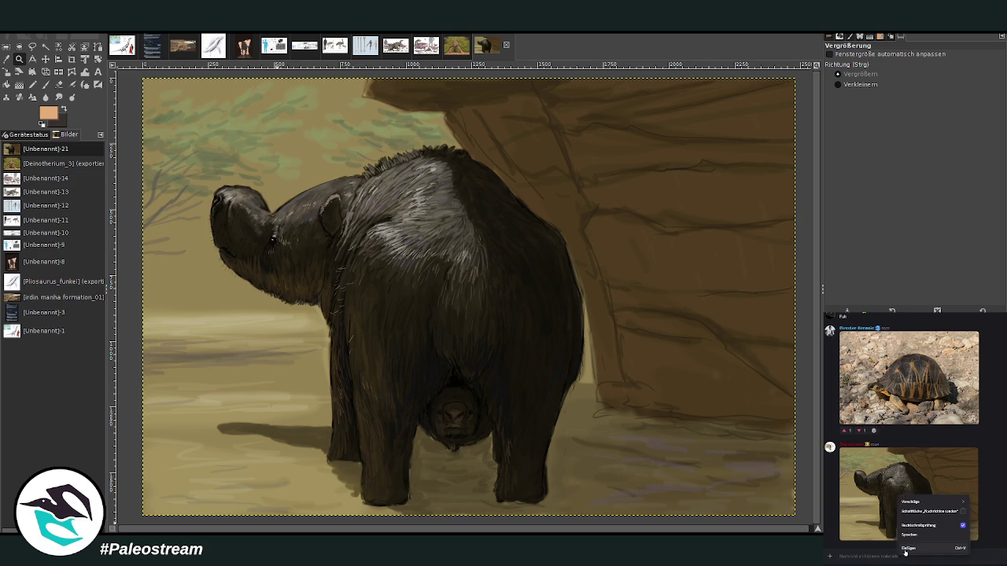
{"action": "left_click", "coordinate": [920, 528]}
{"action": "key", "text": "Return"}
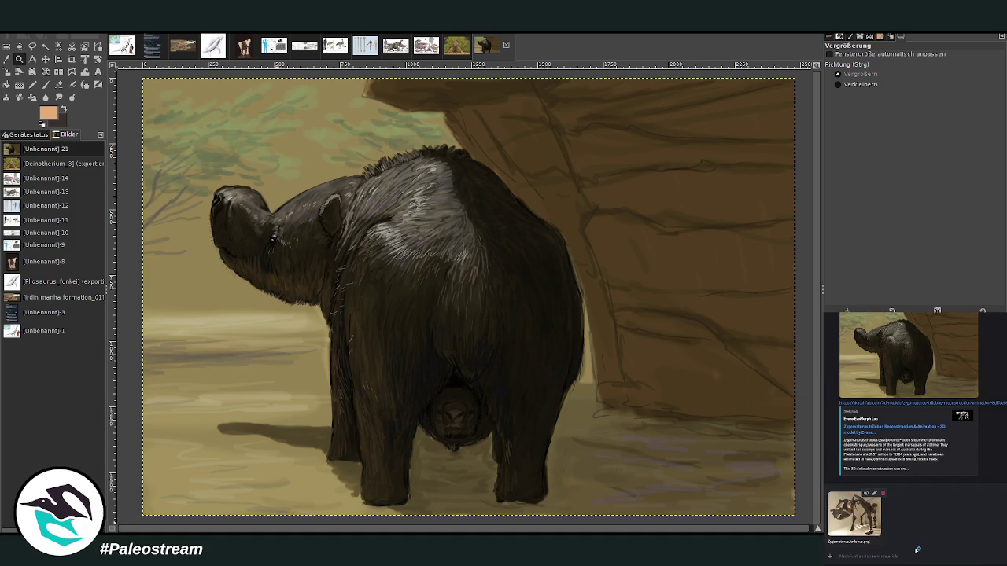
Step: Send Zygomaturus_trilobus.png in the chat, then paste the Sketchfab skeleton screenshot as a new image
{"action": "left_click_drag", "start_coordinate": [854, 512], "coordinate": [917, 551]}
{"action": "key", "text": "Return"}
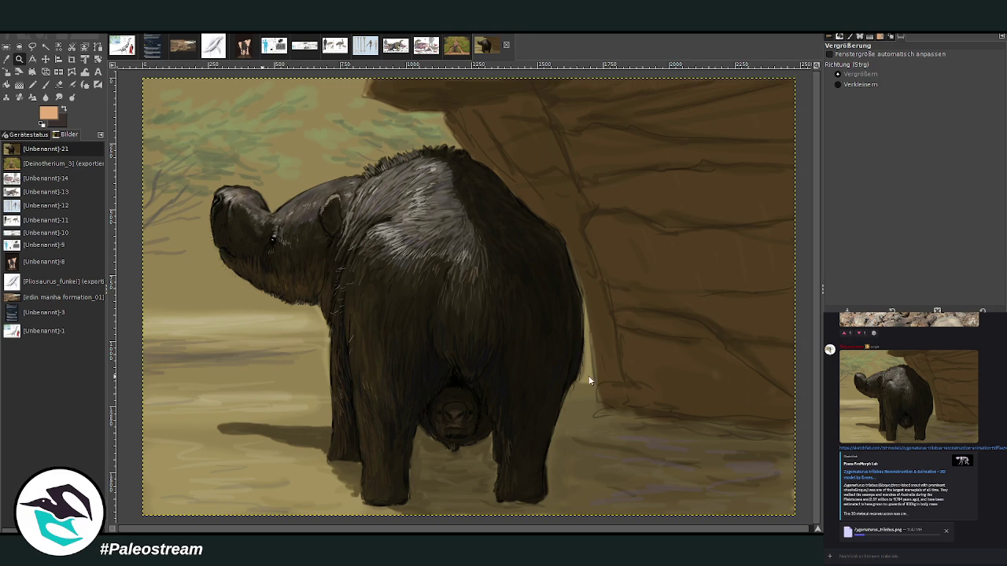
{"action": "key", "text": "ctrl+shift+v"}
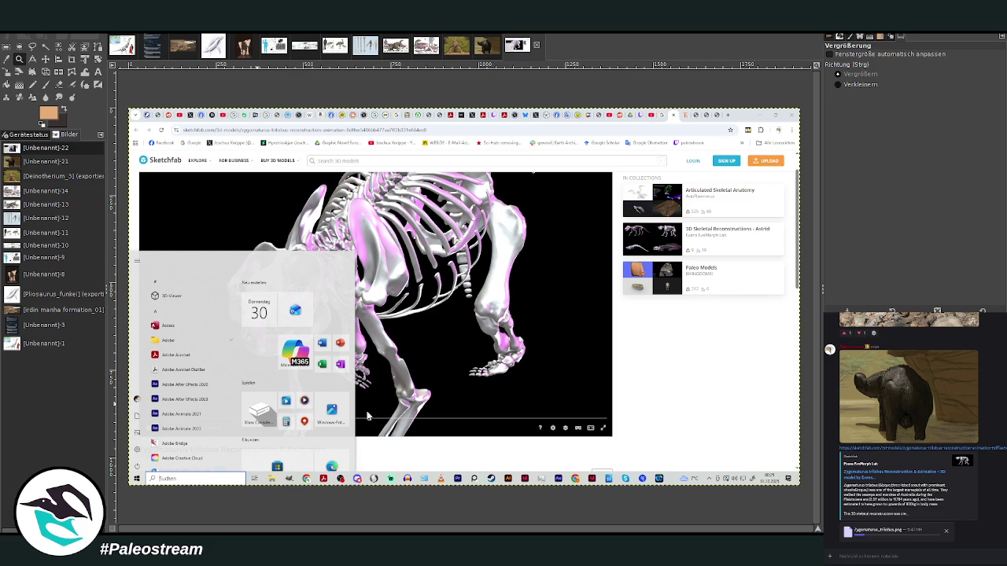
Step: Paste a fresh Sketchfab screenshot as a new image and crop it to the lower skeleton and legs
{"action": "key", "text": "ctrl+shift+v"}
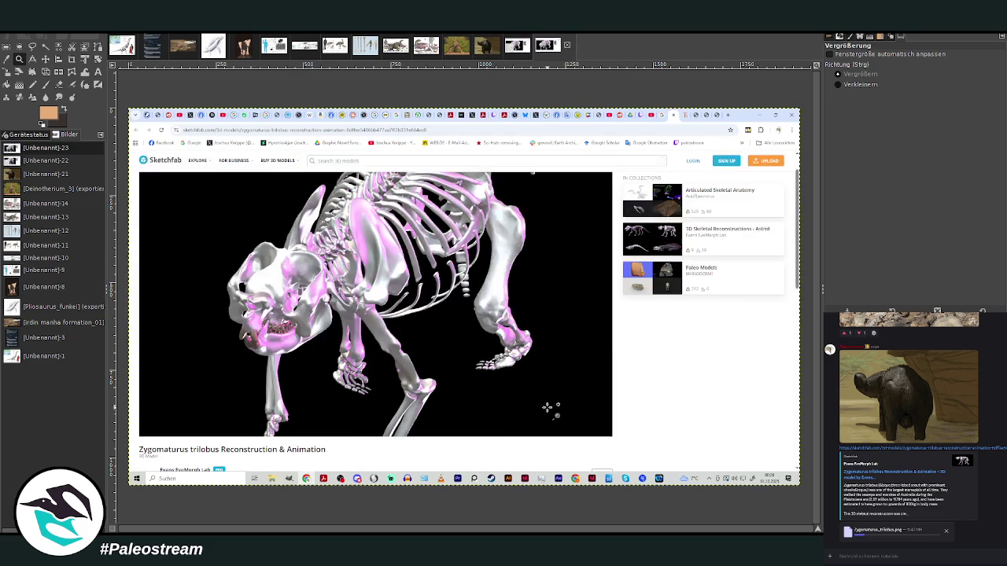
{"action": "key", "text": "shift+c"}
{"action": "left_click_drag", "start_coordinate": [261, 283], "coordinate": [543, 427]}
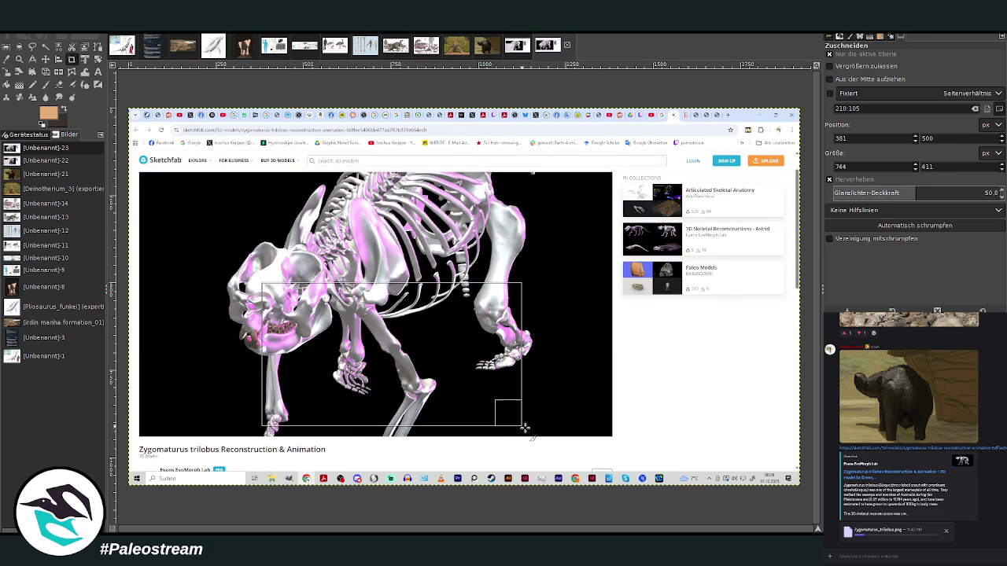
{"action": "left_click", "coordinate": [488, 376]}
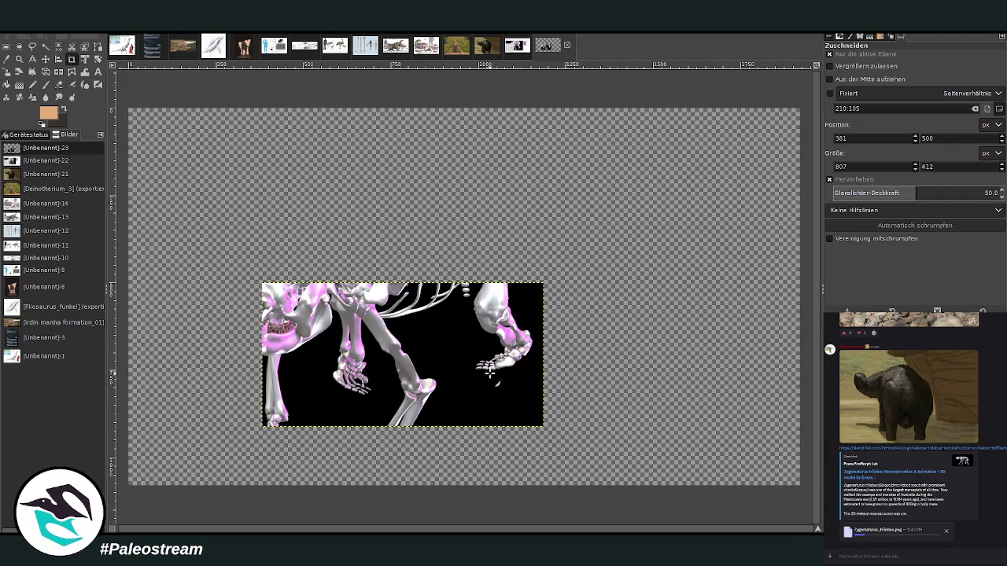
{"action": "left_click", "coordinate": [18, 59]}
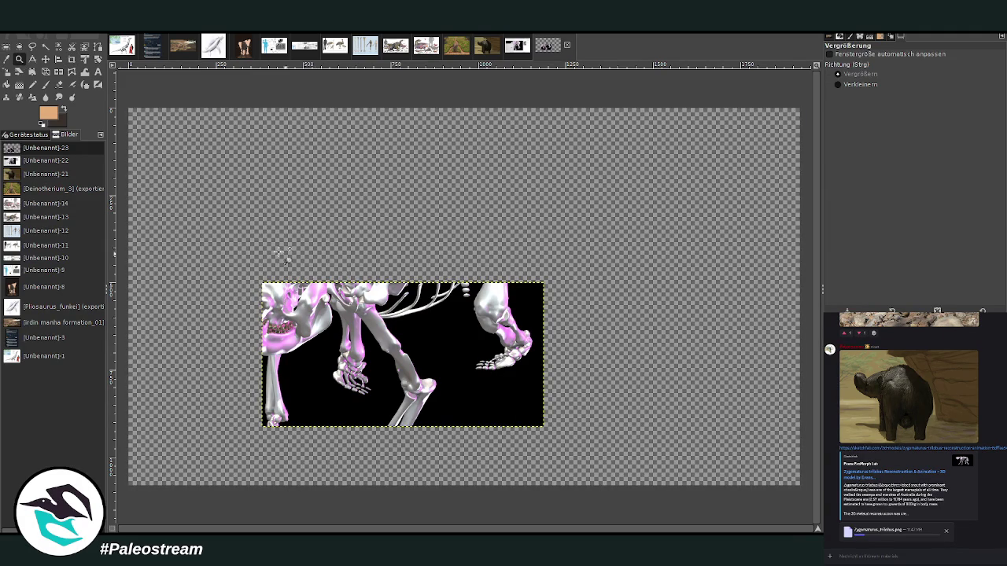
Step: Zoom in on the cropped skeleton, then copy the fossil skull plate image from the chat
{"action": "left_click_drag", "start_coordinate": [279, 250], "coordinate": [588, 425]}
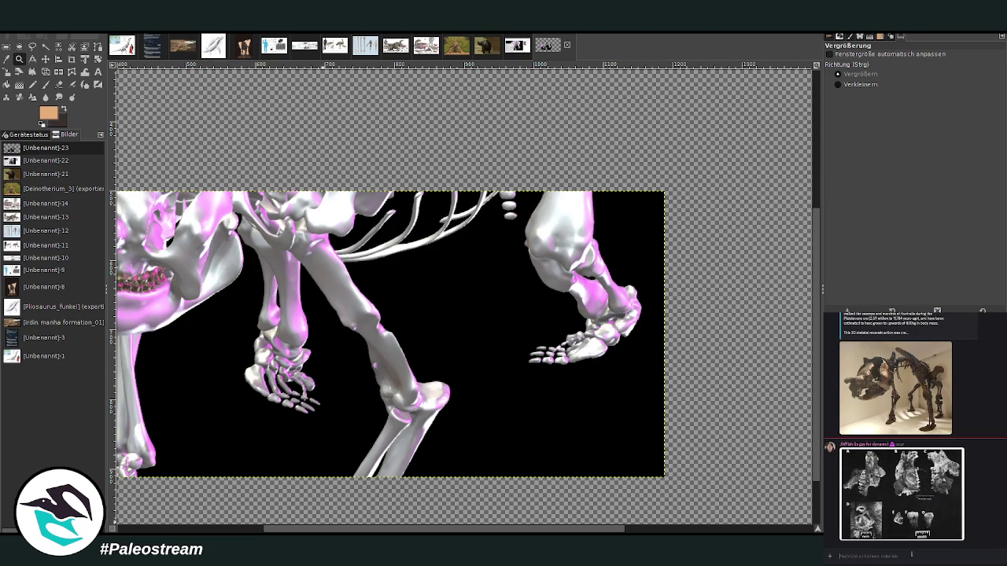
{"action": "left_click", "coordinate": [926, 509]}
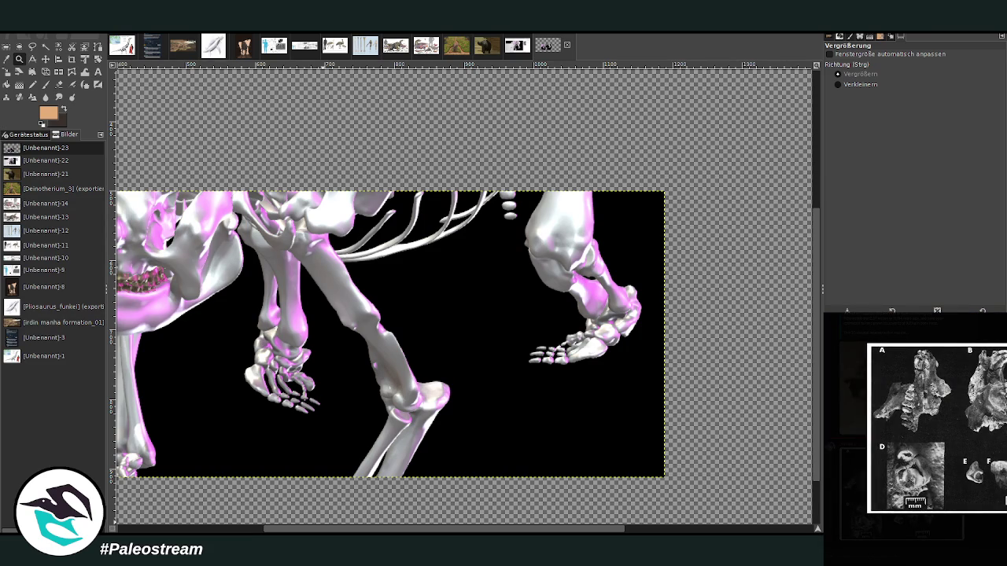
{"action": "key", "text": "Escape"}
{"action": "left_click", "coordinate": [928, 488]}
{"action": "right_click", "coordinate": [987, 463]}
{"action": "left_click", "coordinate": [997, 467]}
Step: Close the enlarged chat image and switch back to the Deinotherium_3 elephant painting
{"action": "key", "text": "Escape"}
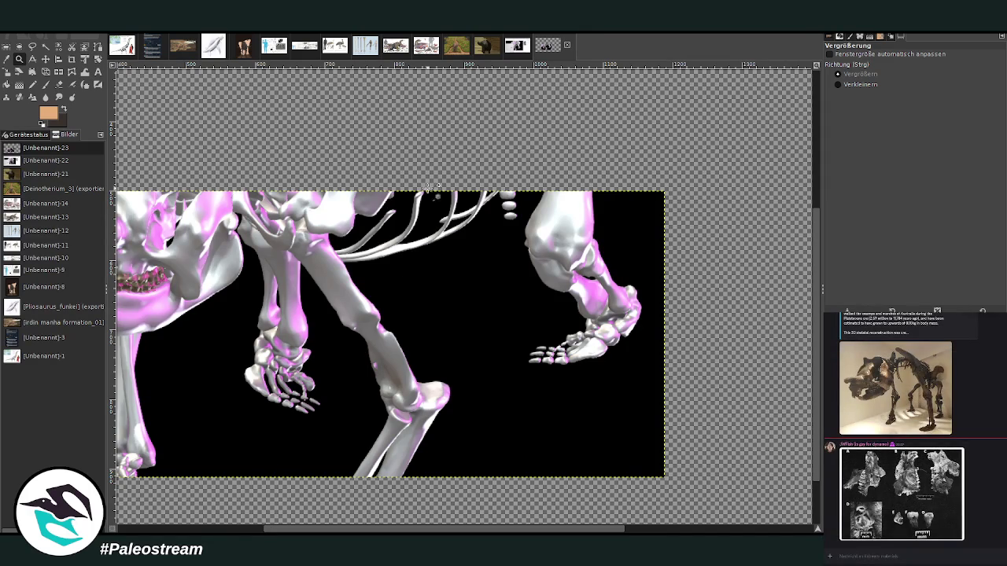
{"action": "left_click", "coordinate": [484, 44]}
{"action": "left_click", "coordinate": [457, 47]}
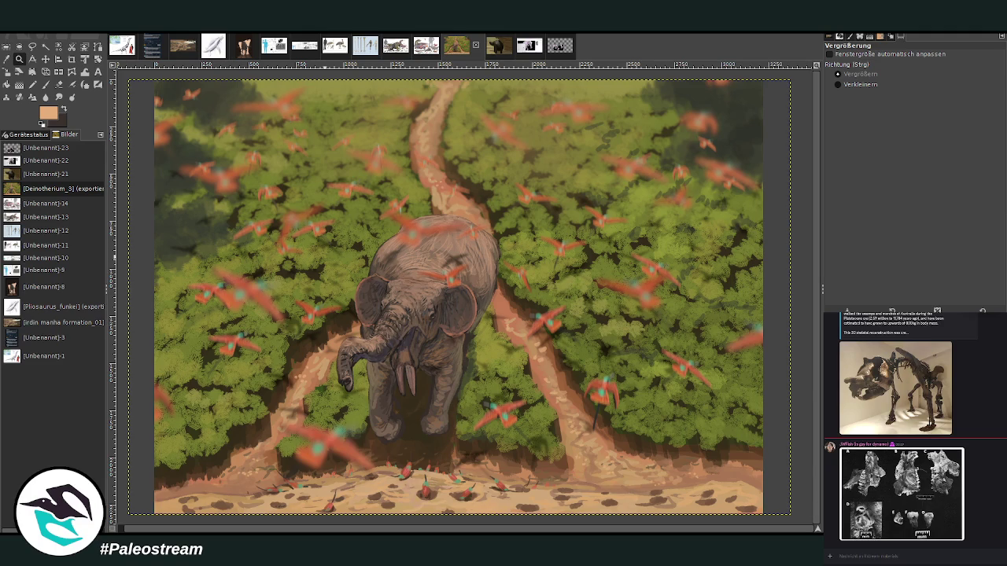
Step: Fit the layer to the image and crop Deinotherium_3 to its full 3222×2297 layer area
{"action": "key", "text": "Page_Up"}
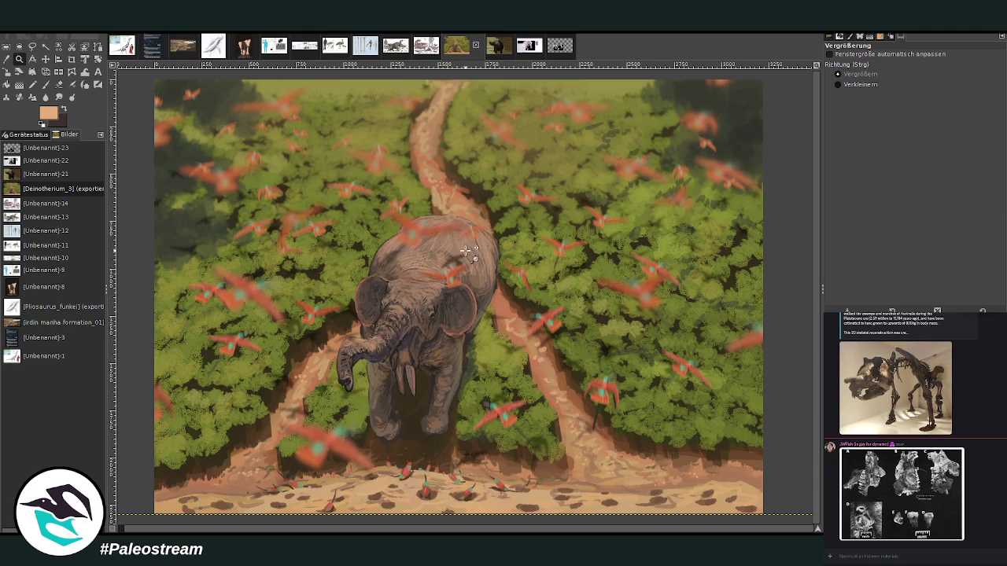
{"action": "left_click", "coordinate": [71, 59]}
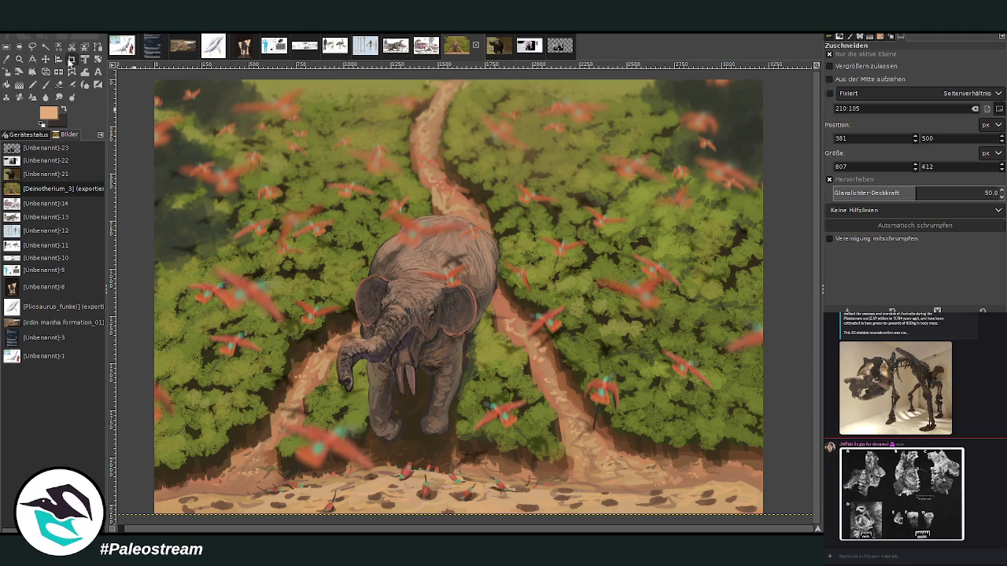
{"action": "mouse_move", "coordinate": [149, 77]}
{"action": "left_mouse_down"}
{"action": "mouse_move", "coordinate": [589, 456]}
{"action": "mouse_move", "coordinate": [762, 498]}
{"action": "left_mouse_up"}
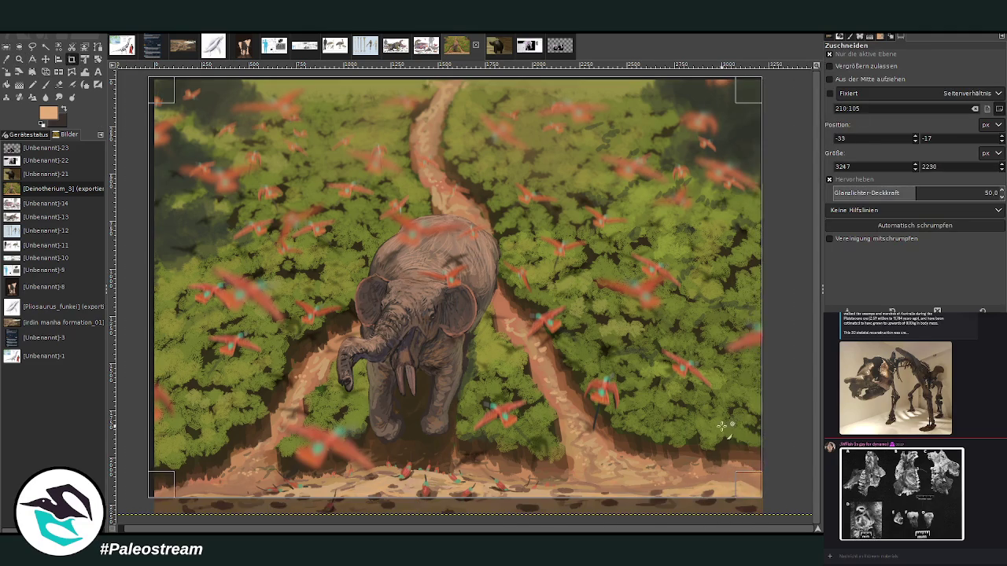
{"action": "left_click", "coordinate": [739, 505]}
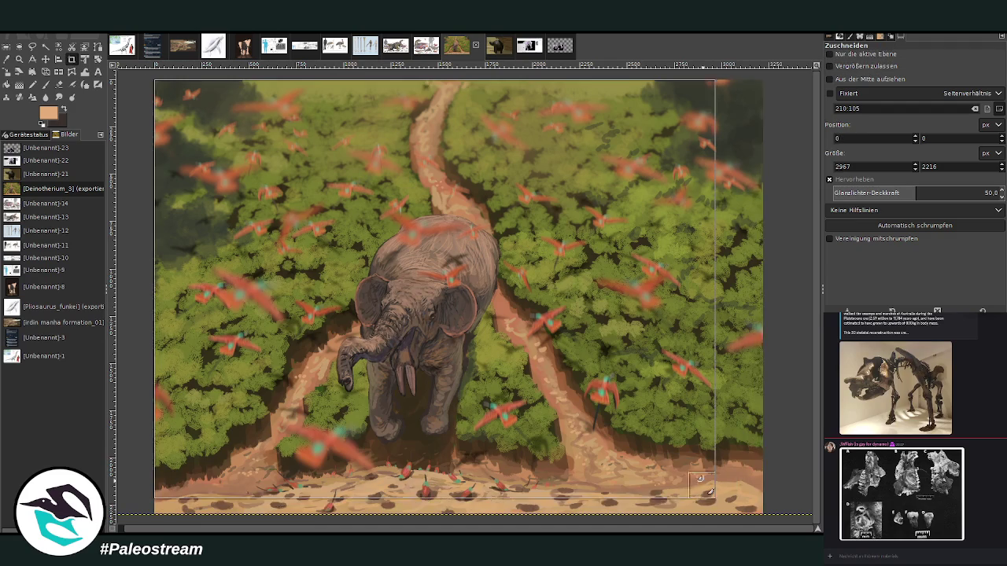
{"action": "left_click", "coordinate": [332, 201]}
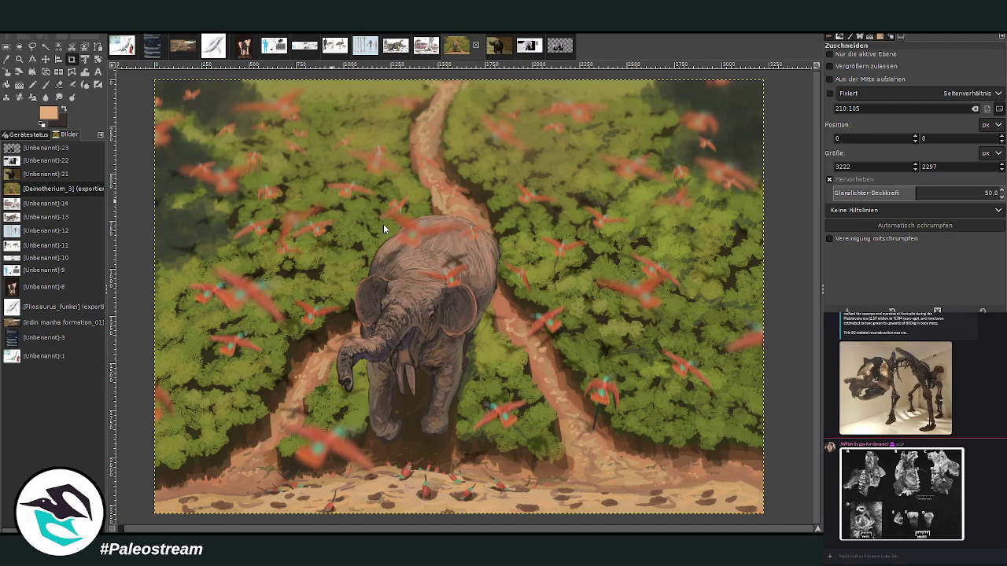
Step: Paste the fossil skull plate, scale it down and position it in the painting's top-right corner
{"action": "key", "text": "ctrl+v"}
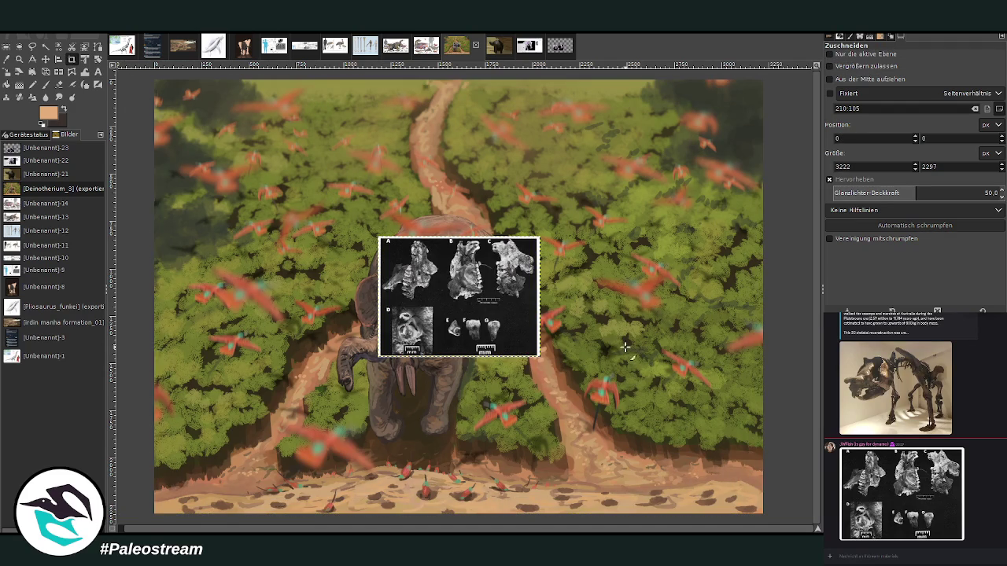
{"action": "key", "text": "shift+s"}
{"action": "left_click_drag", "start_coordinate": [539, 238], "coordinate": [600, 191]}
{"action": "mouse_move", "coordinate": [489, 275]}
{"action": "left_mouse_down"}
{"action": "mouse_move", "coordinate": [622, 210]}
{"action": "mouse_move", "coordinate": [653, 161]}
{"action": "left_mouse_up"}
{"action": "left_click_drag", "start_coordinate": [544, 240], "coordinate": [523, 255]}
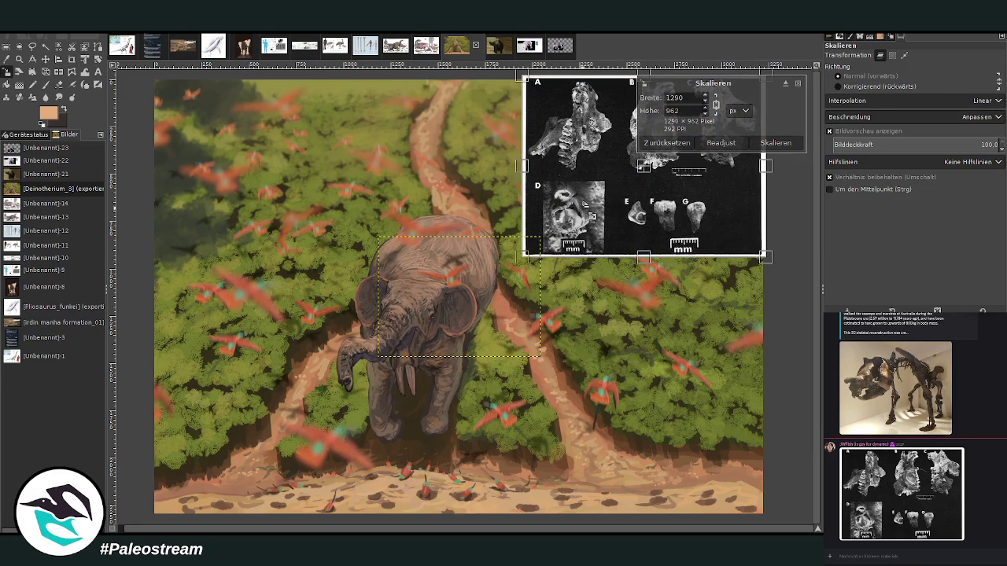
{"action": "left_click", "coordinate": [775, 143]}
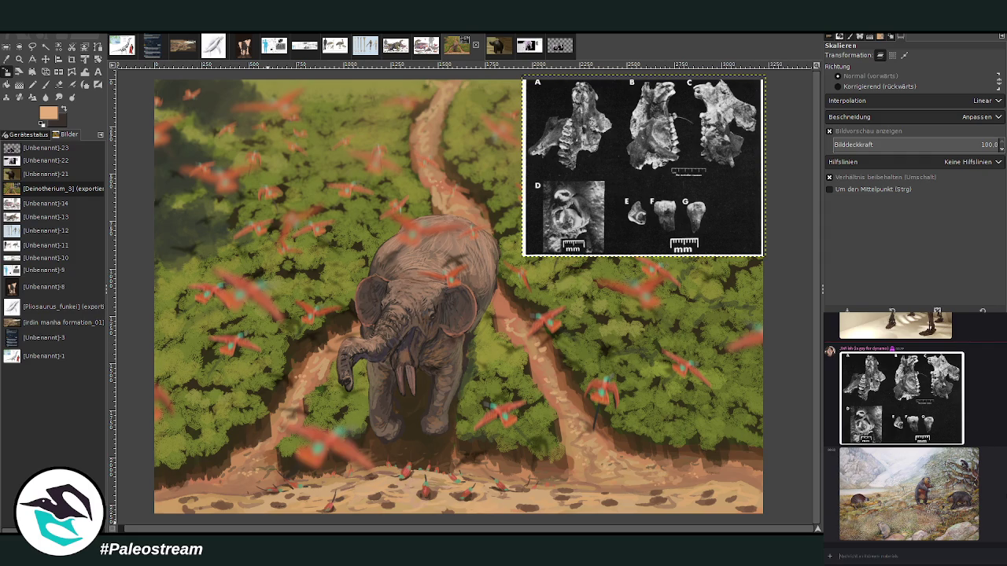
{"action": "left_click", "coordinate": [939, 496]}
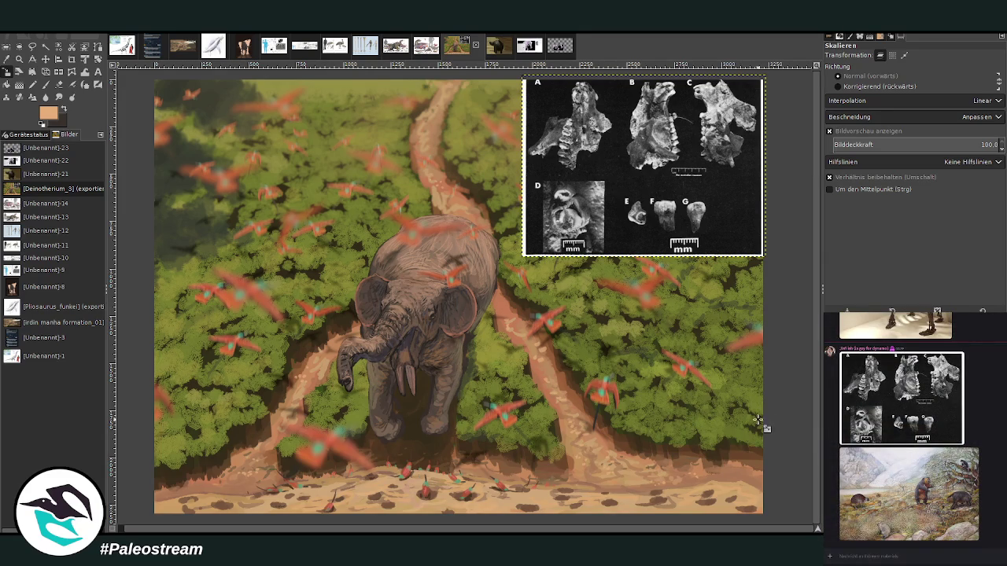
Step: Anchor the fossil plate and set up a white Paintbrush at about size 1514 and 100 opacity
{"action": "key", "text": "ctrl+h"}
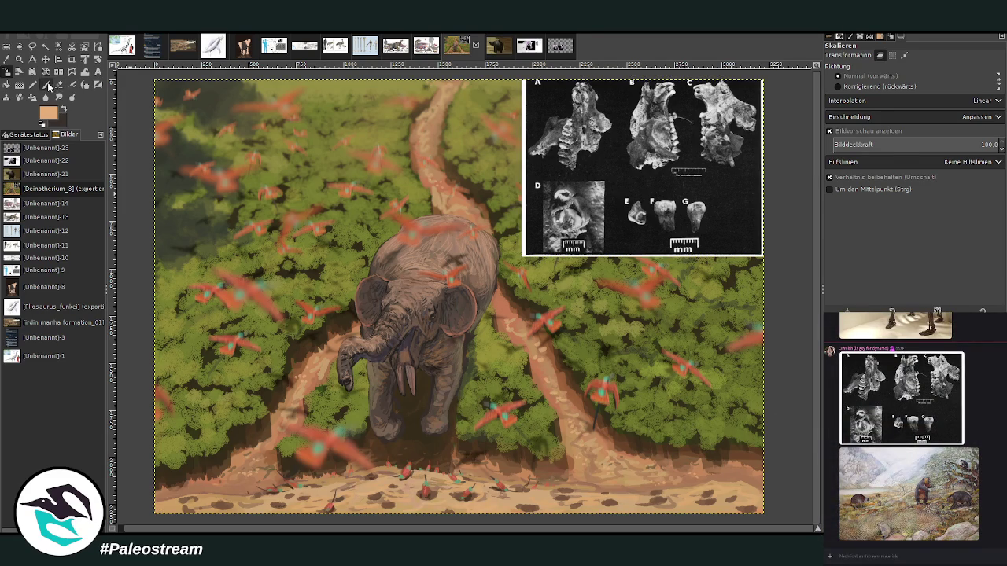
{"action": "left_click", "coordinate": [45, 84]}
{"action": "key", "text": "x"}
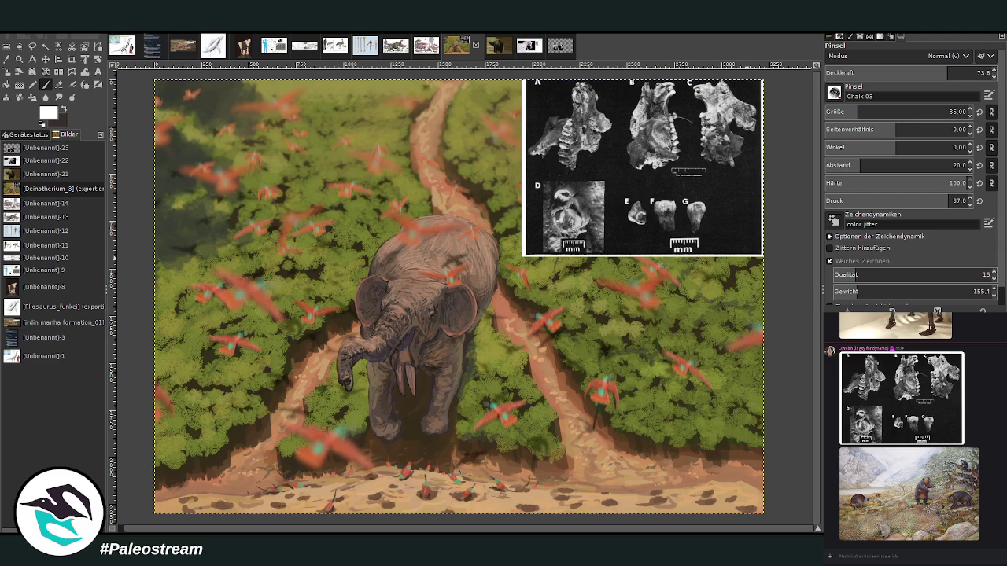
{"action": "left_click", "coordinate": [904, 111]}
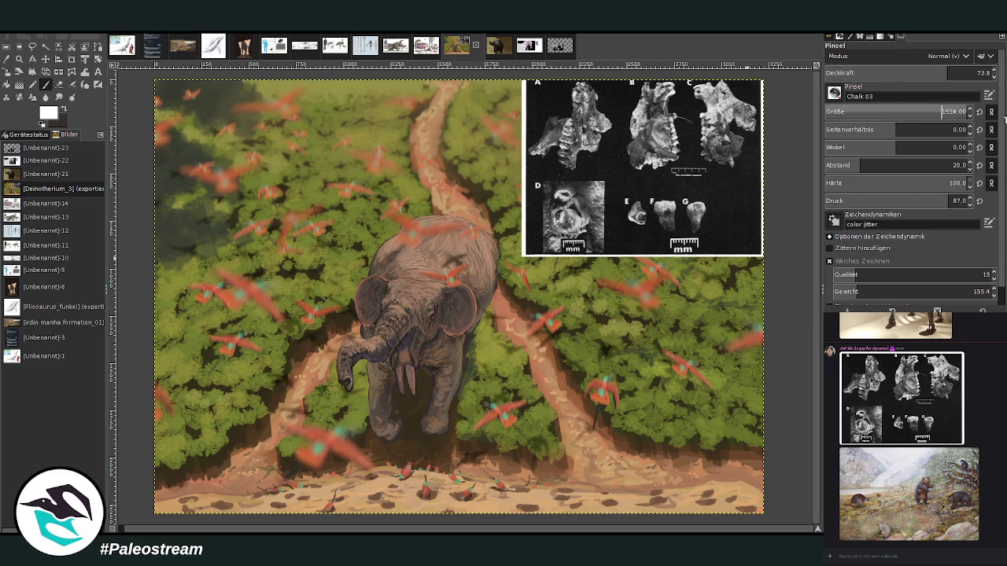
{"action": "left_click", "coordinate": [966, 72]}
{"action": "left_click_drag", "start_coordinate": [966, 72], "coordinate": [993, 72]}
Step: Paint the elephant painting out in white around the fossil plate, using brush spacing 15
{"action": "mouse_move", "coordinate": [343, 130]}
{"action": "left_mouse_down"}
{"action": "mouse_move", "coordinate": [179, 399]}
{"action": "mouse_move", "coordinate": [487, 385]}
{"action": "mouse_move", "coordinate": [298, 245]}
{"action": "left_mouse_up"}
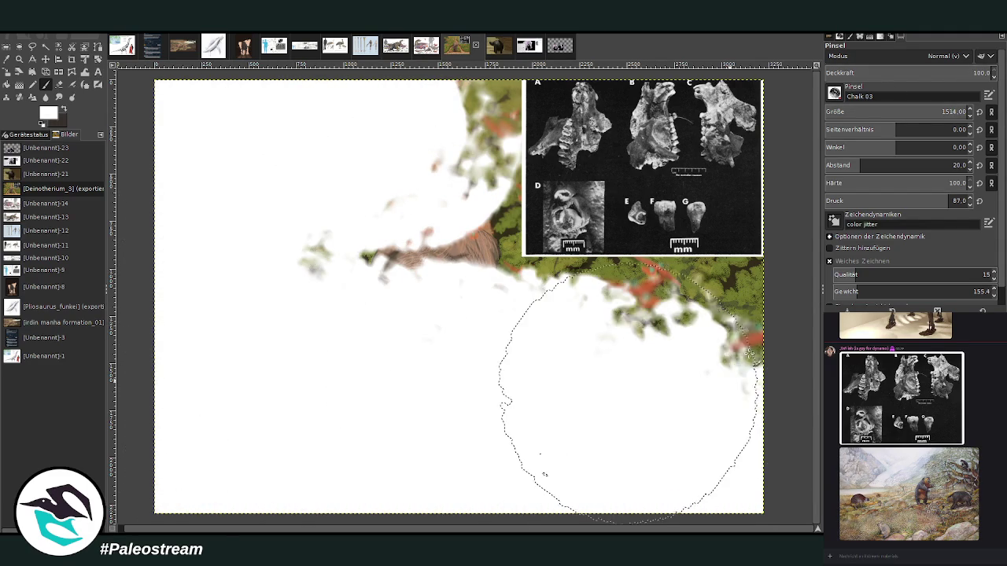
{"action": "left_click", "coordinate": [855, 165]}
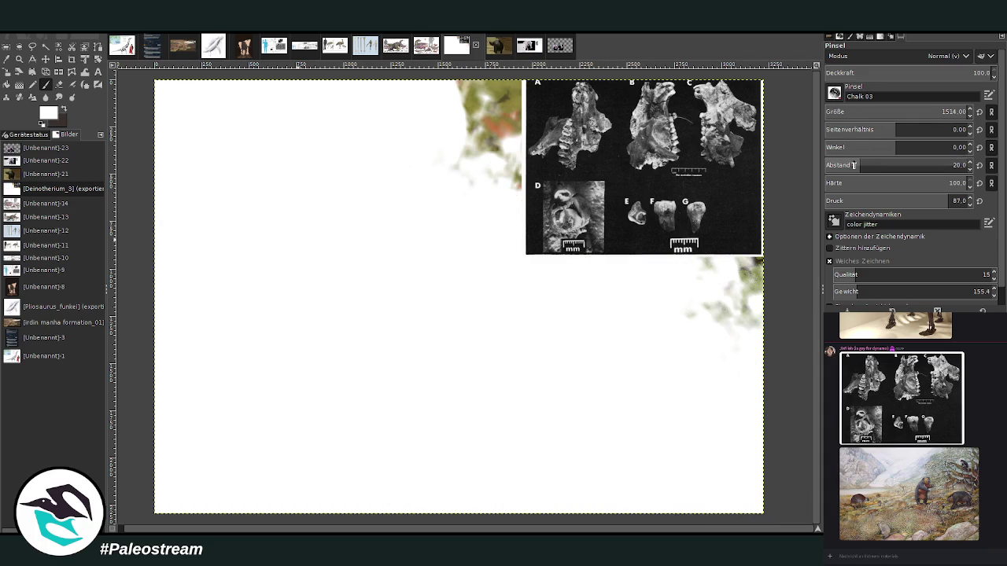
{"action": "type", "text": "15"}
{"action": "mouse_move", "coordinate": [503, 220]}
{"action": "left_mouse_down"}
{"action": "mouse_move", "coordinate": [492, 118]}
{"action": "mouse_move", "coordinate": [453, 118]}
{"action": "left_mouse_up"}
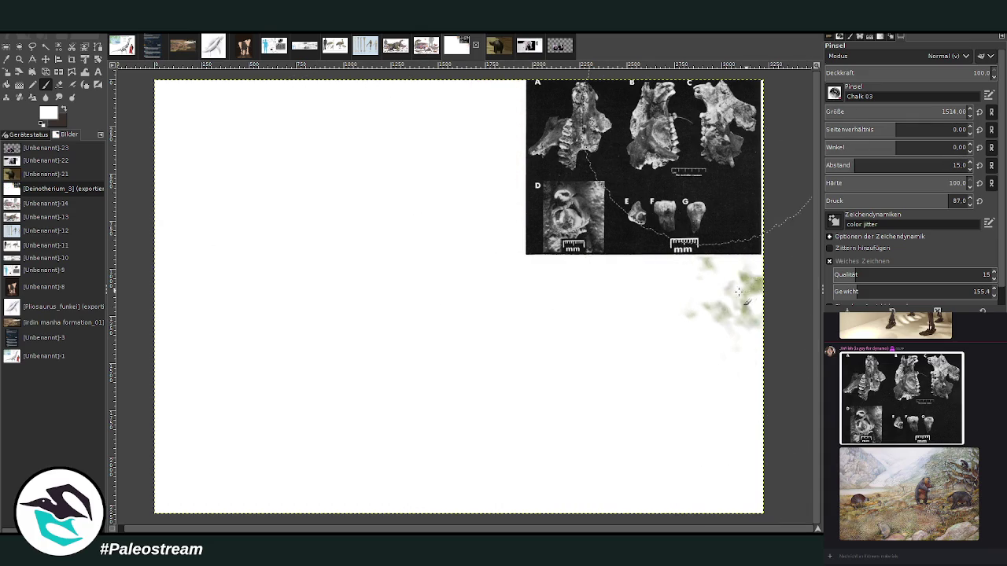
{"action": "left_click_drag", "start_coordinate": [692, 260], "coordinate": [684, 314]}
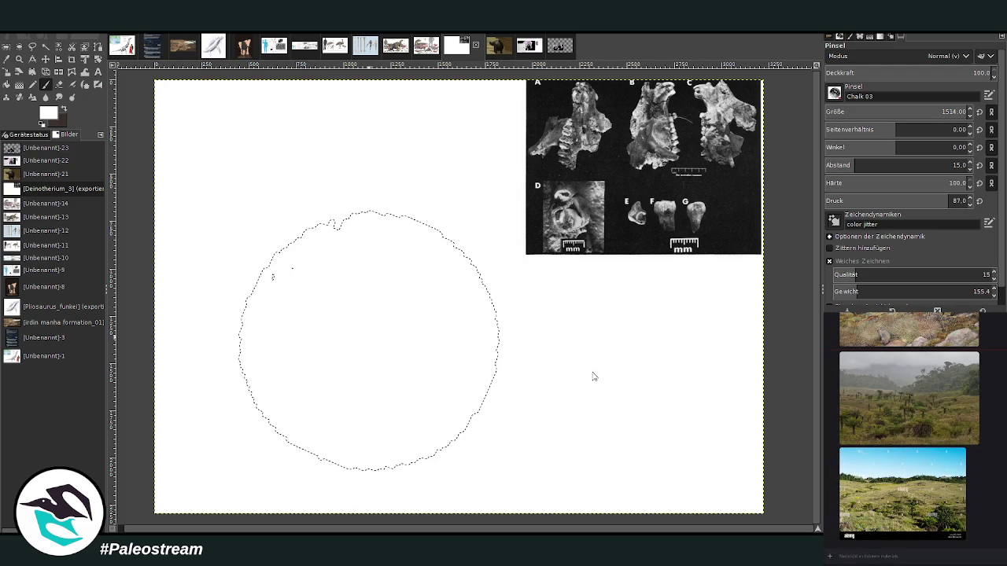
Step: Paste the misty highland photo and try a tall crop, undoing it since it cropped the whole image
{"action": "key", "text": "ctrl+v"}
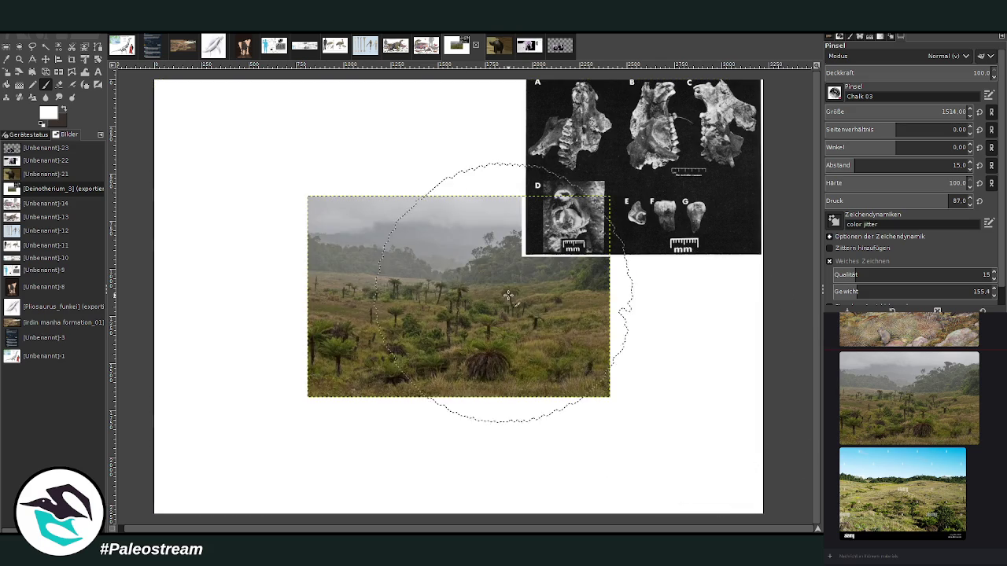
{"action": "left_click", "coordinate": [72, 59]}
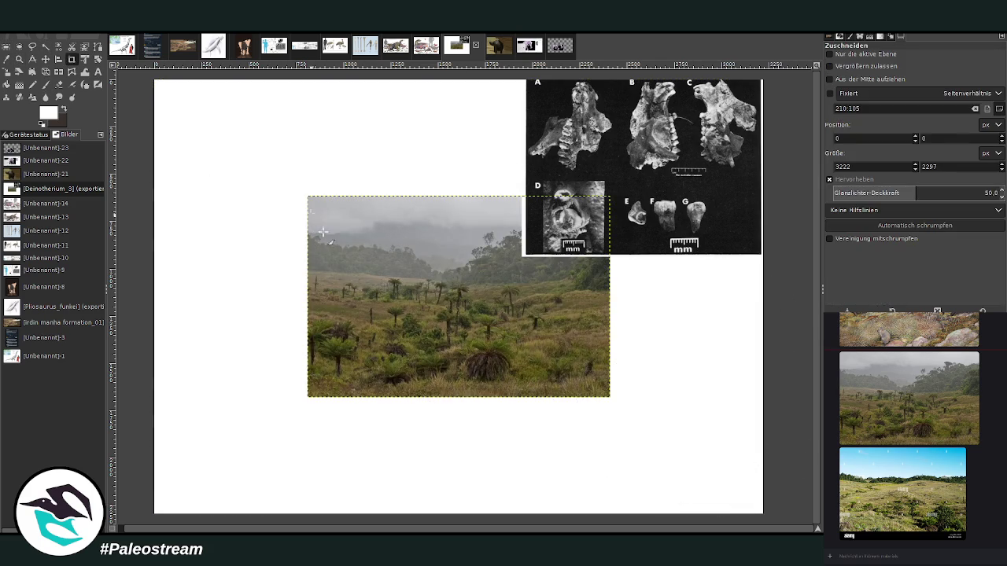
{"action": "left_click_drag", "start_coordinate": [316, 221], "coordinate": [501, 391]}
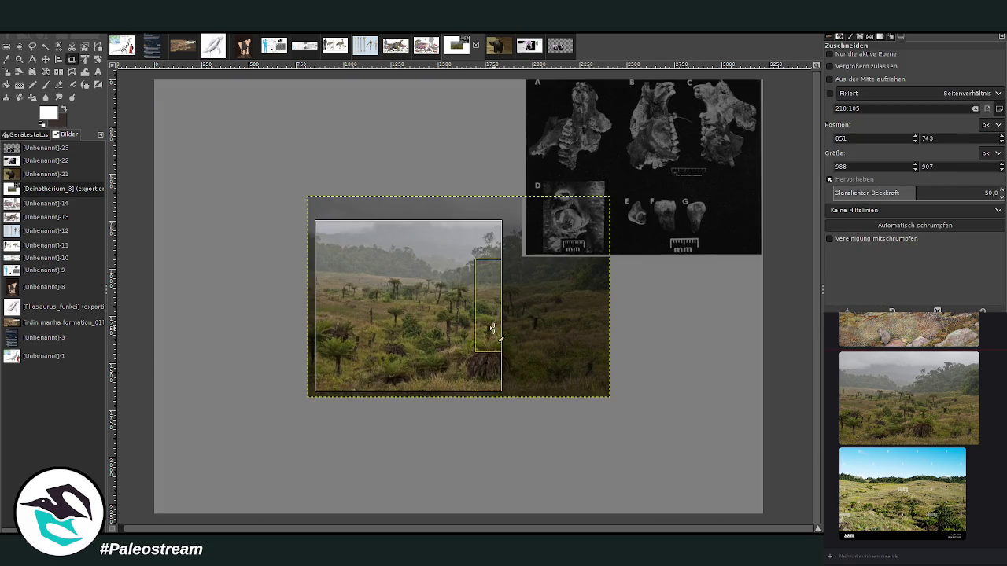
{"action": "left_click_drag", "start_coordinate": [491, 328], "coordinate": [481, 328]}
{"action": "left_click_drag", "start_coordinate": [318, 308], "coordinate": [372, 308]}
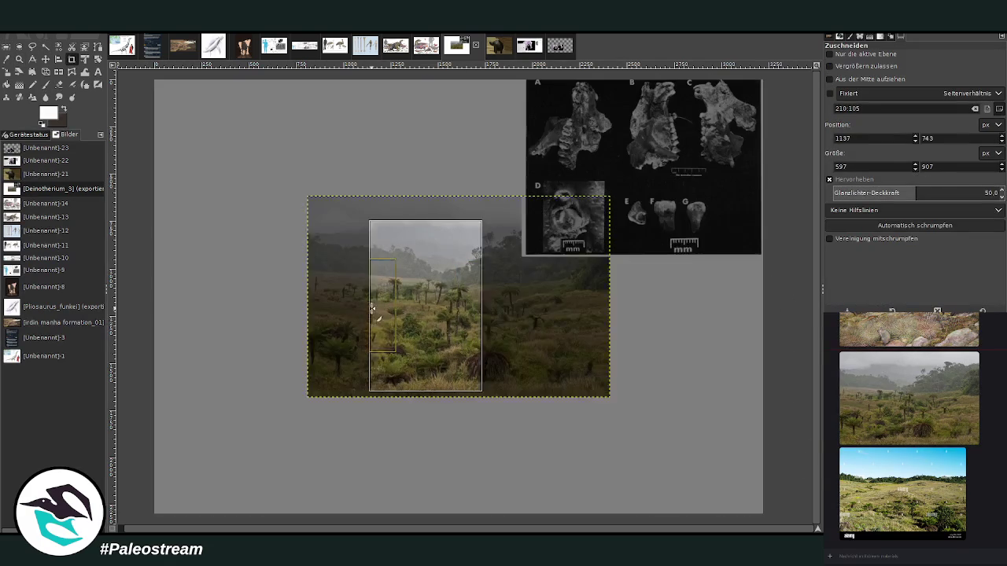
{"action": "left_click", "coordinate": [437, 319]}
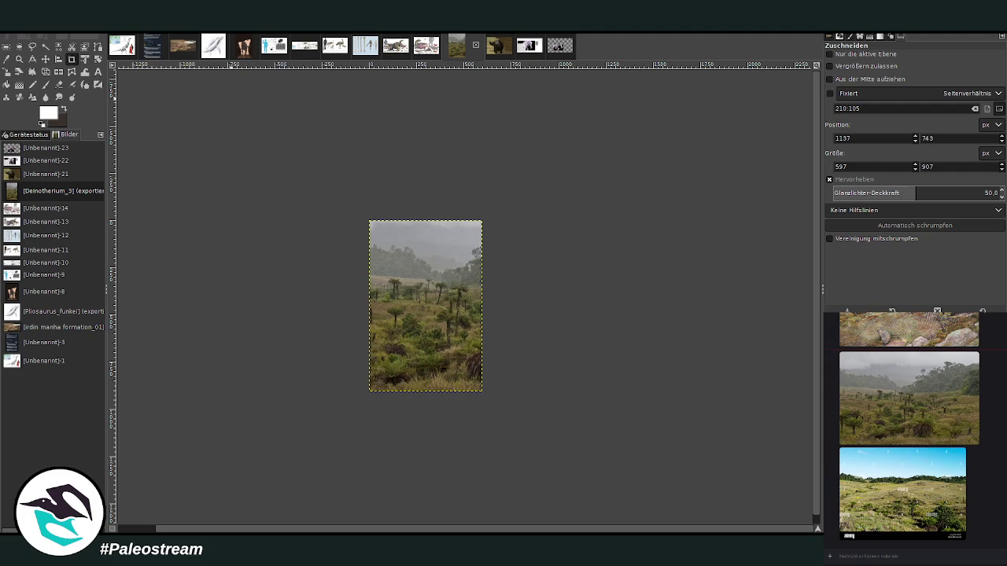
{"action": "key", "text": "ctrl+z"}
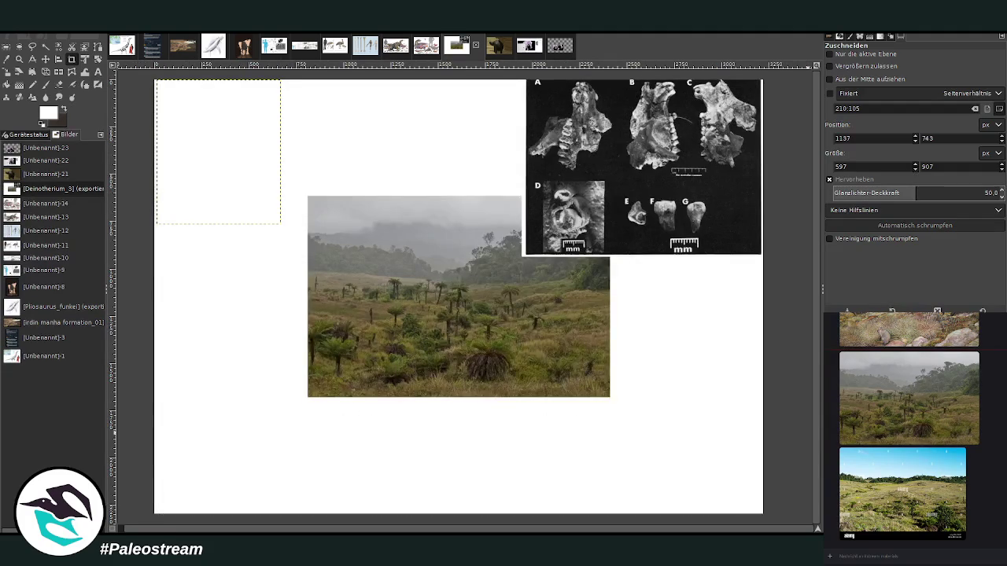
Step: Crop only the photo layer to a tall strip and move it below the fossil plate
{"action": "left_click", "coordinate": [908, 397]}
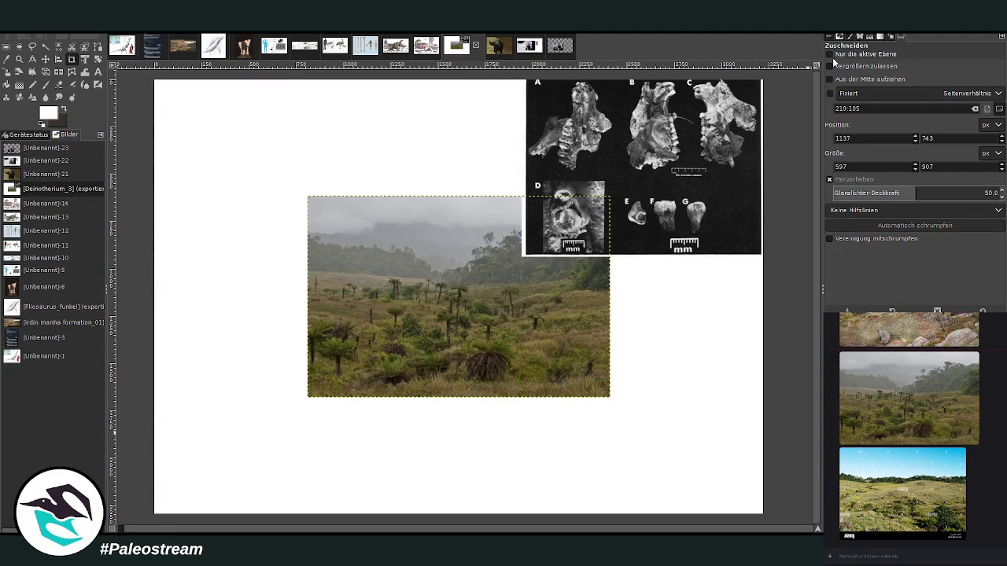
{"action": "left_click", "coordinate": [829, 53]}
{"action": "left_click_drag", "start_coordinate": [347, 206], "coordinate": [492, 397]}
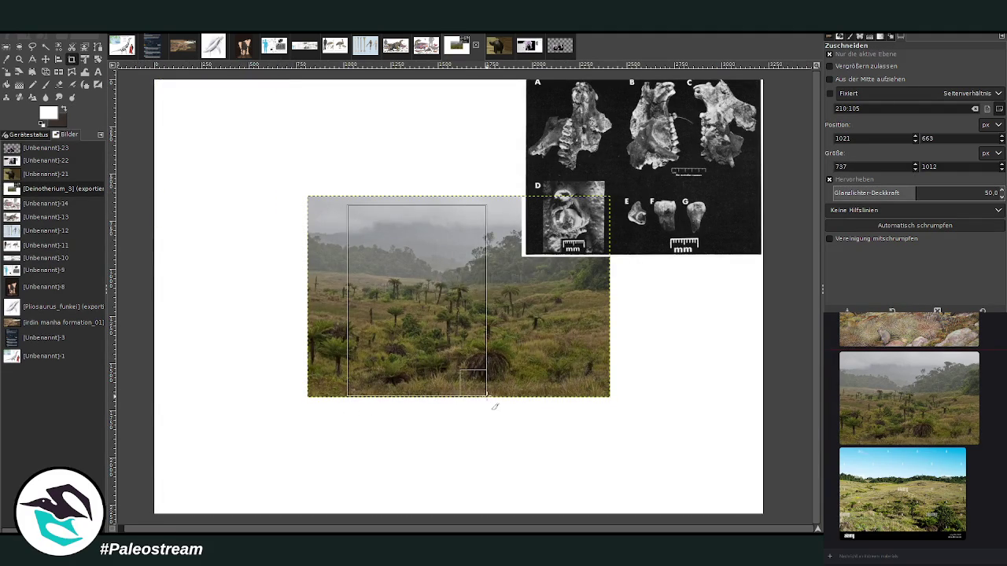
{"action": "left_click", "coordinate": [437, 317]}
{"action": "key", "text": "m"}
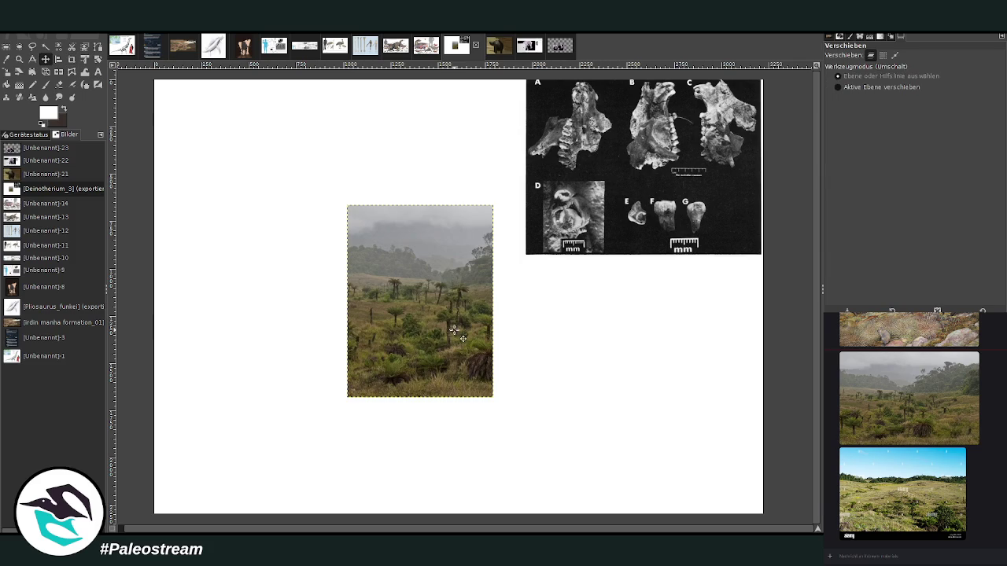
{"action": "mouse_move", "coordinate": [449, 326]}
{"action": "left_mouse_down"}
{"action": "mouse_move", "coordinate": [702, 435]}
{"action": "mouse_move", "coordinate": [721, 385]}
{"action": "left_mouse_up"}
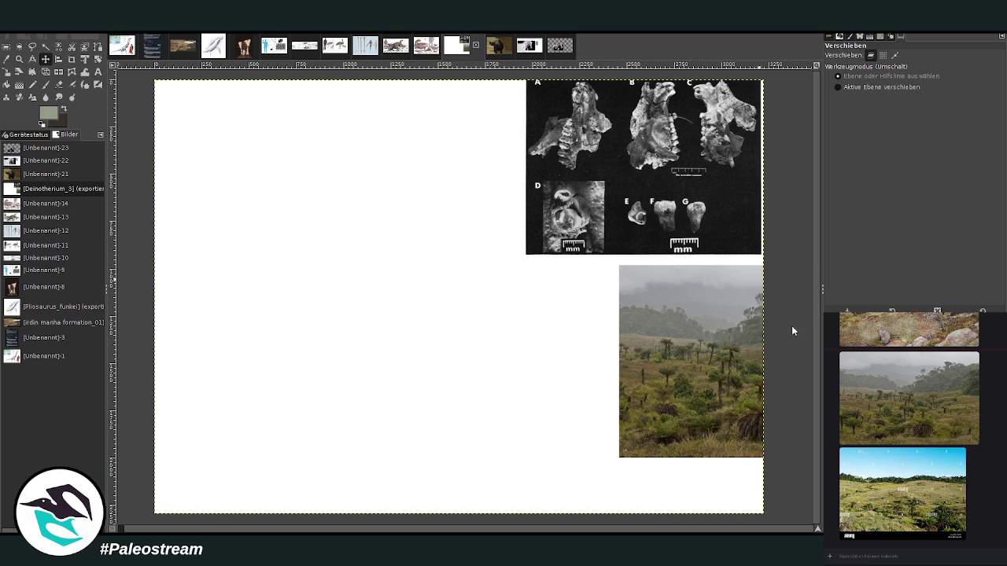
Step: Fill the white background with olive grey and apply a Normal-mode gradient from top to bottom
{"action": "key", "text": "shift+b"}
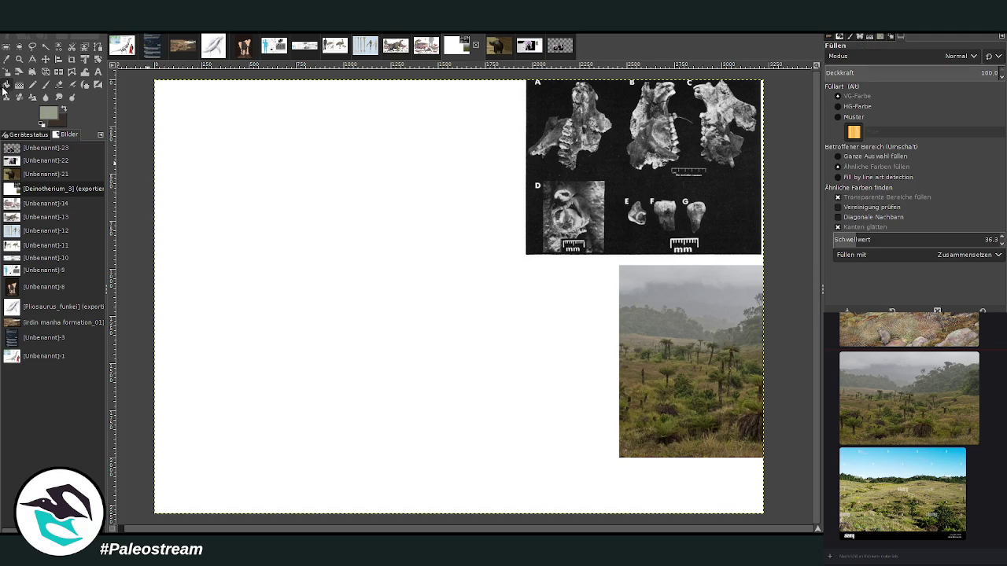
{"action": "left_click", "coordinate": [335, 254]}
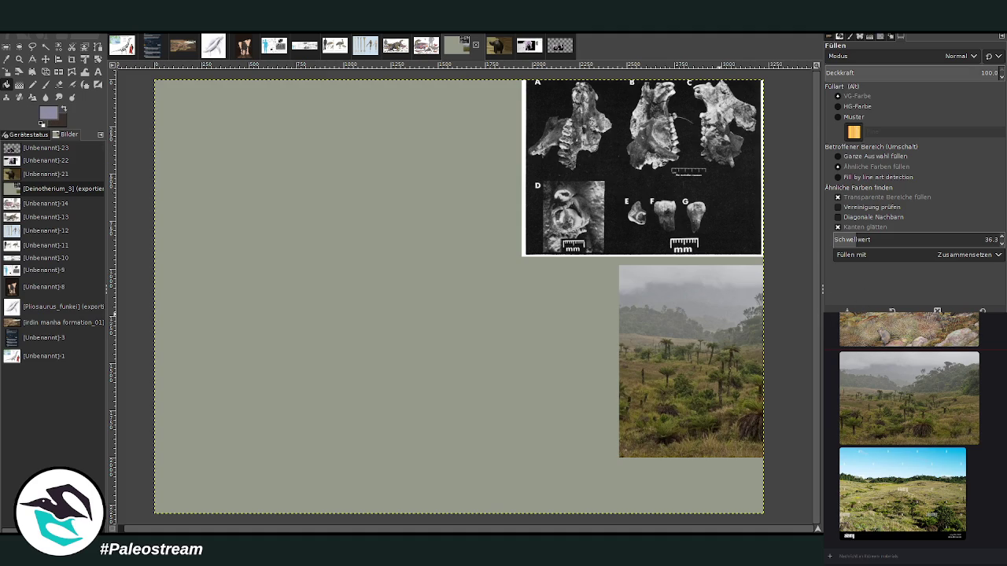
{"action": "left_click", "coordinate": [19, 84]}
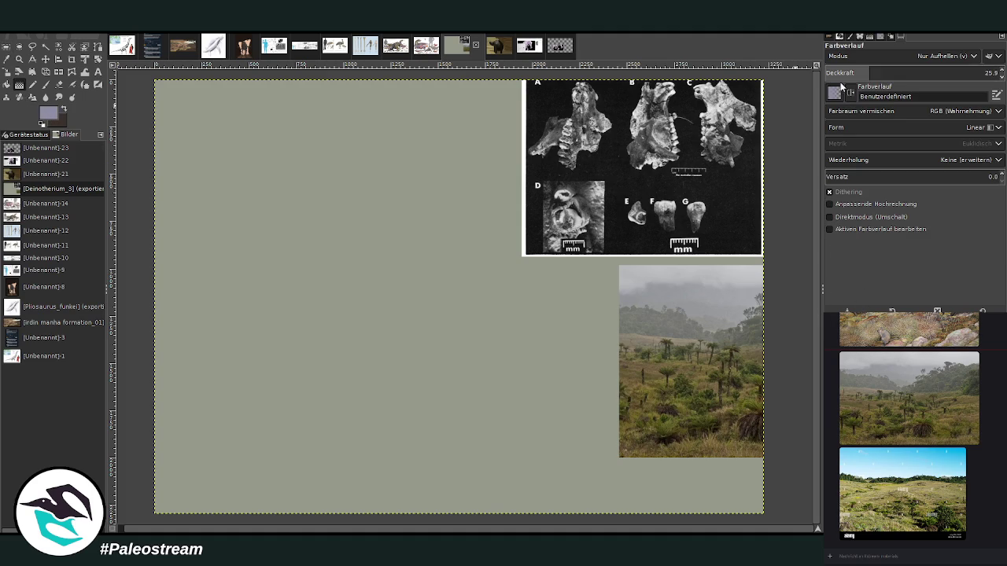
{"action": "scroll", "coordinate": [866, 53], "scroll_direction": "up", "scroll_amount": 3}
{"action": "left_click_drag", "start_coordinate": [878, 69], "coordinate": [946, 74]}
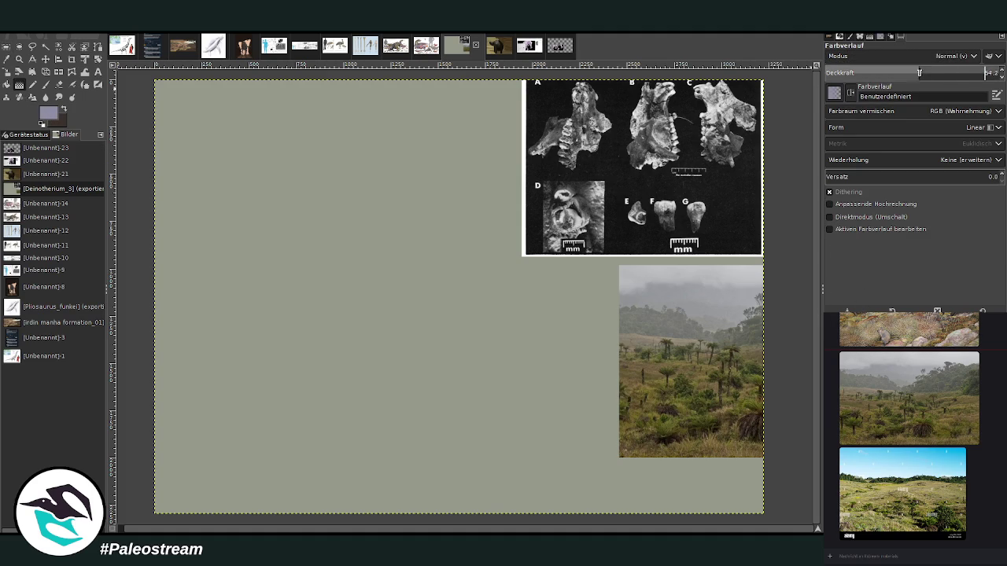
{"action": "type", "text": "81.3"}
{"action": "left_click_drag", "start_coordinate": [403, 148], "coordinate": [410, 419]}
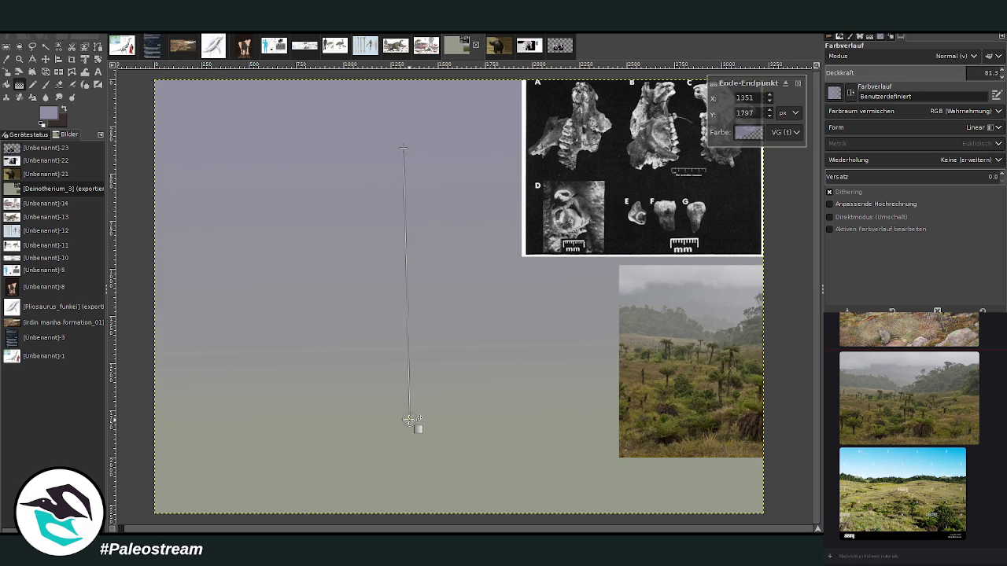
{"action": "key", "text": "Return"}
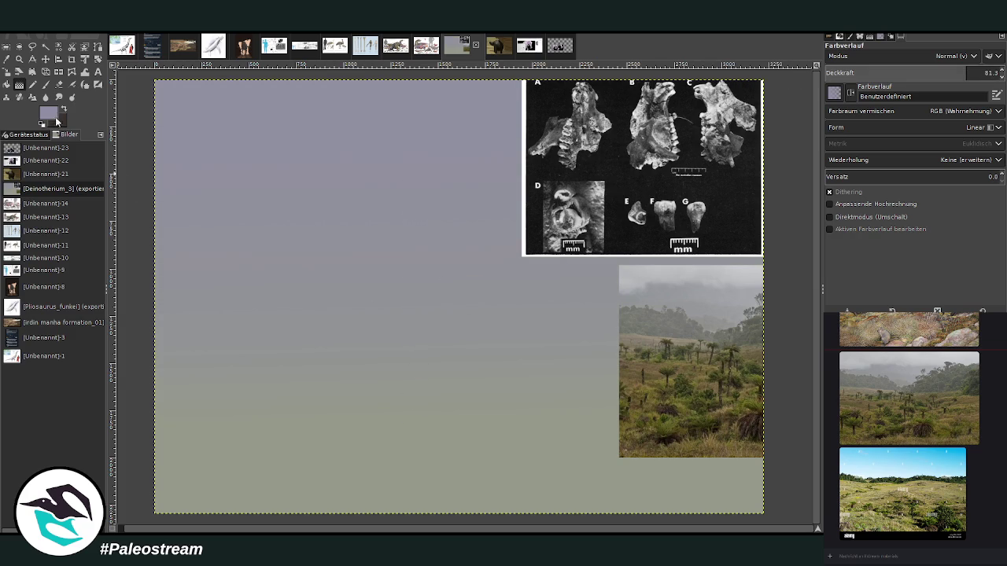
Step: Switch the foreground to lighter lavender and add a second top-down gradient at opacity 59.6
{"action": "left_click", "coordinate": [55, 114]}
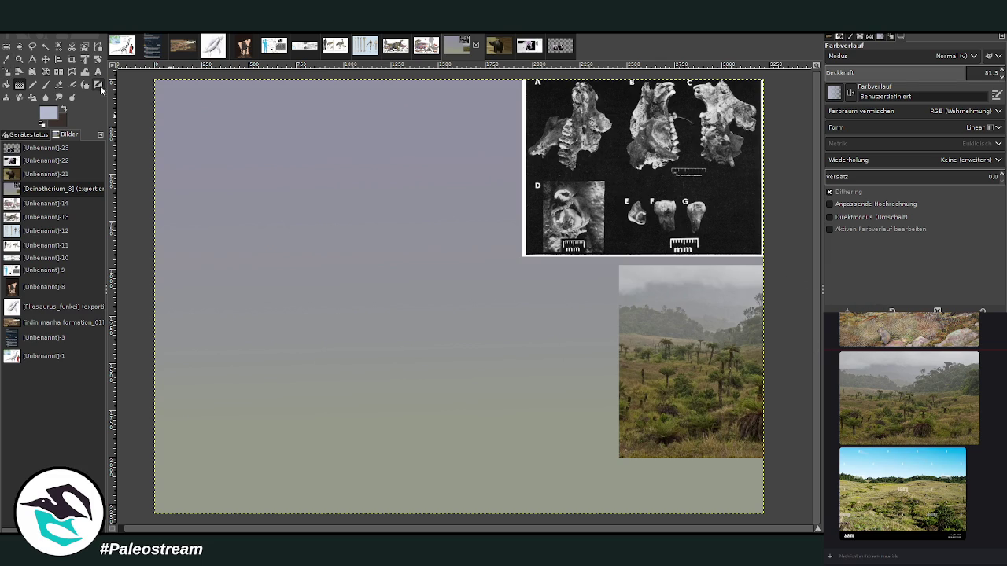
{"action": "left_click_drag", "start_coordinate": [966, 73], "coordinate": [928, 74]}
{"action": "left_click_drag", "start_coordinate": [445, 124], "coordinate": [438, 377]}
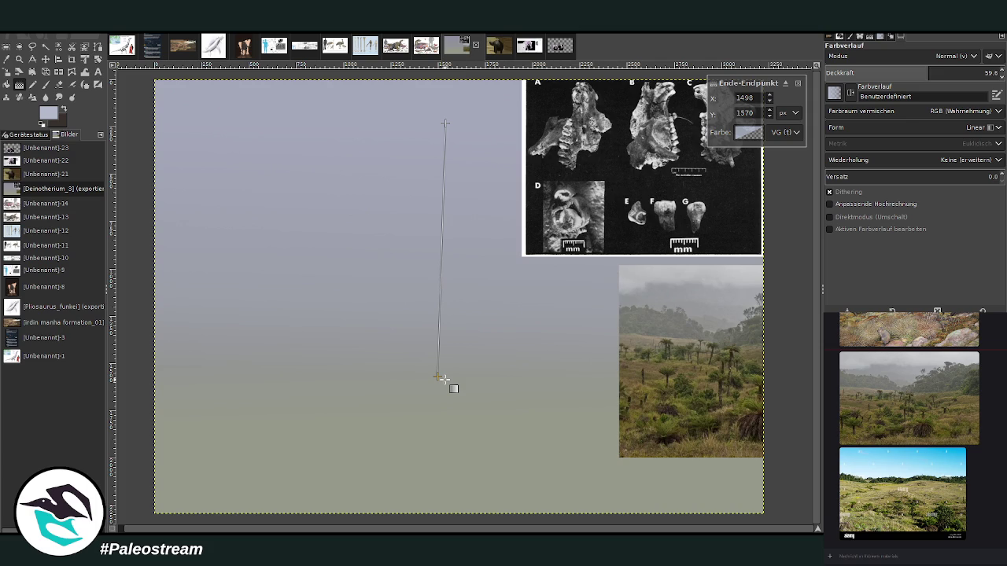
{"action": "key", "text": "Return"}
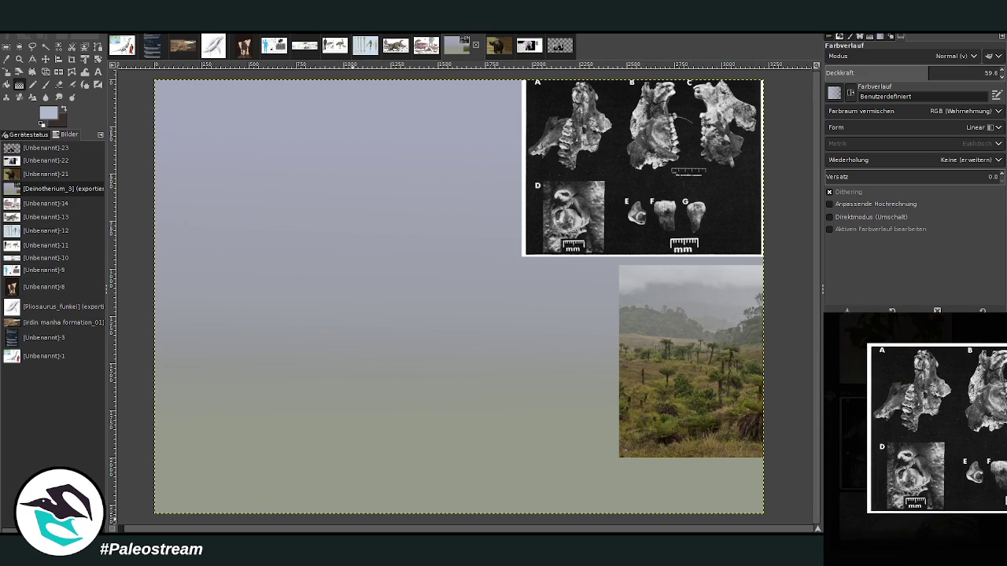
{"action": "left_click", "coordinate": [855, 555]}
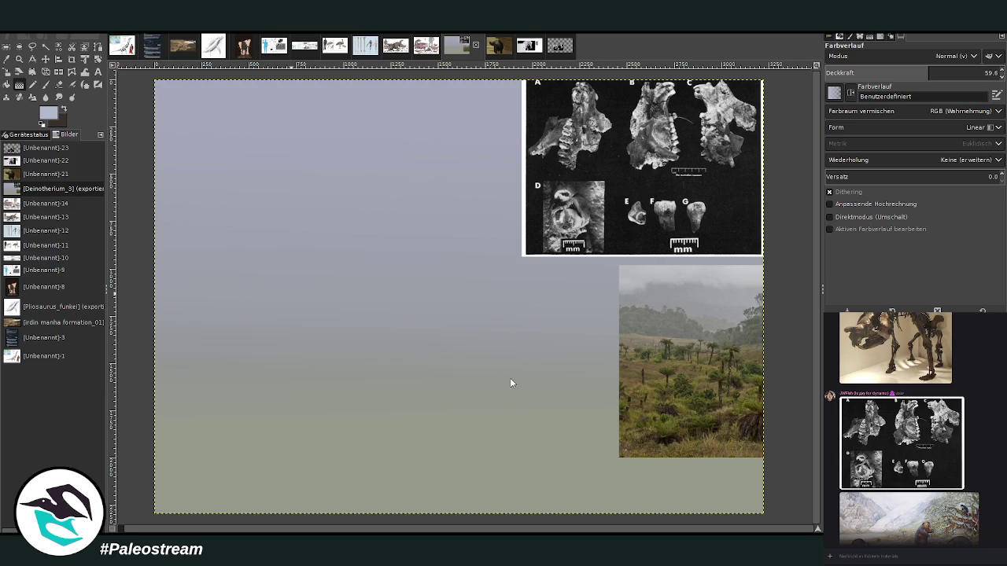
Step: Paste the skeleton screenshot into the painting and crop it down to just the skeleton
{"action": "key", "text": "ctrl+v"}
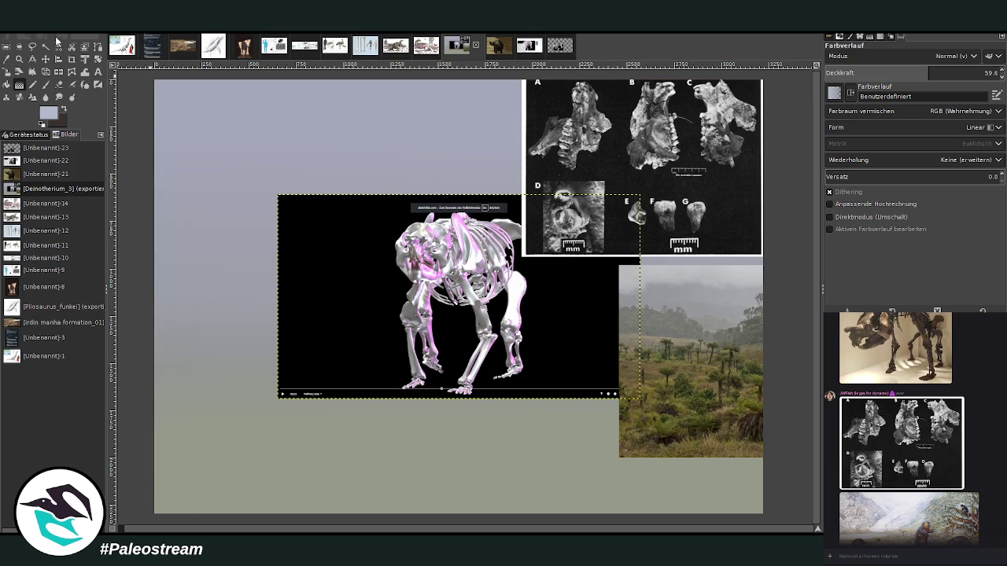
{"action": "left_click", "coordinate": [71, 59]}
{"action": "left_click_drag", "start_coordinate": [396, 217], "coordinate": [539, 415]}
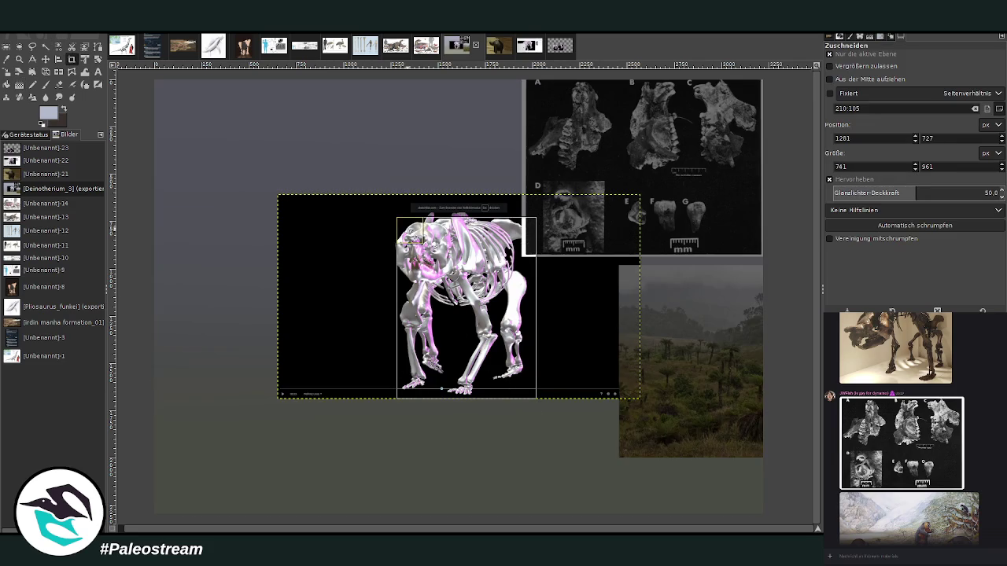
{"action": "left_click_drag", "start_coordinate": [409, 227], "coordinate": [398, 218]}
{"action": "left_click", "coordinate": [450, 266]}
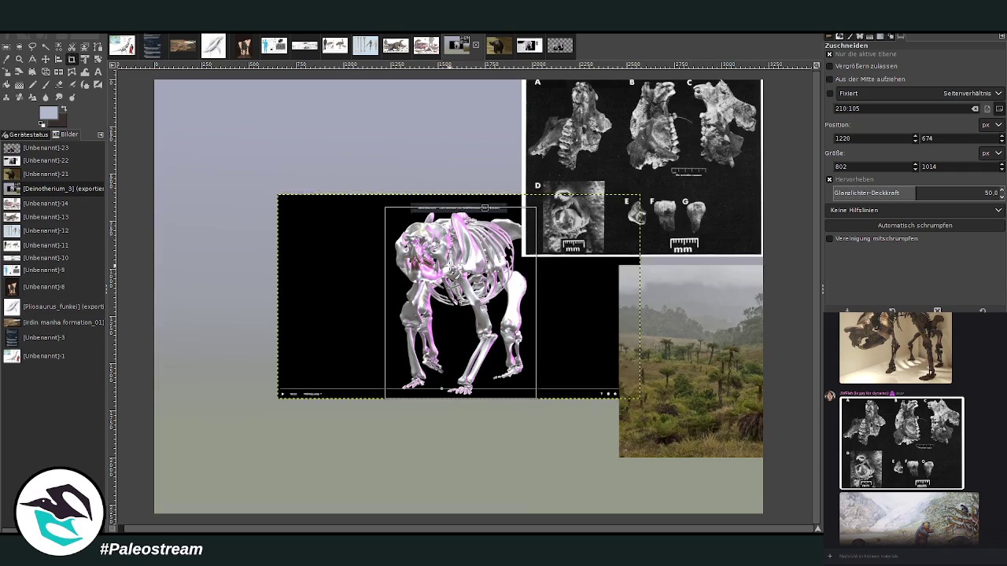
Step: Place the skeleton beside the fossil plate, nudge both into line, and select the background painting layer
{"action": "left_click", "coordinate": [46, 59]}
{"action": "left_click_drag", "start_coordinate": [484, 303], "coordinate": [479, 176]}
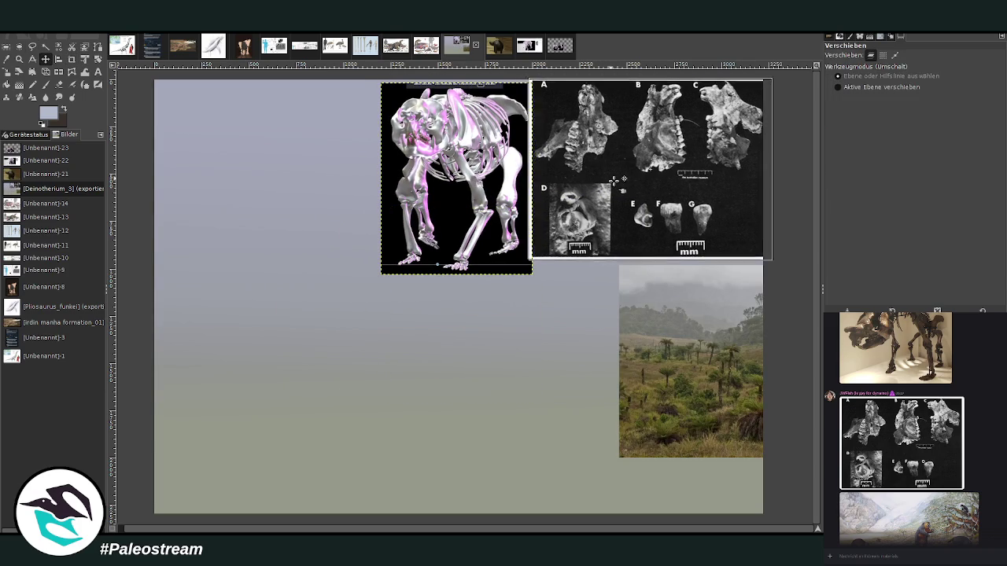
{"action": "left_click_drag", "start_coordinate": [606, 174], "coordinate": [616, 182]}
{"action": "left_click_drag", "start_coordinate": [483, 173], "coordinate": [486, 172]}
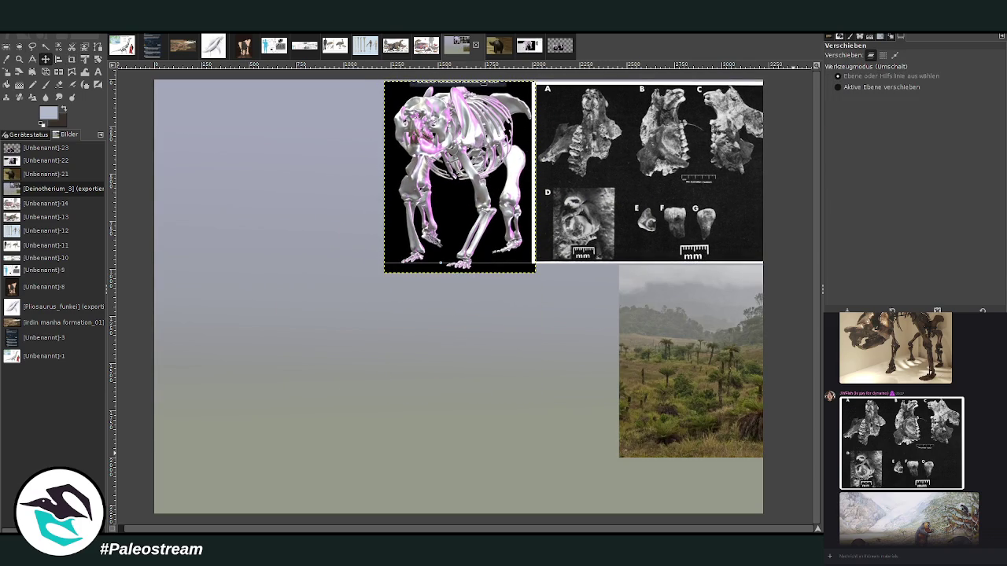
{"action": "key", "text": "Page_Down"}
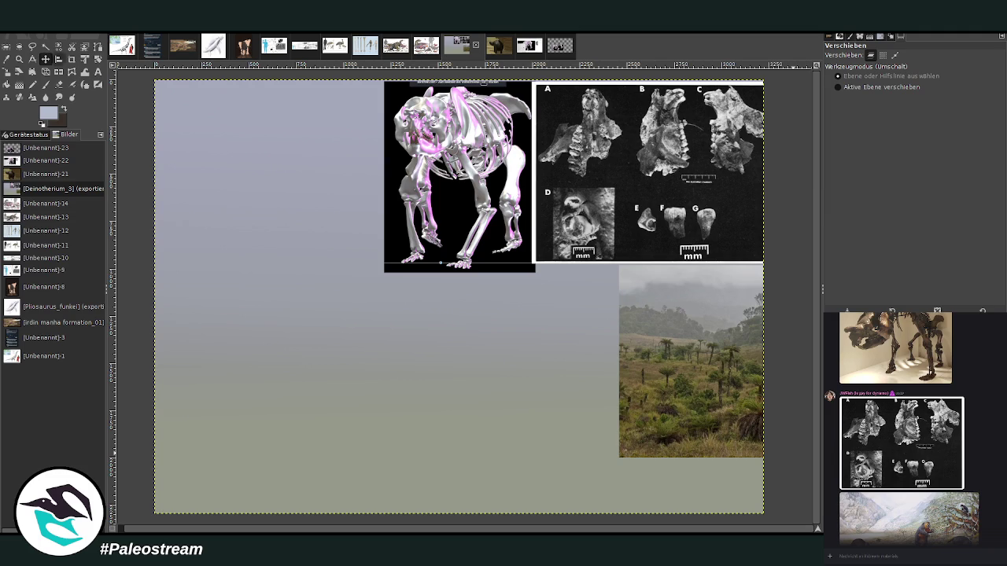
Step: Sample a ground brown from the landscape photo, then fit the whole canvas back into view
{"action": "key", "text": "z"}
{"action": "left_click", "coordinate": [696, 449]}
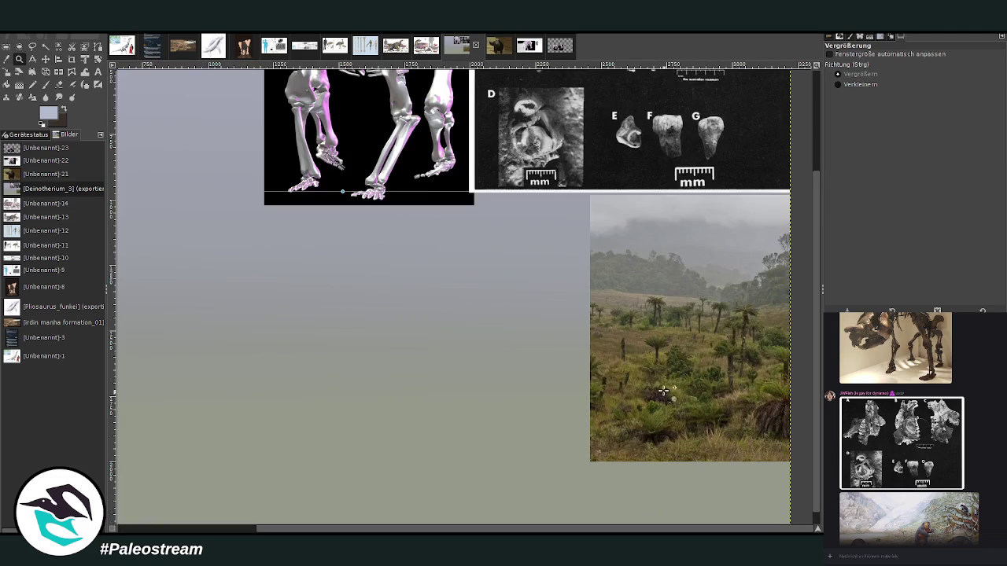
{"action": "key", "text": "o"}
{"action": "left_click", "coordinate": [631, 342]}
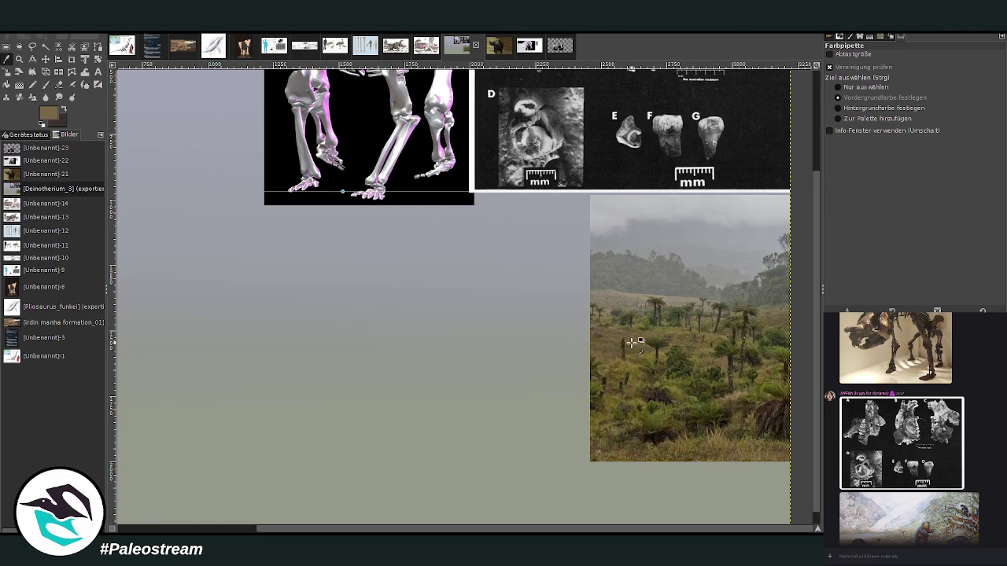
{"action": "left_click", "coordinate": [45, 84]}
{"action": "key", "text": "minus"}
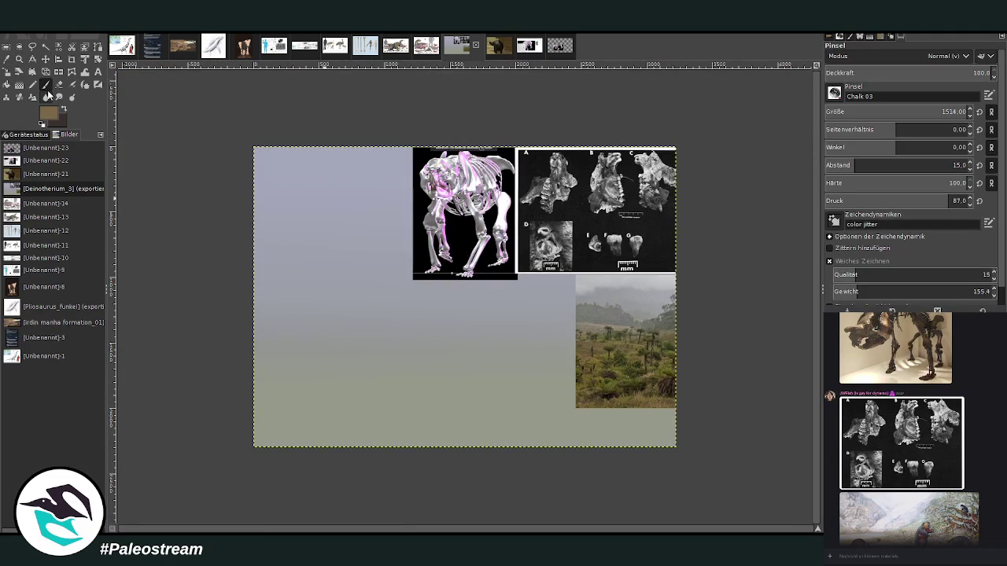
{"action": "left_click", "coordinate": [19, 59]}
{"action": "left_click_drag", "start_coordinate": [250, 139], "coordinate": [679, 452]}
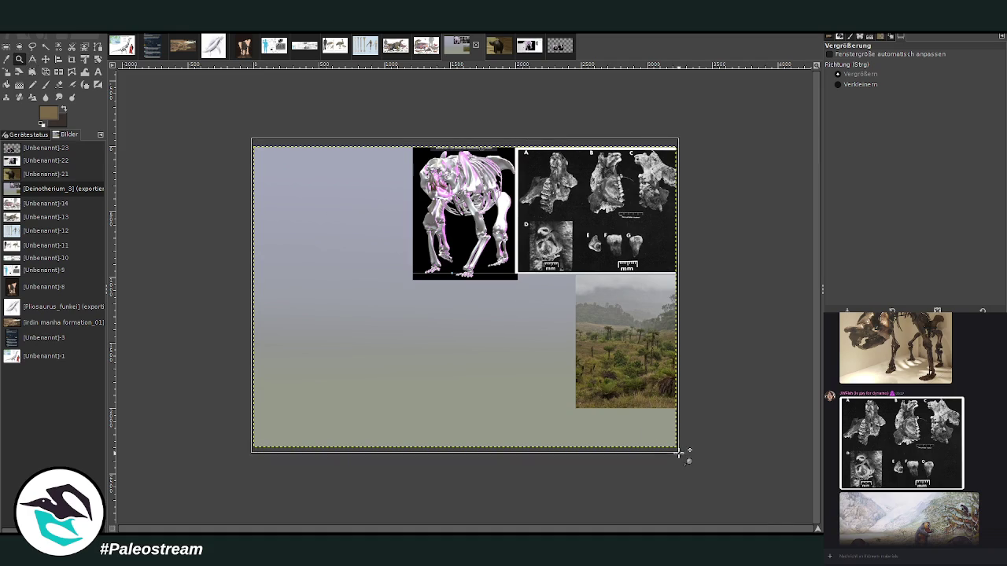
Step: Paint two broad brown bands along the canvas bottom with a size-779 brush, second at 71.6 opacity
{"action": "key", "text": "p"}
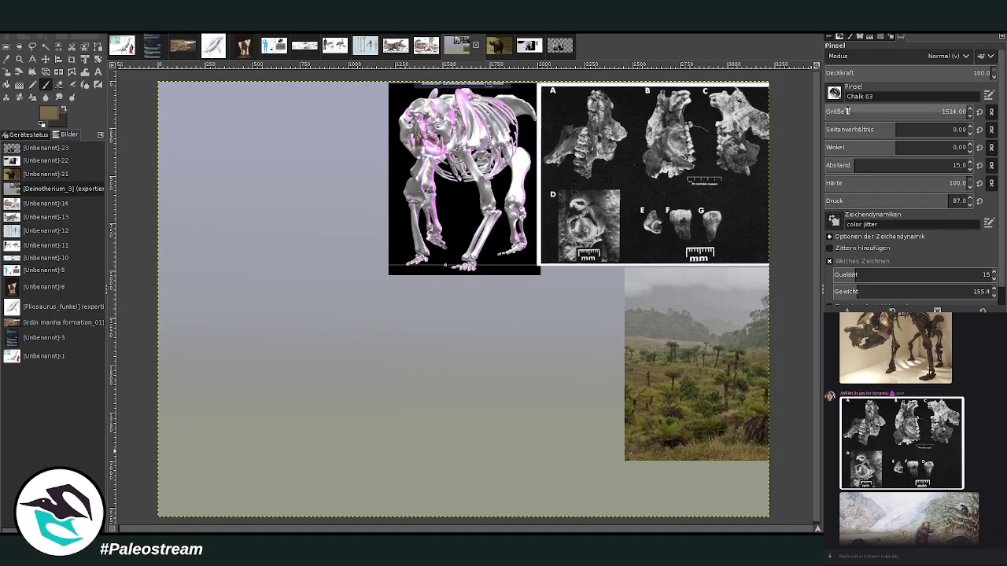
{"action": "left_click_drag", "start_coordinate": [964, 111], "coordinate": [948, 110]}
{"action": "mouse_move", "coordinate": [652, 493]}
{"action": "left_mouse_down"}
{"action": "mouse_move", "coordinate": [790, 493]}
{"action": "mouse_move", "coordinate": [167, 488]}
{"action": "left_mouse_up"}
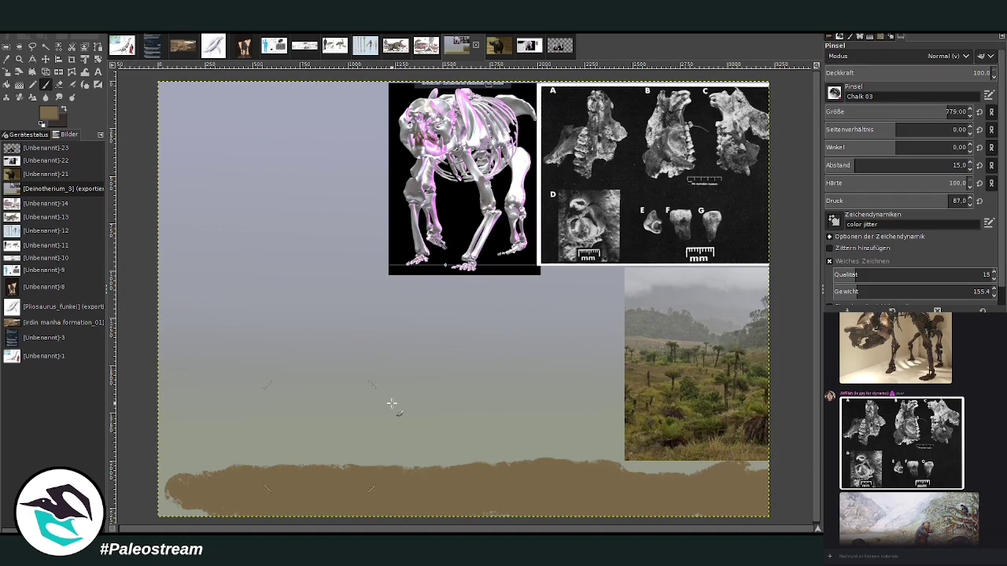
{"action": "left_click", "coordinate": [932, 72]}
{"action": "mouse_move", "coordinate": [754, 460]}
{"action": "left_mouse_down"}
{"action": "mouse_move", "coordinate": [342, 454]}
{"action": "mouse_move", "coordinate": [181, 495]}
{"action": "mouse_move", "coordinate": [512, 461]}
{"action": "mouse_move", "coordinate": [747, 456]}
{"action": "mouse_move", "coordinate": [252, 472]}
{"action": "mouse_move", "coordinate": [169, 516]}
{"action": "left_mouse_up"}
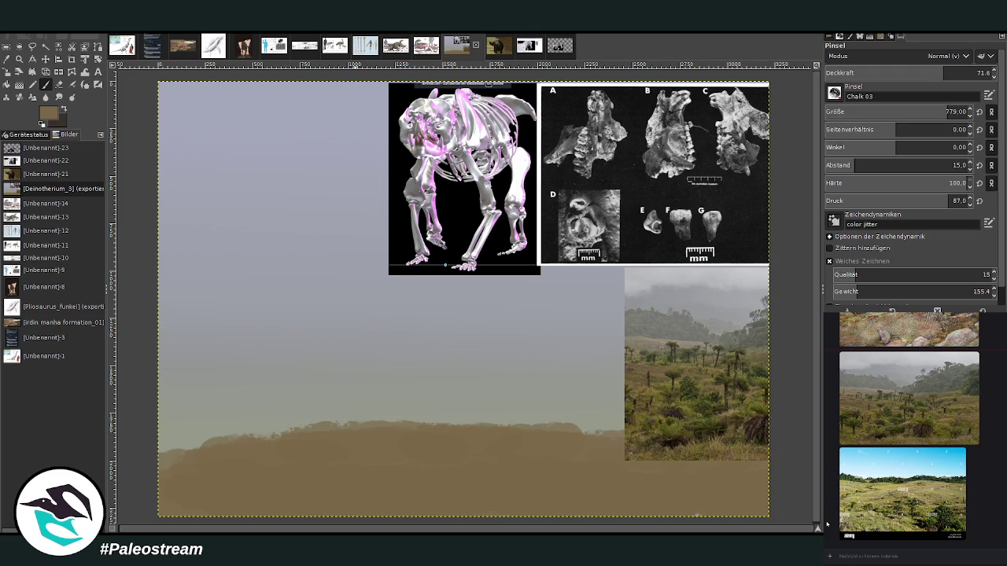
Step: Sample an olive green from the landscape photo and paint it across the lower canvas
{"action": "key", "text": "o"}
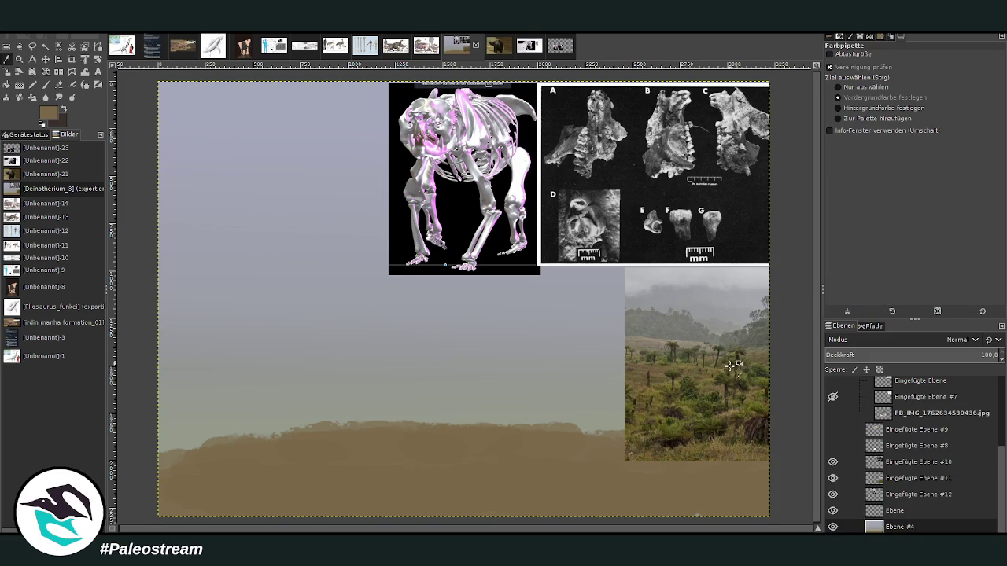
{"action": "left_click", "coordinate": [688, 372]}
{"action": "left_click", "coordinate": [682, 407]}
{"action": "left_click", "coordinate": [45, 84]}
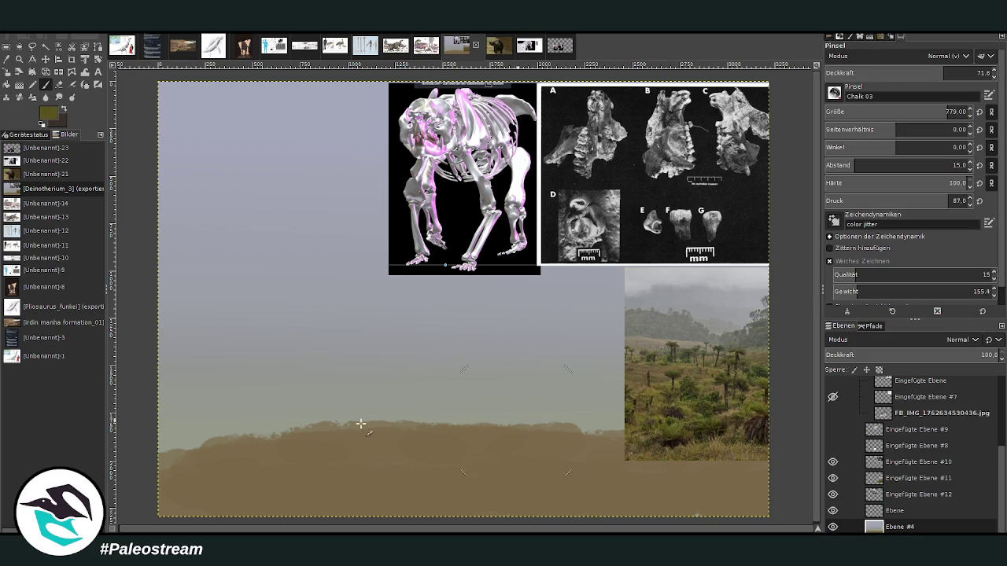
{"action": "mouse_move", "coordinate": [519, 421]}
{"action": "left_mouse_down"}
{"action": "mouse_move", "coordinate": [144, 447]}
{"action": "mouse_move", "coordinate": [541, 459]}
{"action": "left_mouse_up"}
Step: At about 50 opacity, paint olive strokes covering the horizon and the brown band
{"action": "left_click_drag", "start_coordinate": [943, 72], "coordinate": [909, 72]}
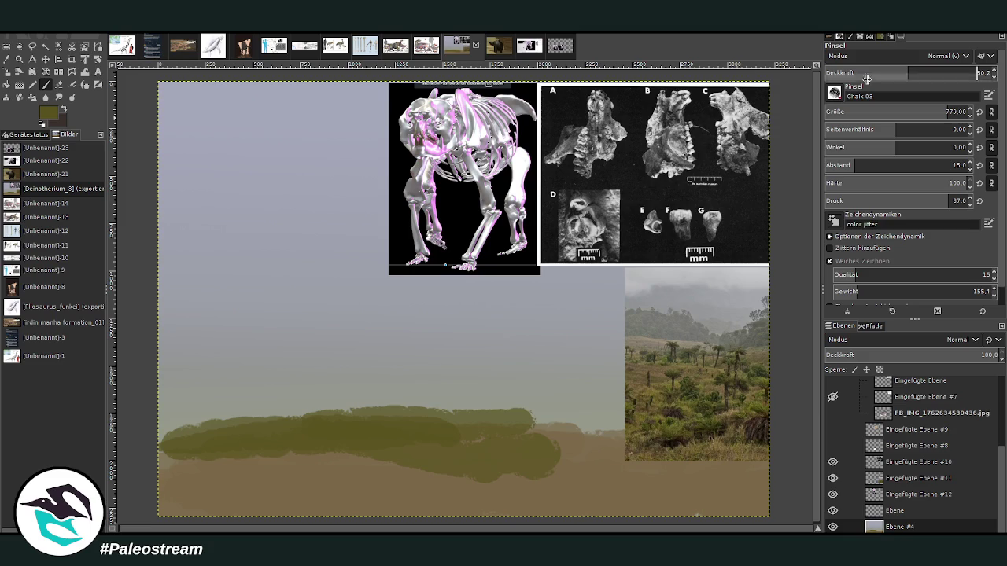
{"action": "mouse_move", "coordinate": [630, 439]}
{"action": "left_mouse_down"}
{"action": "mouse_move", "coordinate": [424, 479]}
{"action": "mouse_move", "coordinate": [310, 467]}
{"action": "mouse_move", "coordinate": [566, 425]}
{"action": "mouse_move", "coordinate": [763, 472]}
{"action": "mouse_move", "coordinate": [566, 499]}
{"action": "mouse_move", "coordinate": [197, 448]}
{"action": "mouse_move", "coordinate": [338, 413]}
{"action": "mouse_move", "coordinate": [490, 421]}
{"action": "left_mouse_up"}
{"action": "mouse_move", "coordinate": [214, 422]}
{"action": "left_mouse_down"}
{"action": "mouse_move", "coordinate": [310, 420]}
{"action": "mouse_move", "coordinate": [557, 461]}
{"action": "mouse_move", "coordinate": [443, 488]}
{"action": "mouse_move", "coordinate": [183, 500]}
{"action": "left_mouse_up"}
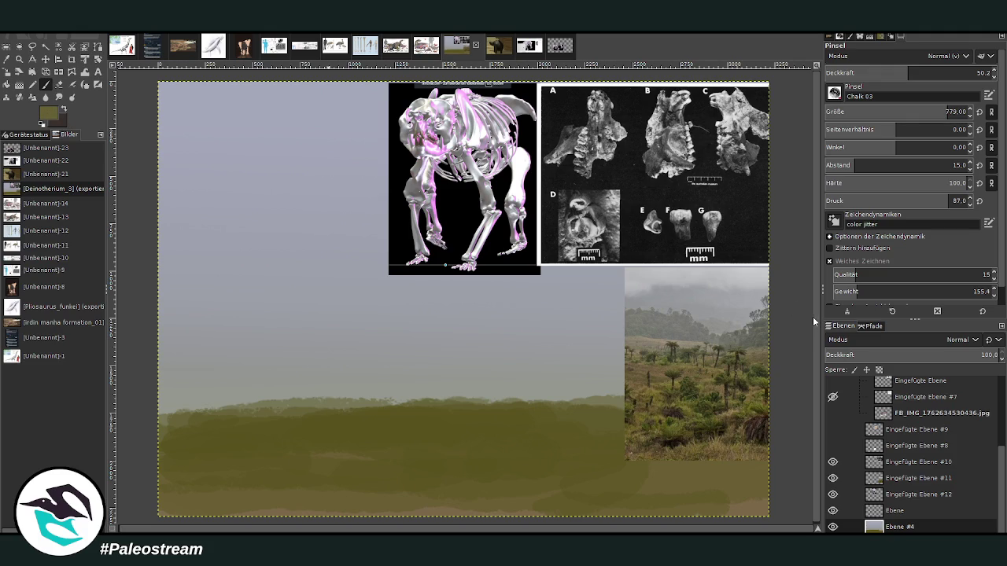
{"action": "mouse_move", "coordinate": [487, 403]}
{"action": "left_mouse_down"}
{"action": "mouse_move", "coordinate": [236, 407]}
{"action": "mouse_move", "coordinate": [126, 375]}
{"action": "left_mouse_up"}
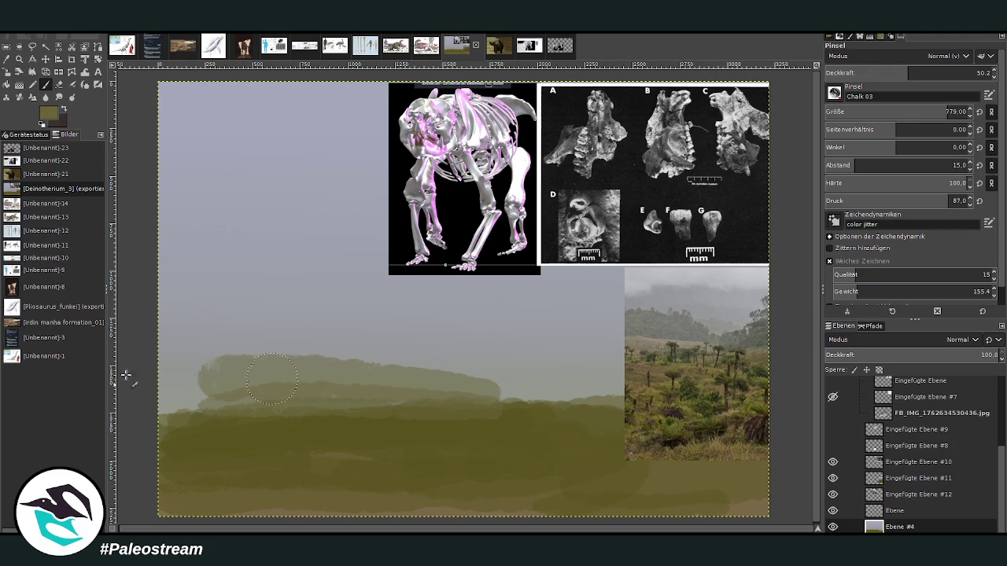
Step: Paint darker olive along the horizon at 65.6 opacity, size 375, darkening both sides of the hillside band
{"action": "left_click_drag", "start_coordinate": [912, 72], "coordinate": [933, 73]}
{"action": "left_click_drag", "start_coordinate": [864, 114], "coordinate": [902, 114]}
{"action": "mouse_move", "coordinate": [551, 400]}
{"action": "left_mouse_down"}
{"action": "mouse_move", "coordinate": [217, 397]}
{"action": "mouse_move", "coordinate": [294, 386]}
{"action": "mouse_move", "coordinate": [126, 408]}
{"action": "left_mouse_up"}
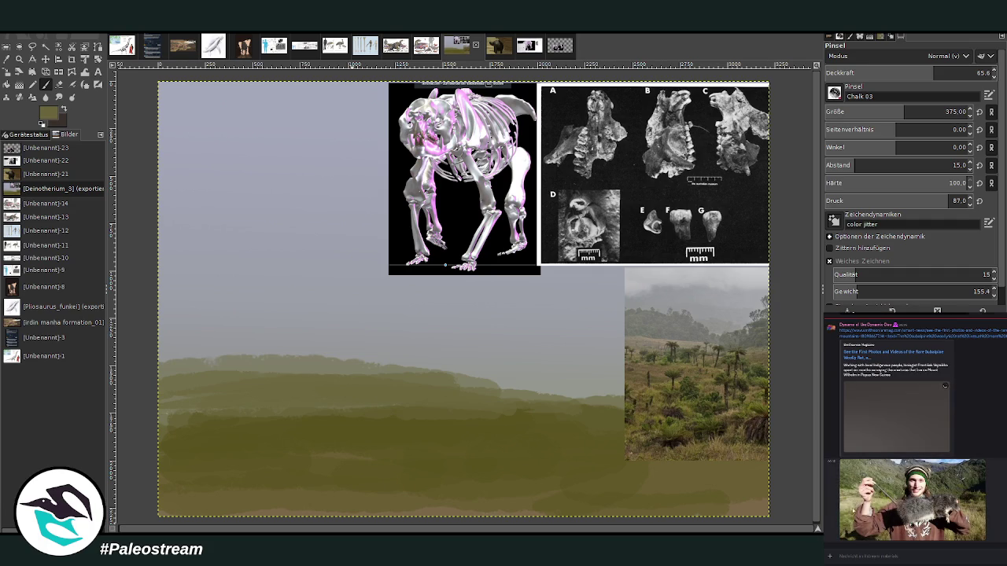
{"action": "left_click", "coordinate": [852, 509]}
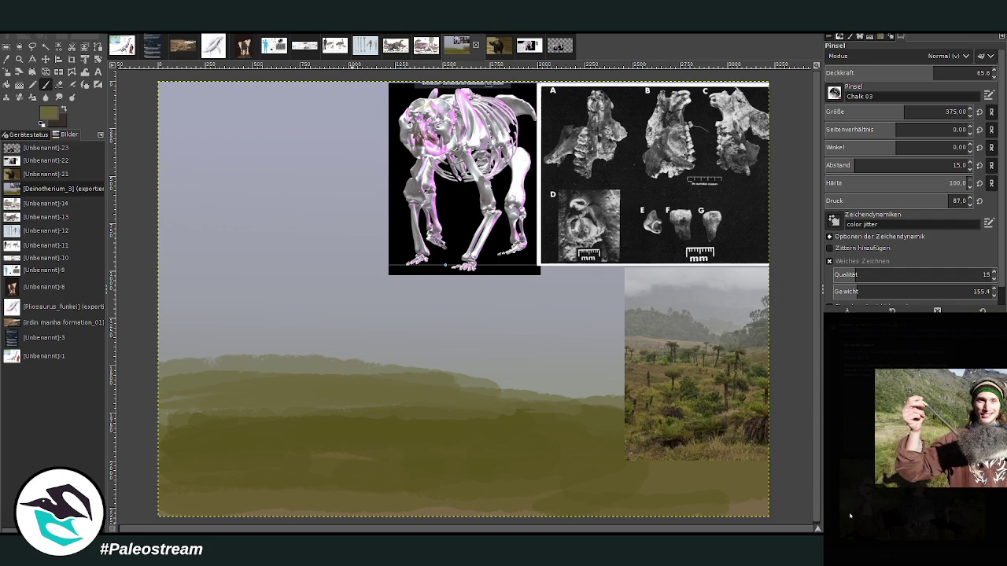
{"action": "left_click", "coordinate": [880, 547]}
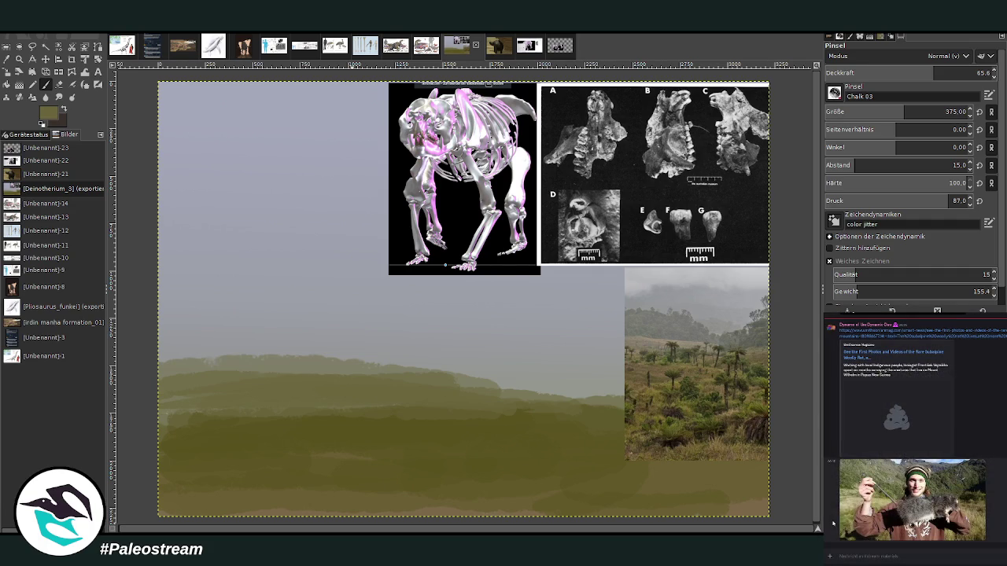
{"action": "key", "text": "alt+Tab"}
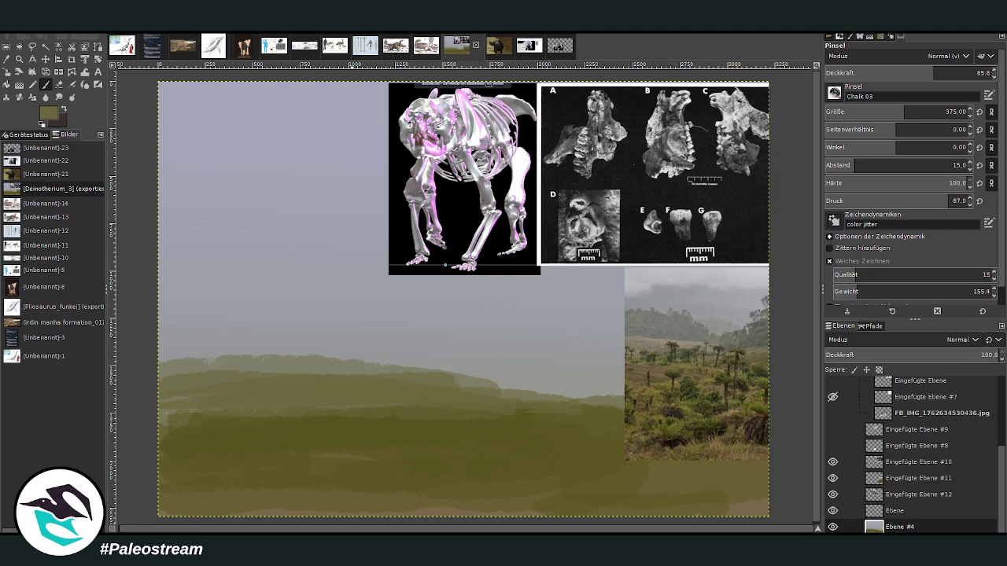
{"action": "mouse_move", "coordinate": [629, 370]}
{"action": "left_mouse_down"}
{"action": "mouse_move", "coordinate": [499, 386]}
{"action": "mouse_move", "coordinate": [338, 362]}
{"action": "mouse_move", "coordinate": [466, 382]}
{"action": "left_mouse_up"}
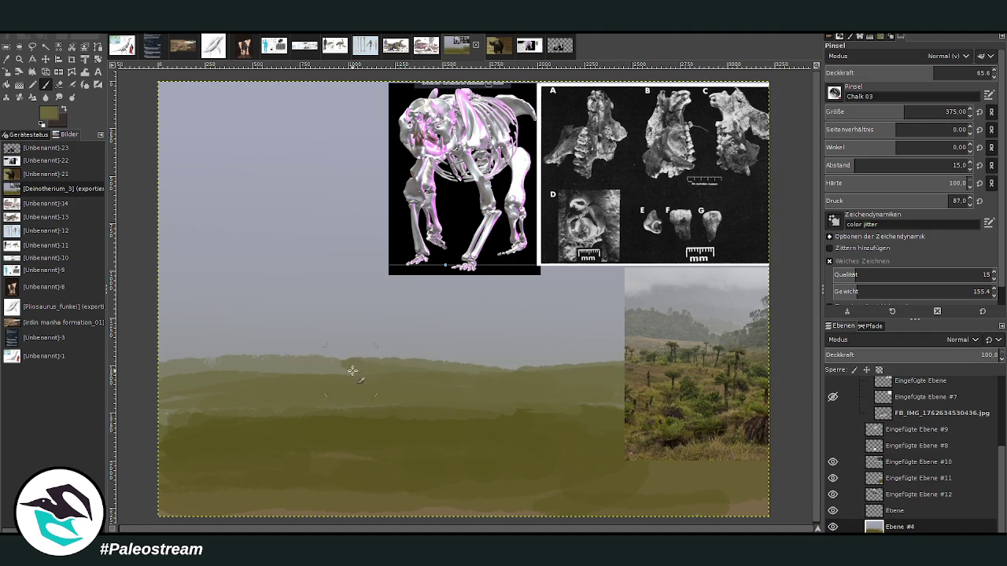
{"action": "left_click_drag", "start_coordinate": [346, 366], "coordinate": [161, 374]}
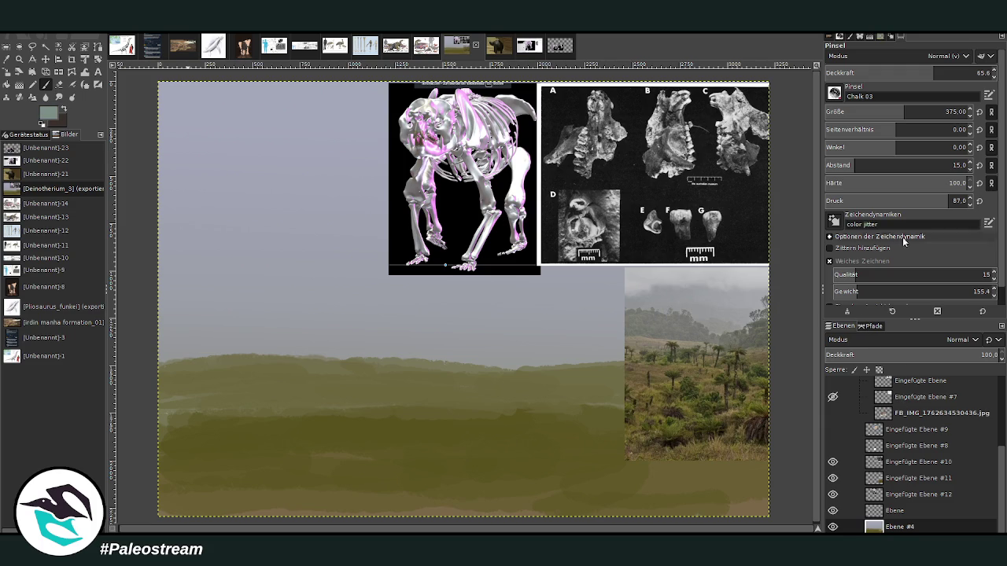
Step: Paint translucent grey-blue mist across the horizon with a size-1051 brush at 23 opacity
{"action": "left_click_drag", "start_coordinate": [905, 112], "coordinate": [942, 111]}
{"action": "left_click", "coordinate": [975, 72]}
{"action": "left_click_drag", "start_coordinate": [884, 73], "coordinate": [864, 73]}
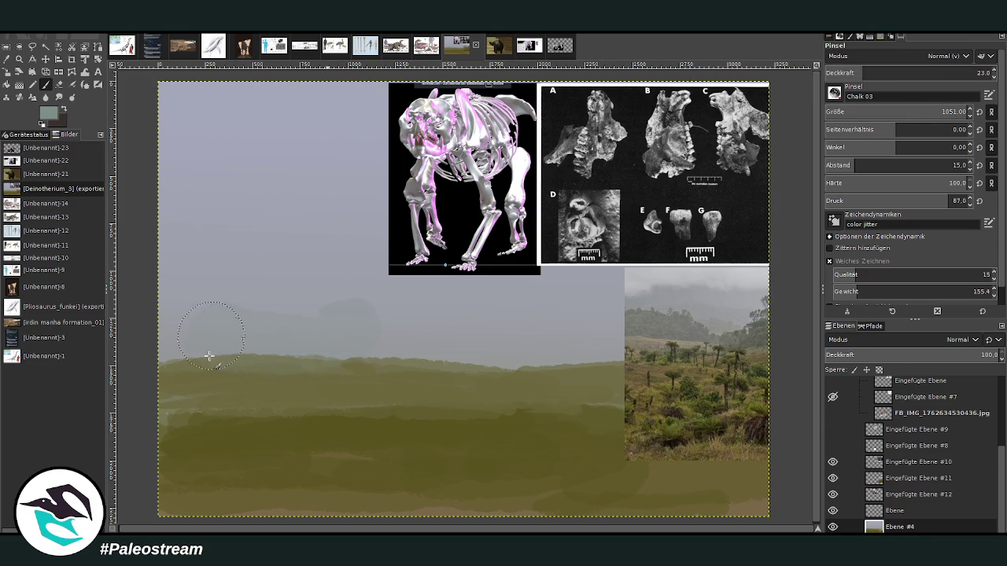
{"action": "left_click_drag", "start_coordinate": [195, 349], "coordinate": [508, 348]}
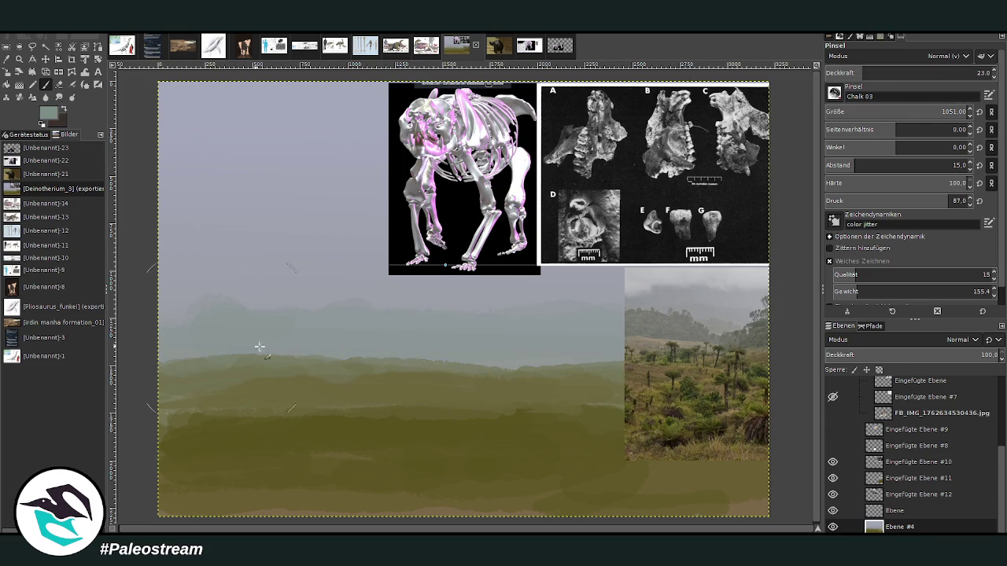
Step: Sample a misty canvas colour, set the brush to size 396 at 17.7 opacity, and enlarge the Smudge brush
{"action": "left_click", "coordinate": [596, 370], "text": "ctrl"}
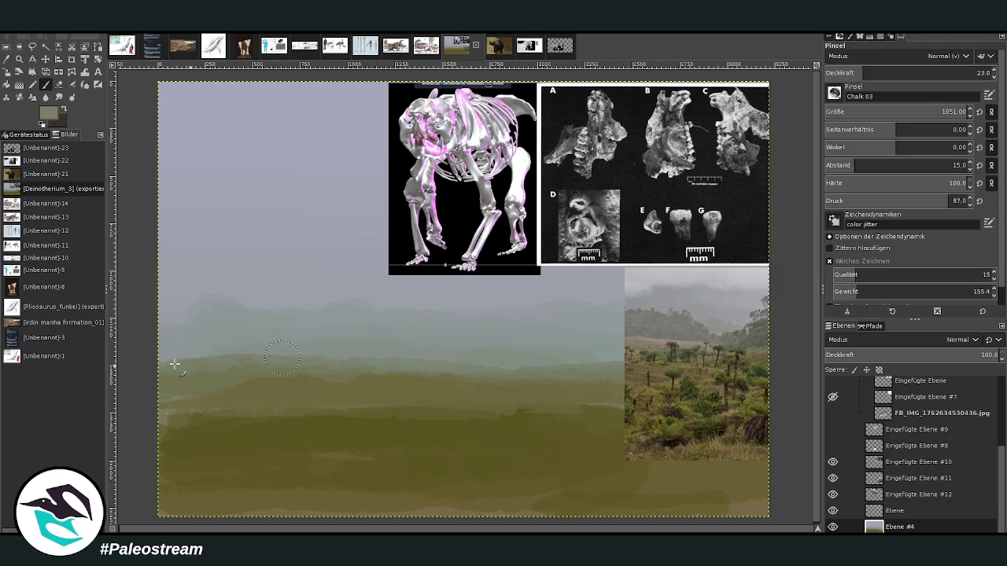
{"action": "left_click", "coordinate": [893, 73]}
{"action": "left_click", "coordinate": [888, 113]}
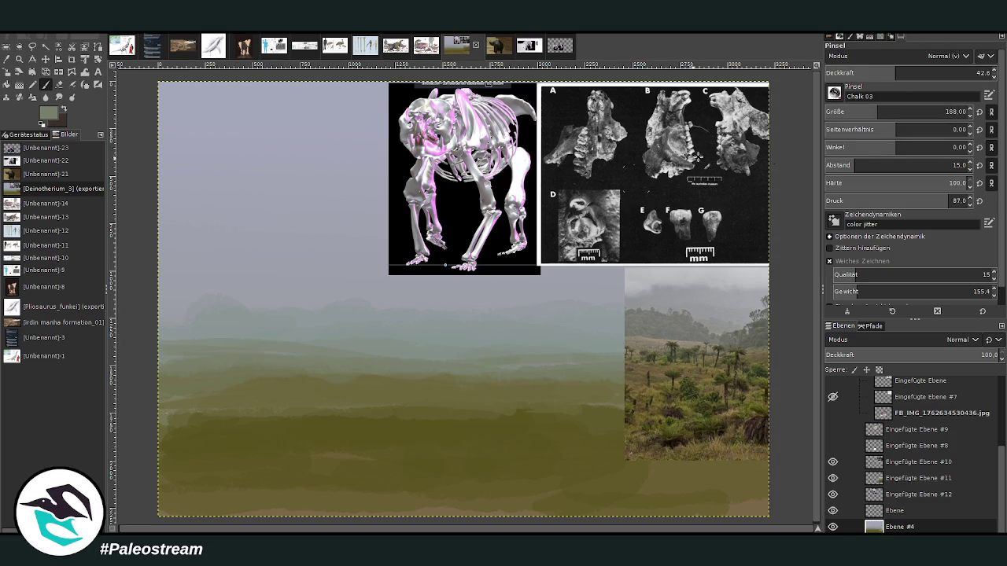
{"action": "left_click", "coordinate": [873, 110]}
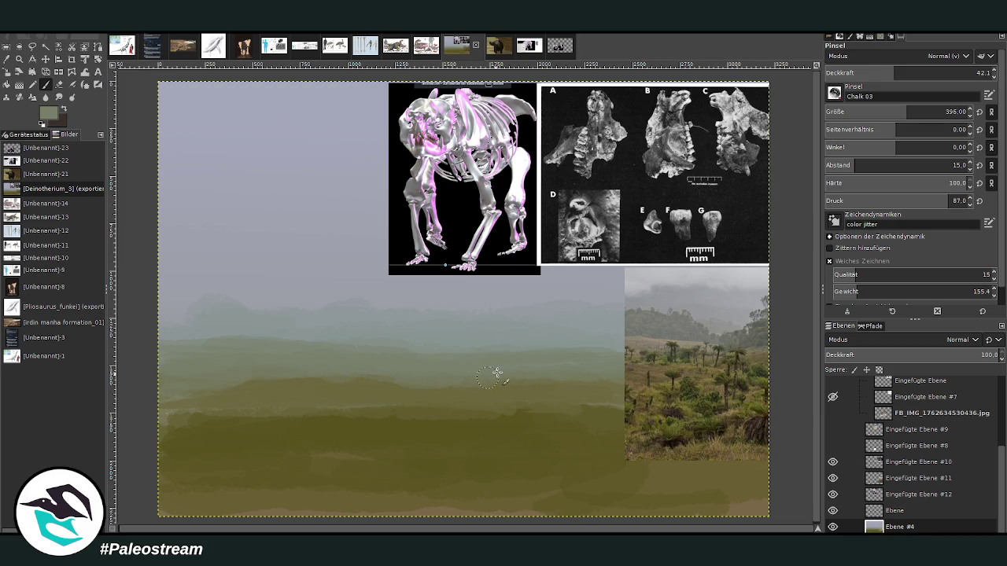
{"action": "left_click", "coordinate": [854, 72]}
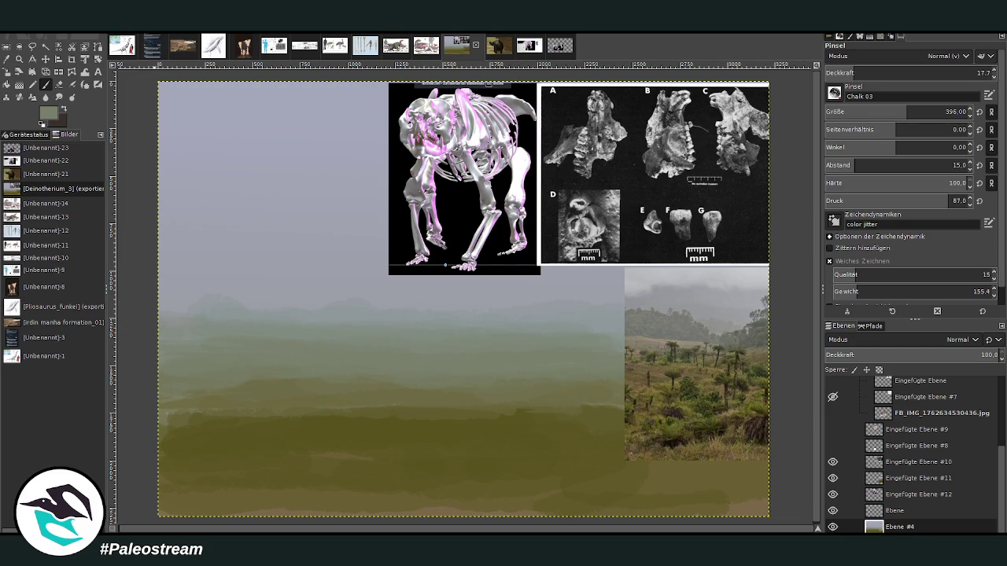
{"action": "left_click", "coordinate": [59, 97]}
{"action": "left_click_drag", "start_coordinate": [863, 106], "coordinate": [948, 96]}
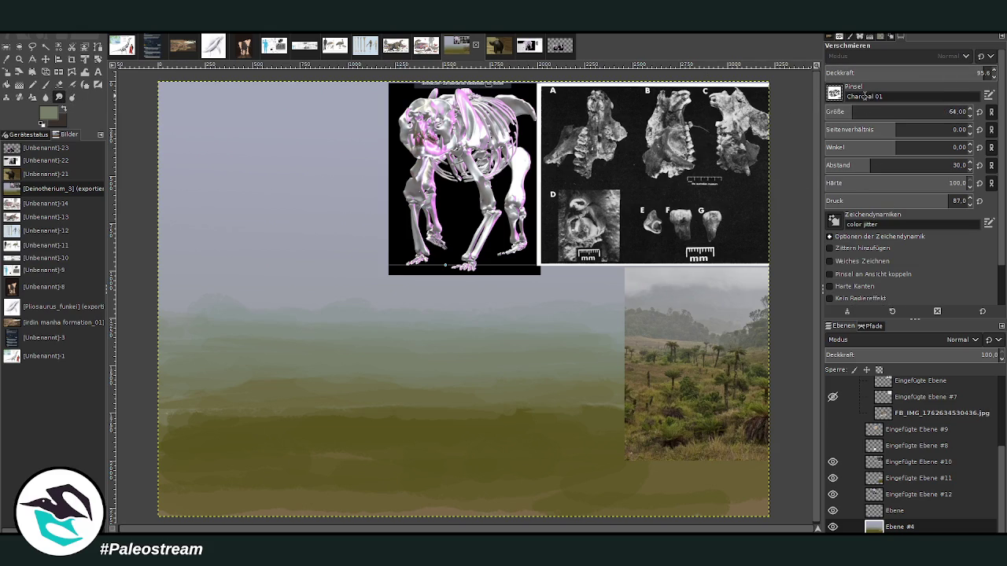
Step: Smudge the faint distant hills into a soft blur, then sample the dark olive grass colour for painting
{"action": "scroll", "coordinate": [834, 92], "scroll_direction": "down", "scroll_amount": 1}
{"action": "left_click_drag", "start_coordinate": [289, 338], "coordinate": [301, 332]}
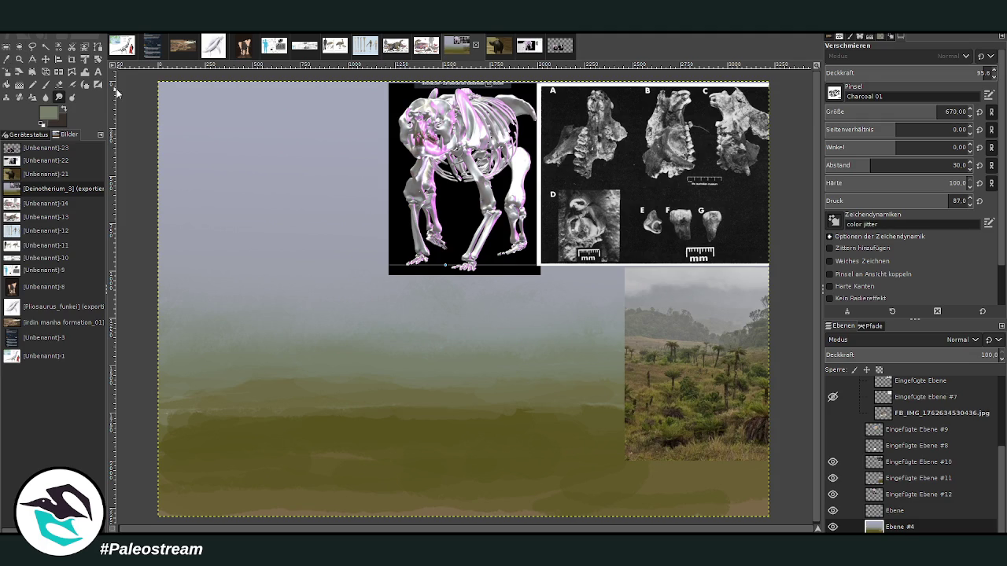
{"action": "left_click", "coordinate": [989, 225]}
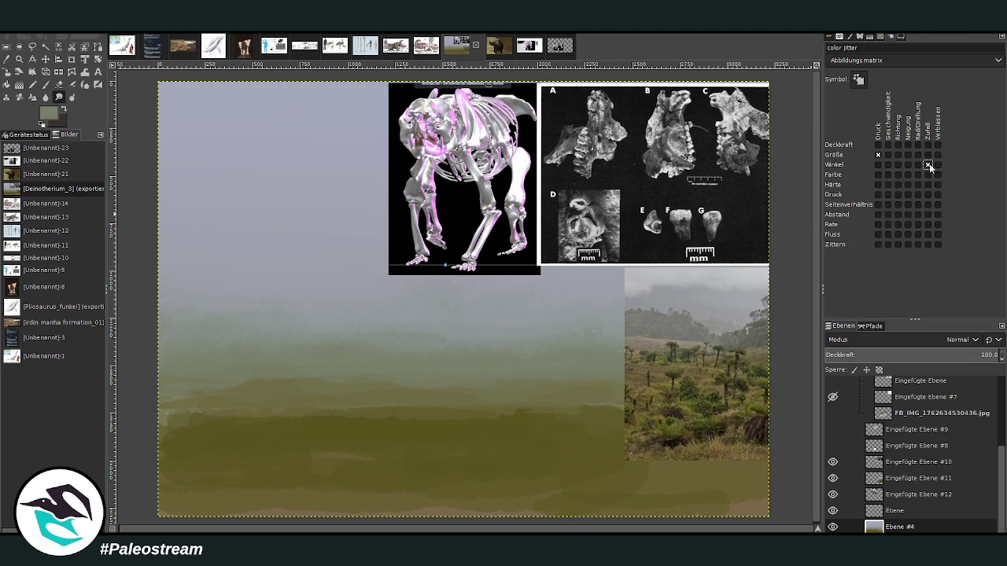
{"action": "key", "text": "o"}
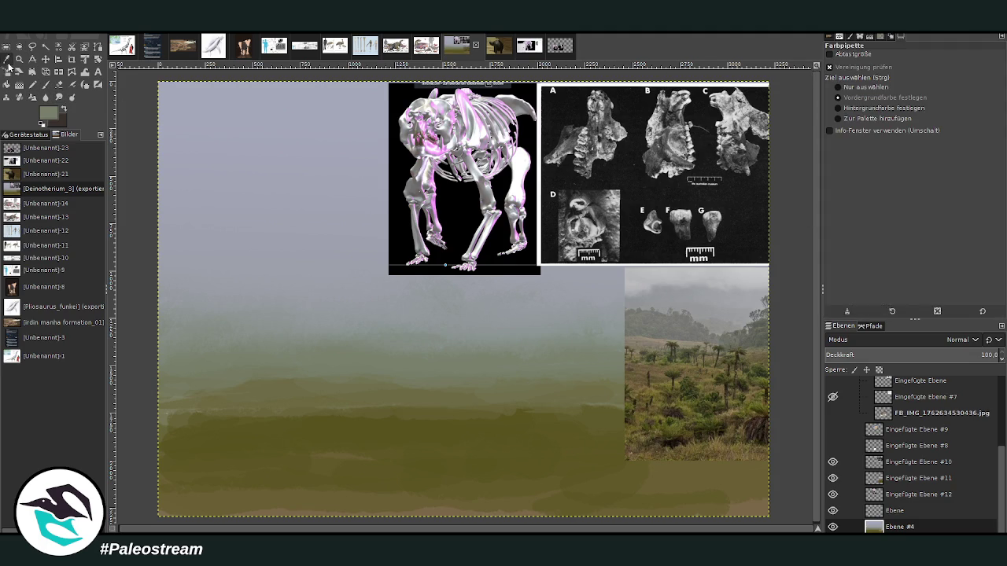
{"action": "left_click", "coordinate": [690, 433]}
{"action": "key", "text": "p"}
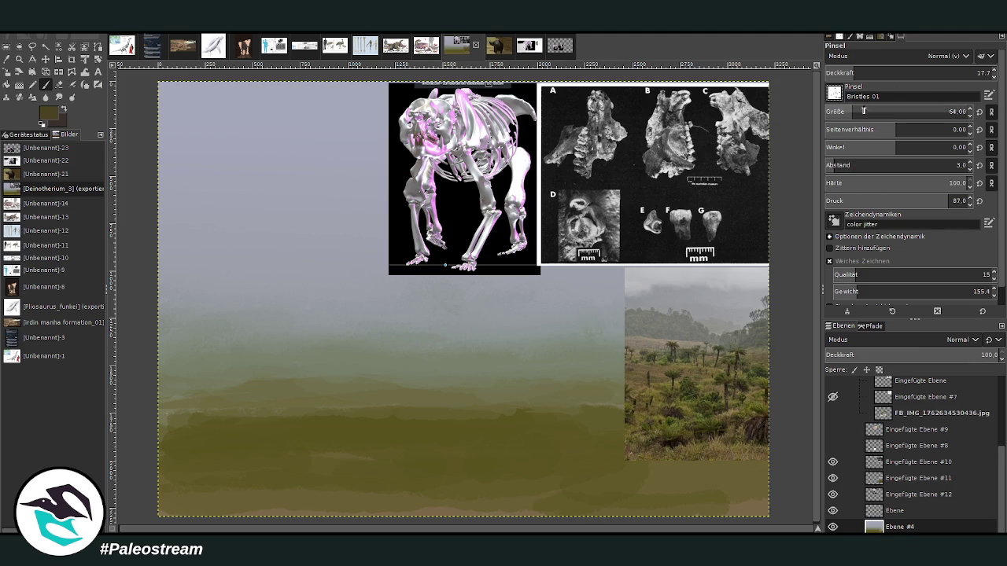
Step: Paint dark bristly grass along the bottom and lower left at about 65 opacity, size 444
{"action": "left_click_drag", "start_coordinate": [912, 73], "coordinate": [931, 74]}
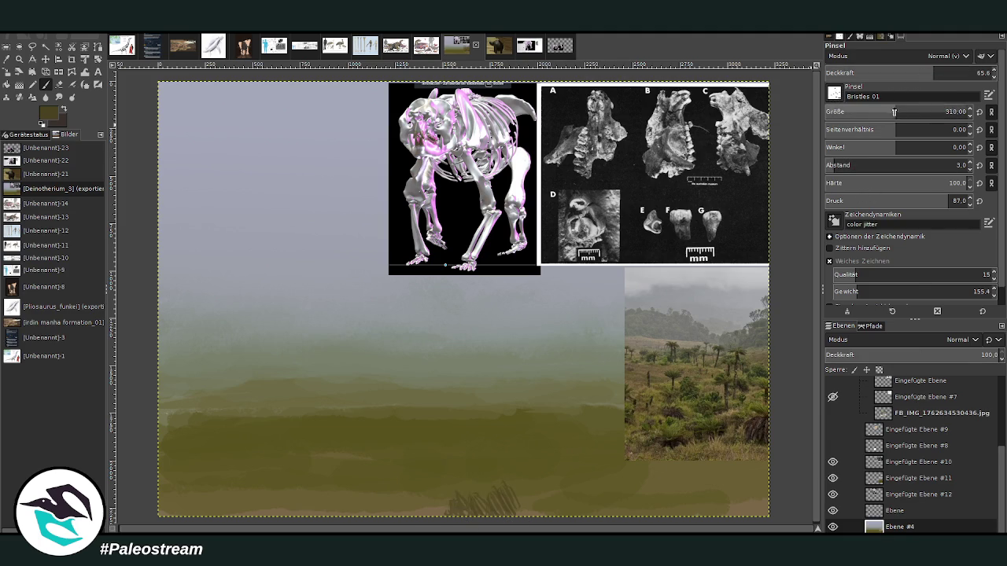
{"action": "left_click", "coordinate": [912, 112]}
{"action": "mouse_move", "coordinate": [605, 510]}
{"action": "left_mouse_down"}
{"action": "mouse_move", "coordinate": [609, 497]}
{"action": "mouse_move", "coordinate": [667, 490]}
{"action": "mouse_move", "coordinate": [755, 499]}
{"action": "left_mouse_up"}
{"action": "mouse_move", "coordinate": [429, 492]}
{"action": "left_mouse_down"}
{"action": "mouse_move", "coordinate": [259, 492]}
{"action": "mouse_move", "coordinate": [149, 519]}
{"action": "left_mouse_up"}
{"action": "mouse_move", "coordinate": [438, 488]}
{"action": "left_mouse_down"}
{"action": "mouse_move", "coordinate": [214, 490]}
{"action": "mouse_move", "coordinate": [171, 474]}
{"action": "mouse_move", "coordinate": [580, 480]}
{"action": "mouse_move", "coordinate": [655, 497]}
{"action": "mouse_move", "coordinate": [755, 488]}
{"action": "mouse_move", "coordinate": [551, 504]}
{"action": "mouse_move", "coordinate": [310, 469]}
{"action": "mouse_move", "coordinate": [252, 469]}
{"action": "mouse_move", "coordinate": [193, 490]}
{"action": "mouse_move", "coordinate": [165, 472]}
{"action": "left_mouse_up"}
{"action": "mouse_move", "coordinate": [244, 441]}
{"action": "left_mouse_down"}
{"action": "mouse_move", "coordinate": [380, 485]}
{"action": "mouse_move", "coordinate": [168, 515]}
{"action": "mouse_move", "coordinate": [496, 482]}
{"action": "left_mouse_up"}
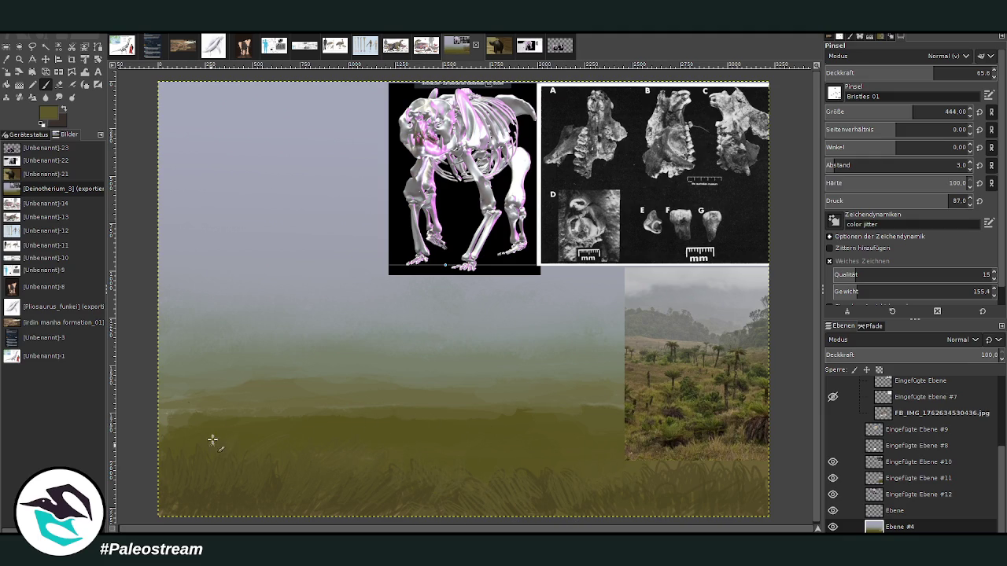
{"action": "mouse_move", "coordinate": [223, 406]}
{"action": "left_mouse_down"}
{"action": "mouse_move", "coordinate": [197, 407]}
{"action": "mouse_move", "coordinate": [181, 430]}
{"action": "left_mouse_up"}
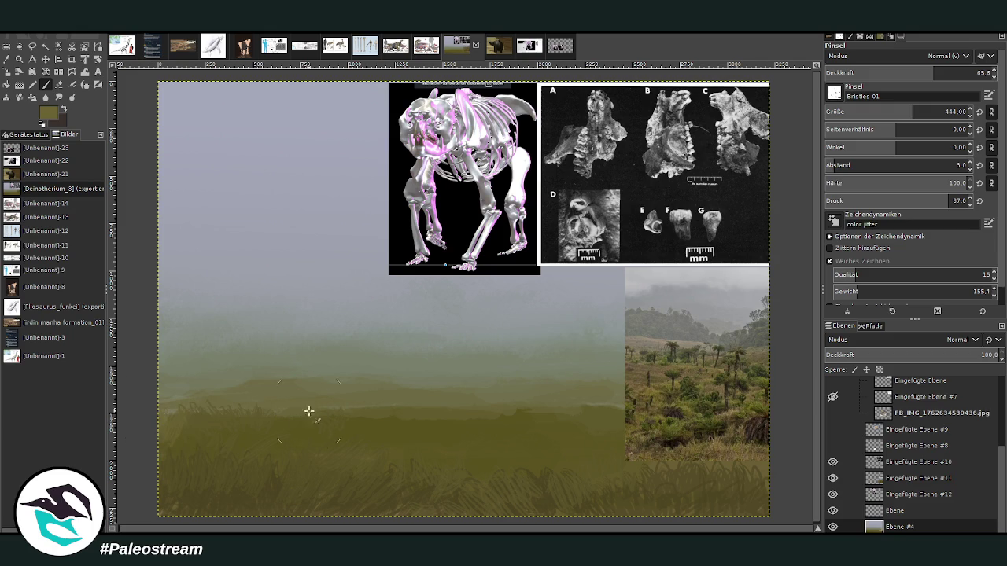
Step: Reduce the grass brush to 44.8 opacity and size 166
{"action": "left_click", "coordinate": [900, 72]}
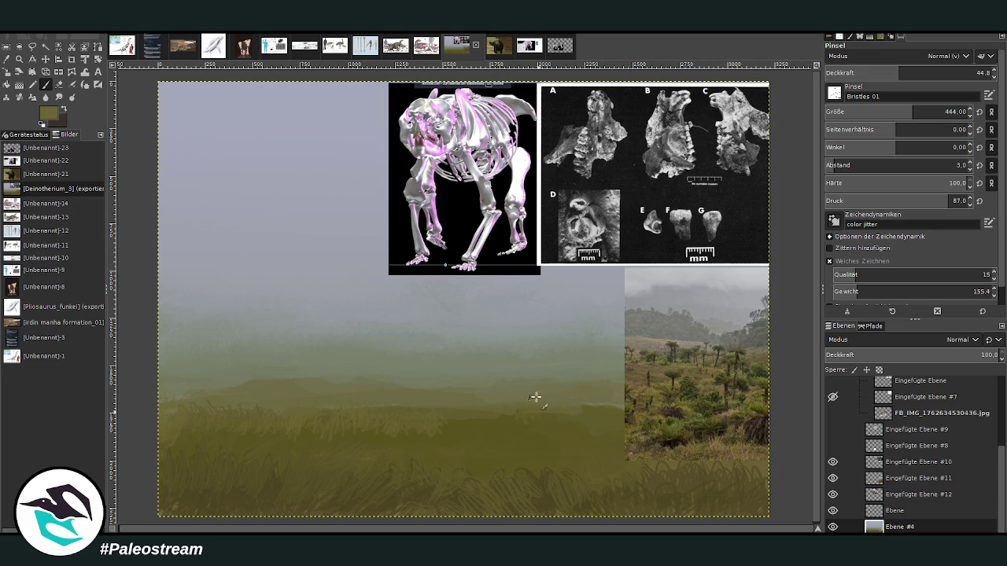
{"action": "left_click", "coordinate": [885, 111]}
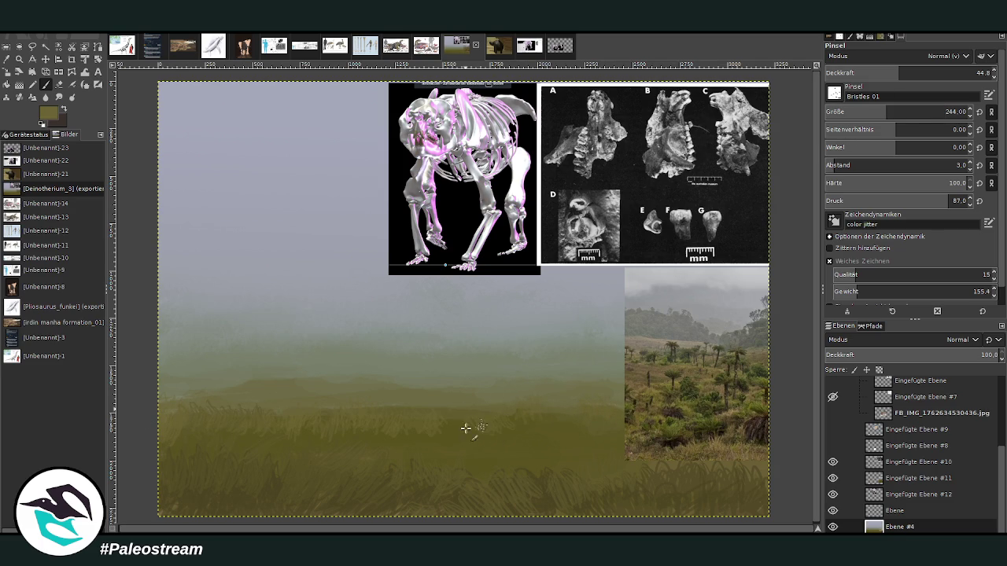
{"action": "left_click", "coordinate": [945, 112]}
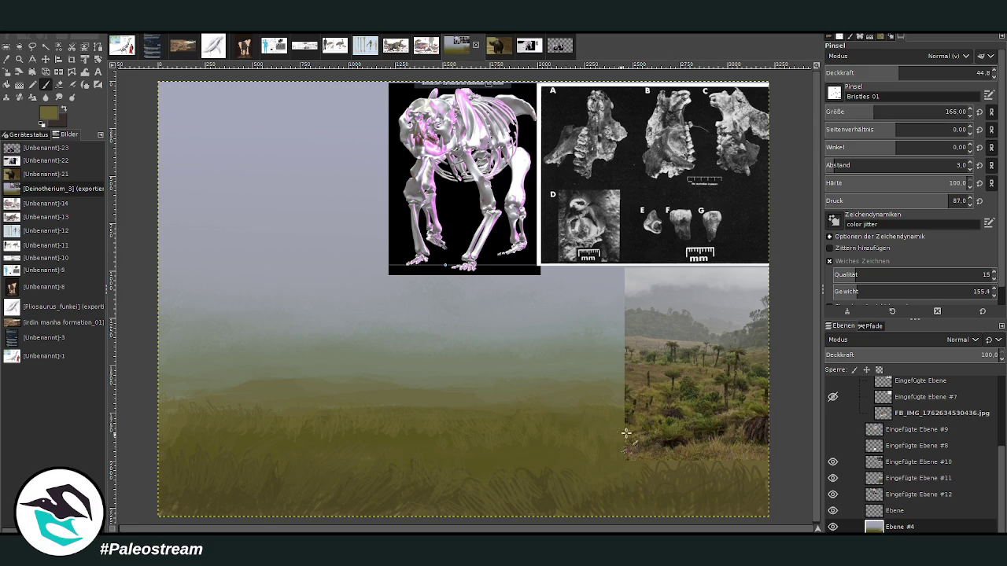
{"action": "left_click", "coordinate": [46, 59]}
Step: Raise the landscape photo and push the skeleton image and skull plate off to the right edge
{"action": "mouse_move", "coordinate": [670, 366]}
{"action": "left_mouse_down"}
{"action": "mouse_move", "coordinate": [609, 223]}
{"action": "mouse_move", "coordinate": [611, 280]}
{"action": "left_mouse_up"}
{"action": "left_click_drag", "start_coordinate": [464, 181], "coordinate": [688, 149]}
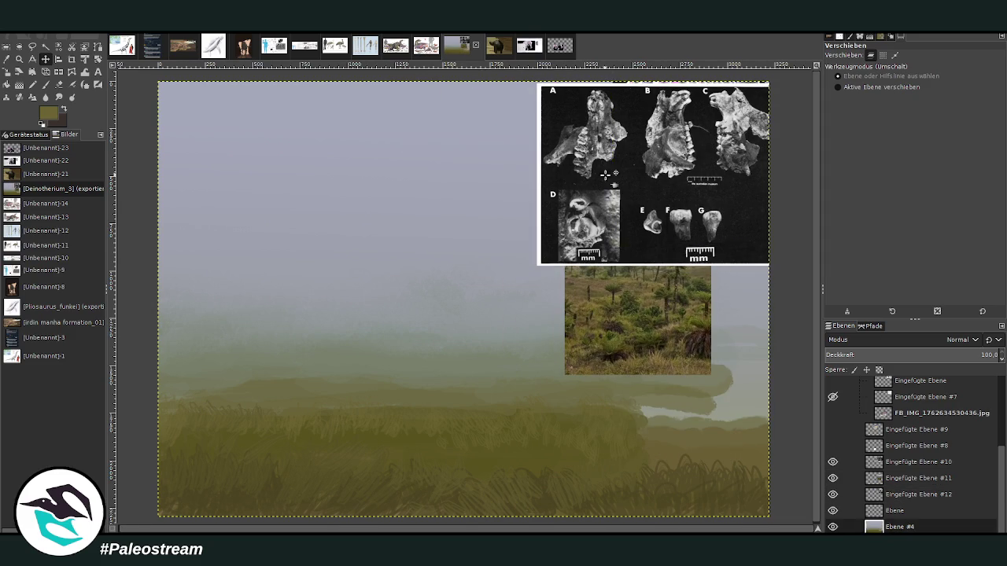
{"action": "mouse_move", "coordinate": [605, 187]}
{"action": "left_mouse_down"}
{"action": "mouse_move", "coordinate": [703, 143]}
{"action": "mouse_move", "coordinate": [758, 138]}
{"action": "left_mouse_up"}
{"action": "left_click_drag", "start_coordinate": [661, 134], "coordinate": [755, 236]}
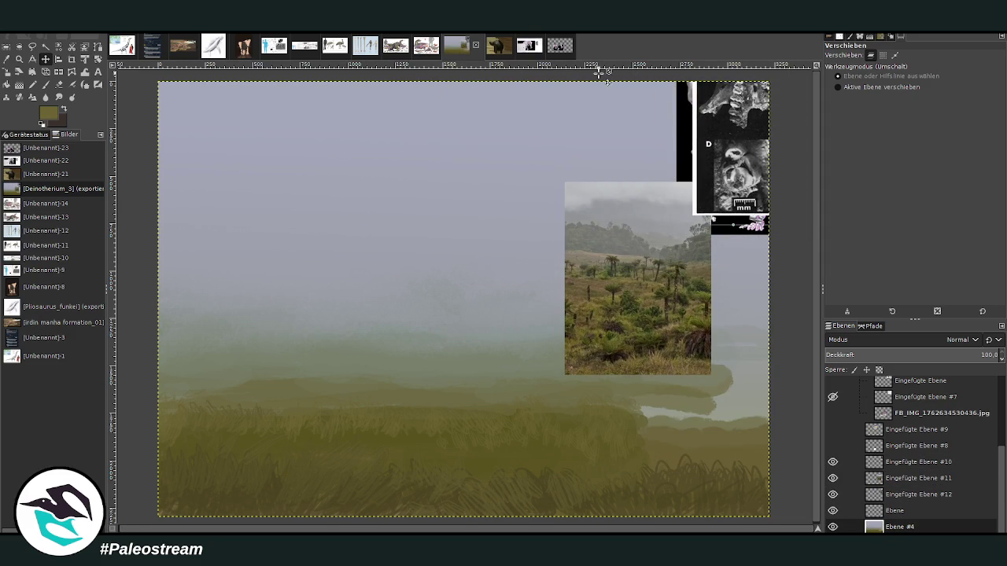
{"action": "left_click", "coordinate": [45, 85]}
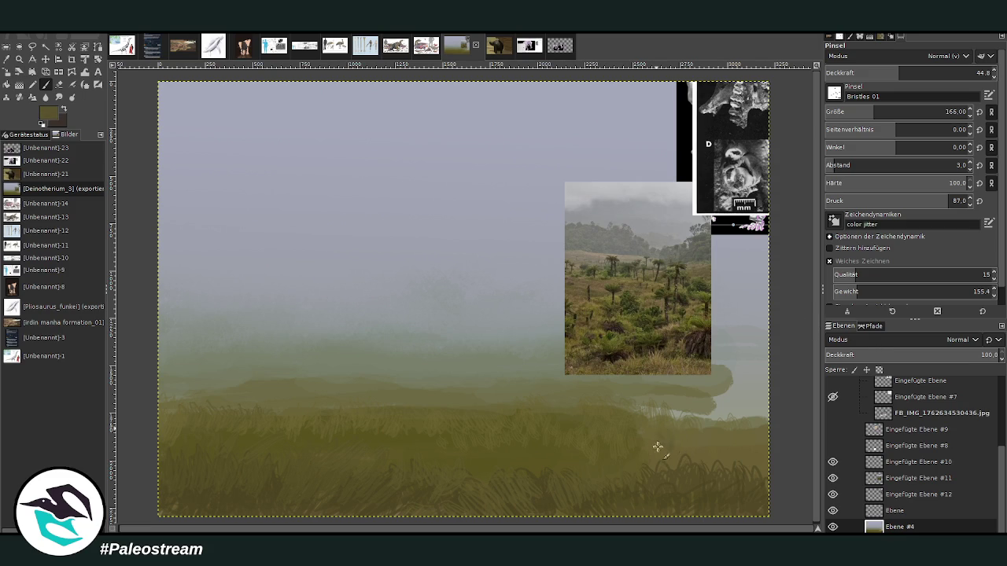
Step: Cover the pale water strip on the right with grass using a size-322 brush at higher opacity
{"action": "key", "text": "bracketright"}
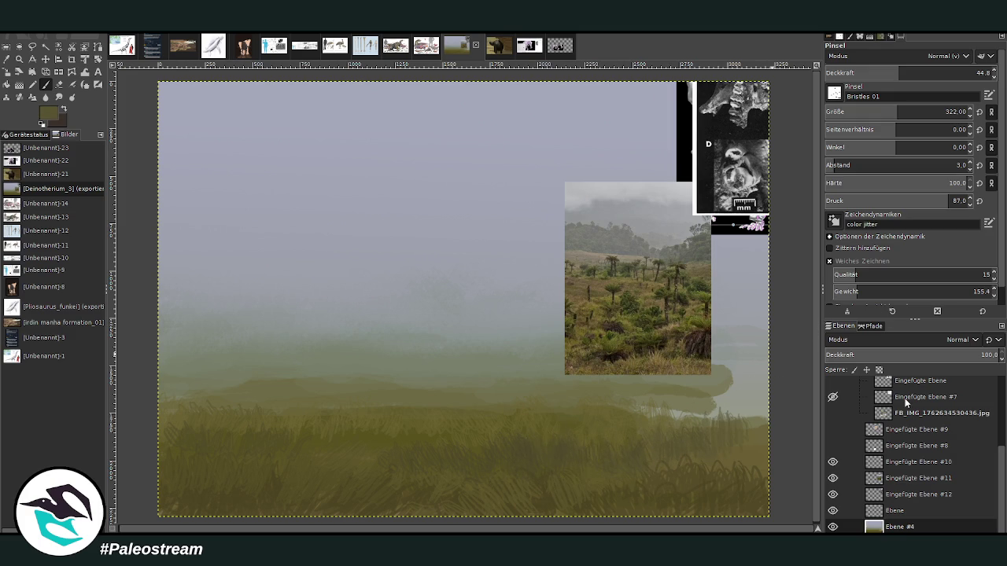
{"action": "left_click", "coordinate": [920, 72]}
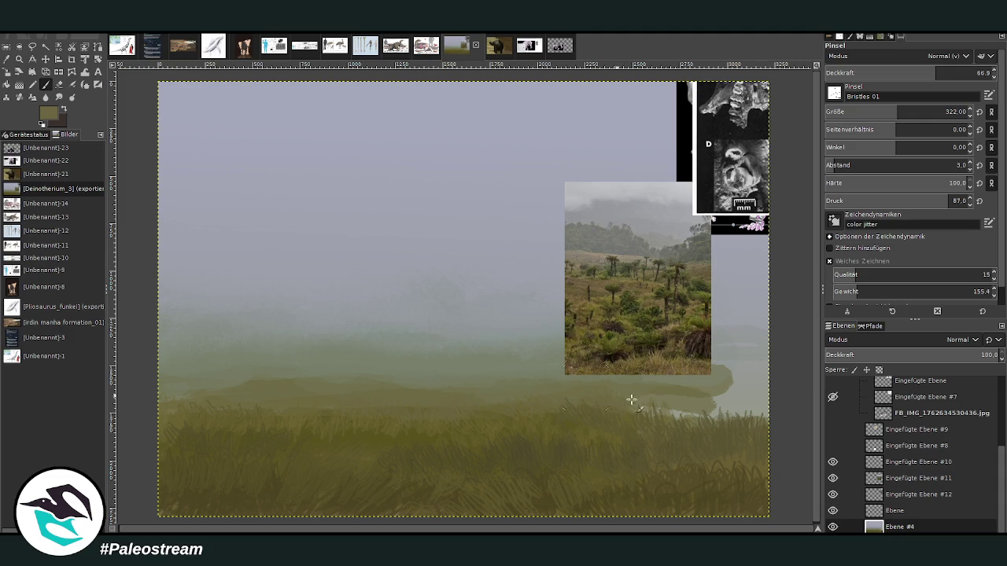
{"action": "left_click_drag", "start_coordinate": [631, 399], "coordinate": [751, 417]}
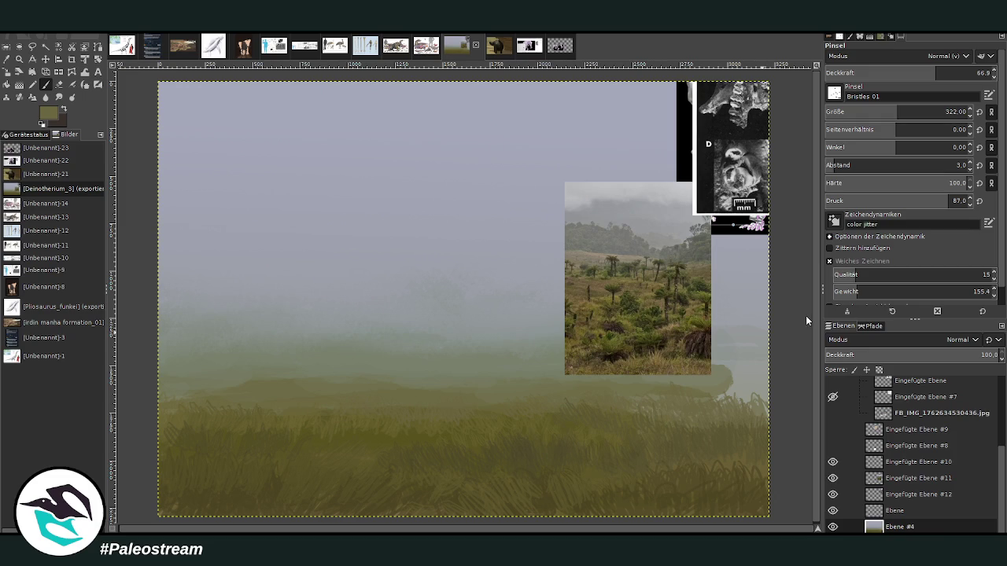
{"action": "left_click_drag", "start_coordinate": [733, 402], "coordinate": [767, 413]}
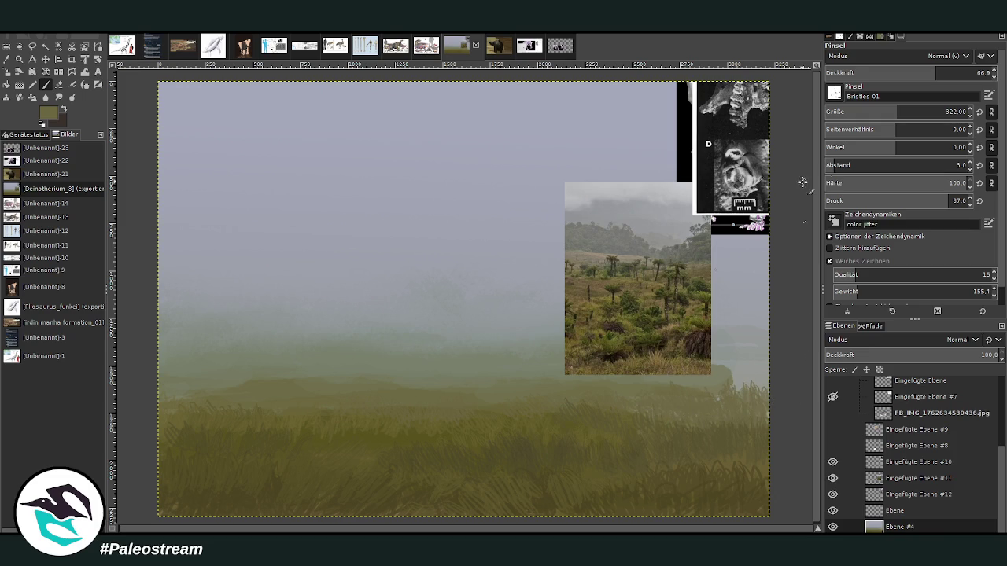
{"action": "left_click", "coordinate": [912, 110]}
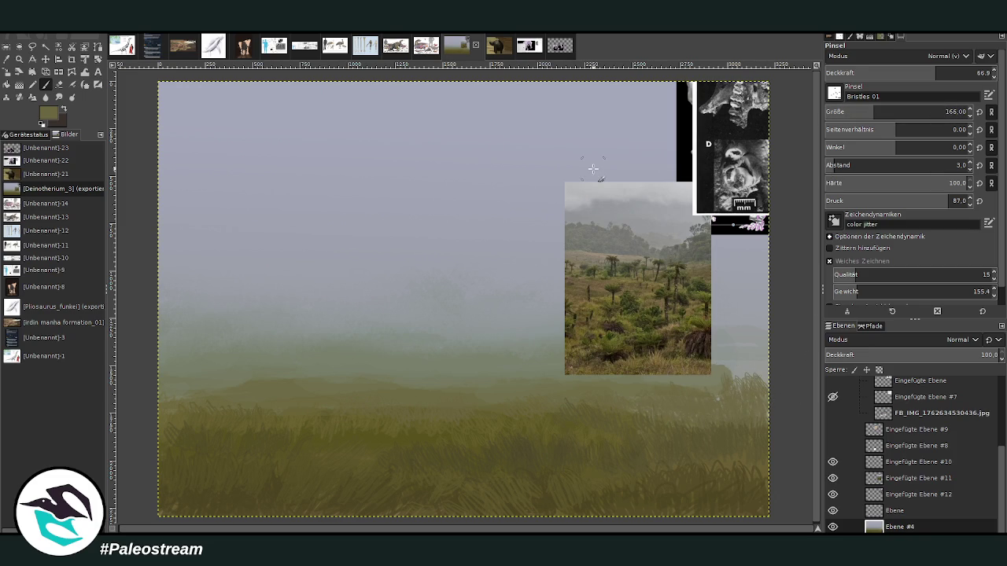
Step: Add lighter olive grass blades near the right edge, then move the landscape photo to the top centre
{"action": "key", "text": "o"}
{"action": "left_click", "coordinate": [526, 386]}
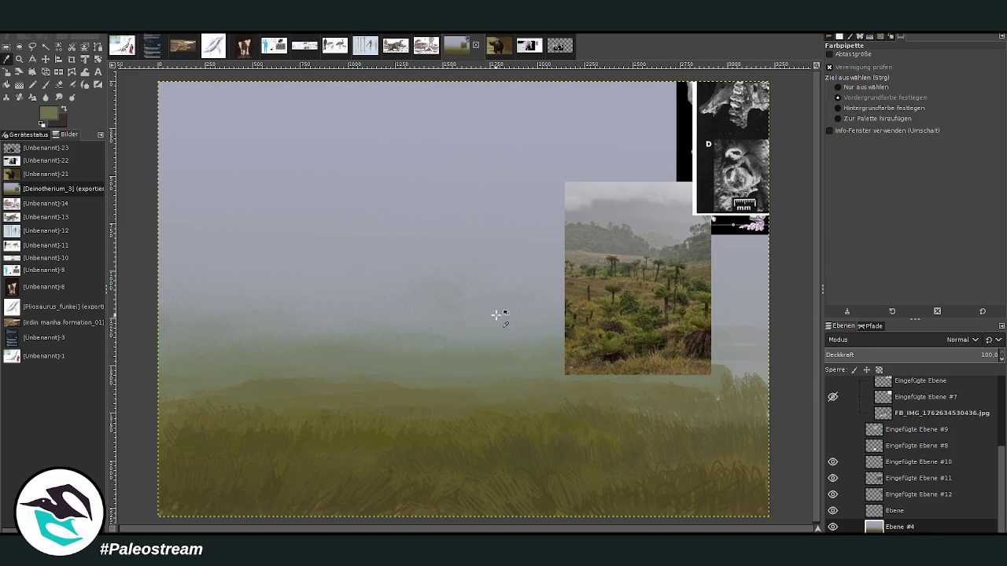
{"action": "left_click", "coordinate": [45, 83]}
{"action": "mouse_move", "coordinate": [729, 380]}
{"action": "left_mouse_down"}
{"action": "mouse_move", "coordinate": [767, 383]}
{"action": "mouse_move", "coordinate": [732, 377]}
{"action": "left_mouse_up"}
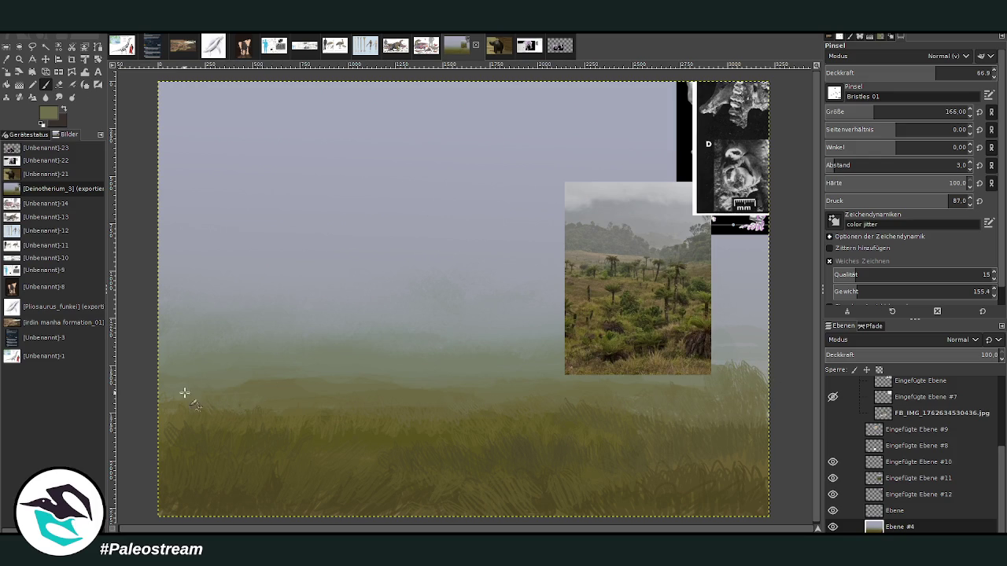
{"action": "left_click_drag", "start_coordinate": [708, 377], "coordinate": [766, 366]}
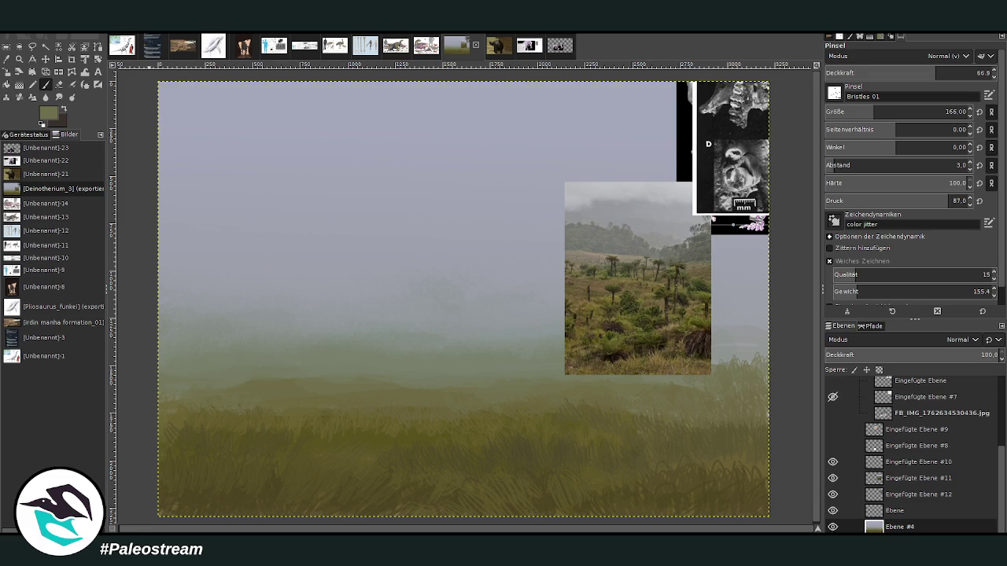
{"action": "left_click", "coordinate": [46, 58]}
{"action": "left_click_drag", "start_coordinate": [566, 262], "coordinate": [458, 161]}
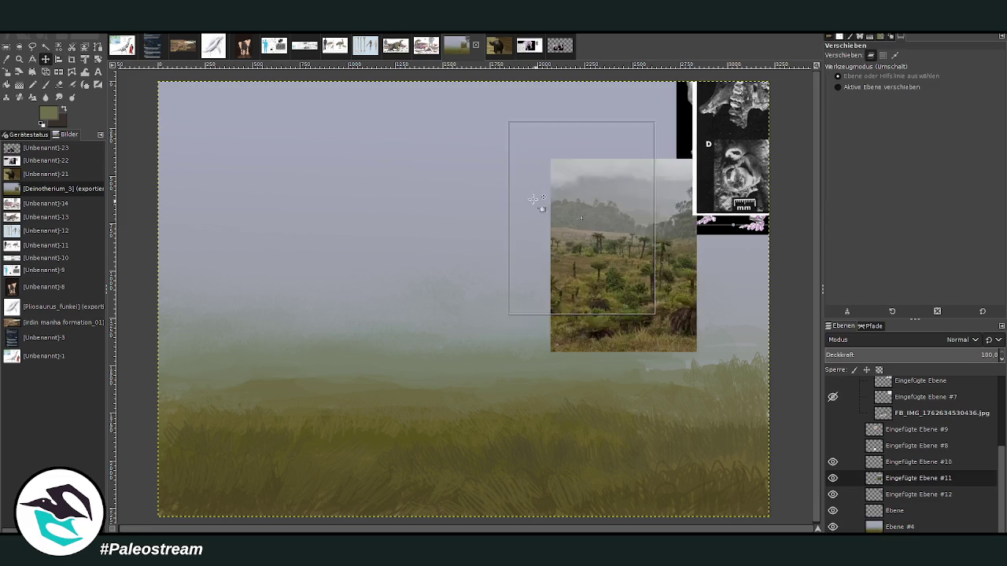
Step: Smudge the grass edge into the fog, then sample a lighter misty colour from the canvas
{"action": "left_click", "coordinate": [58, 97]}
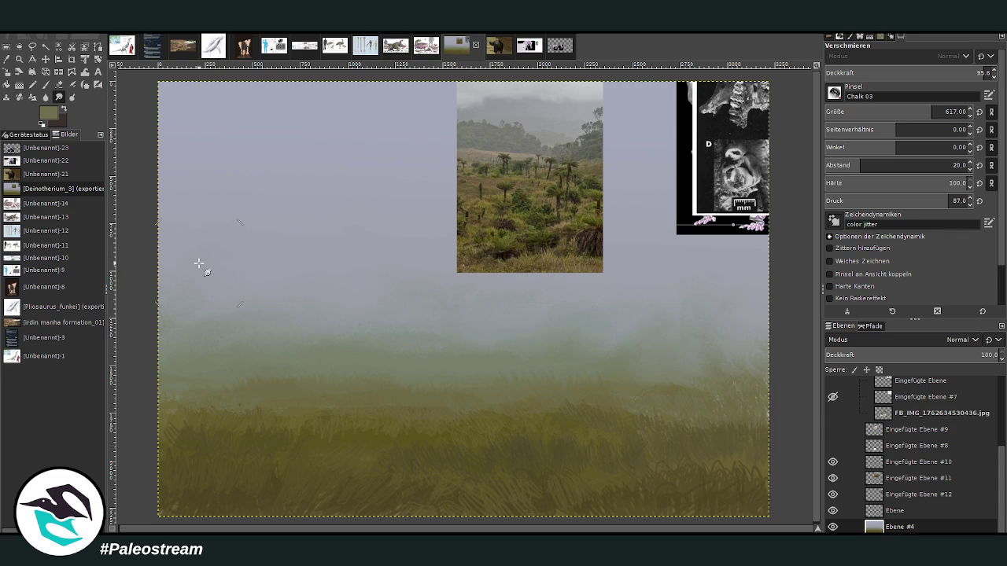
{"action": "left_click", "coordinate": [19, 60]}
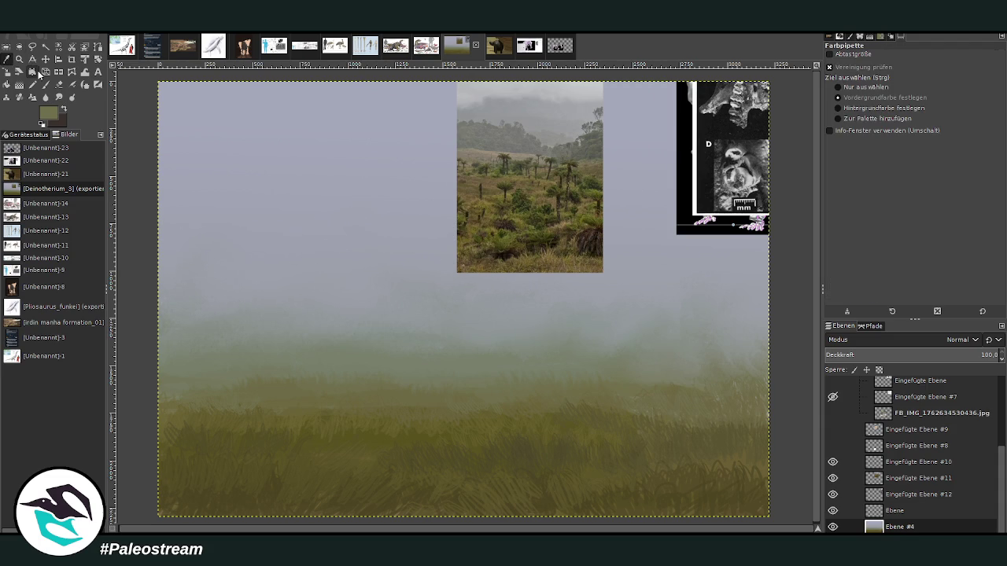
{"action": "left_click", "coordinate": [619, 357]}
{"action": "left_click", "coordinate": [46, 84]}
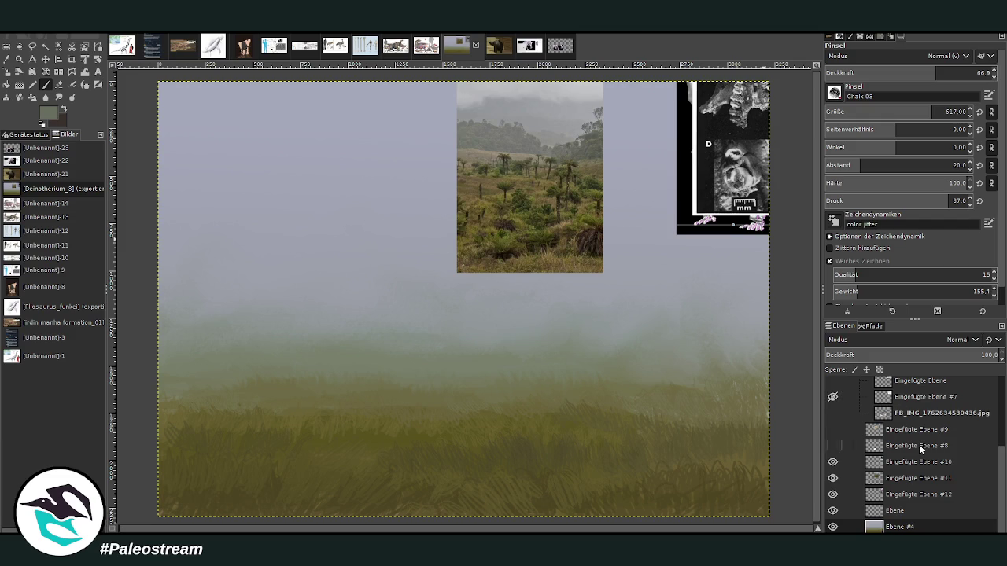
Step: On layer Ebene, paint and thicken a vertical tree trunk in the fog with brush sizes 85 to 127
{"action": "double_click", "coordinate": [890, 510]}
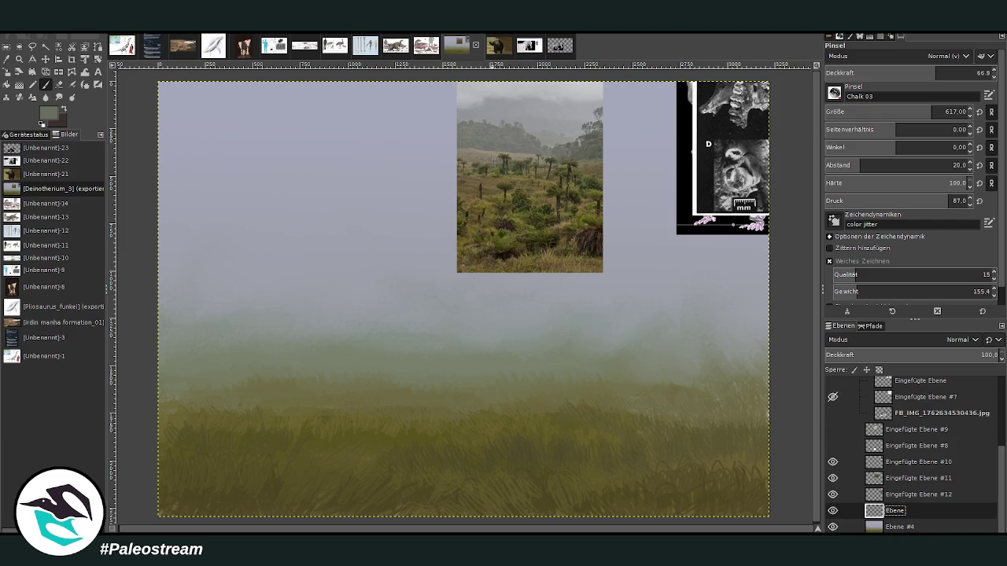
{"action": "left_click", "coordinate": [848, 111]}
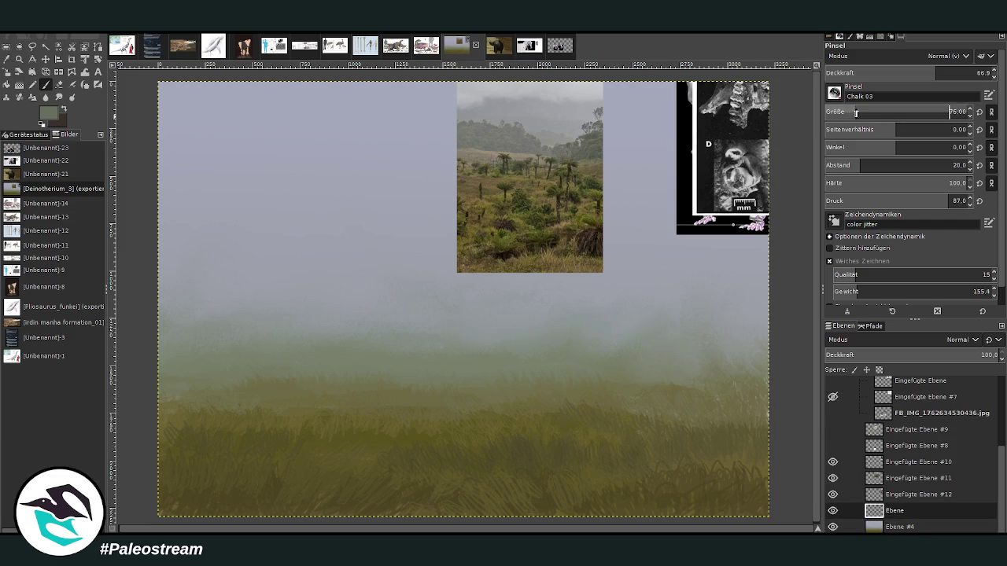
{"action": "left_click", "coordinate": [943, 72]}
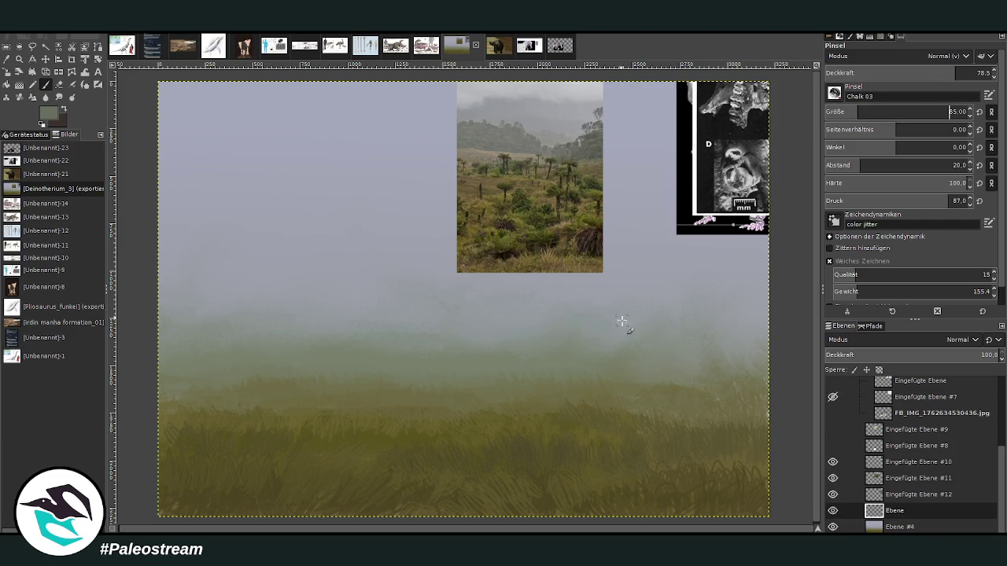
{"action": "mouse_move", "coordinate": [622, 323]}
{"action": "left_mouse_down"}
{"action": "mouse_move", "coordinate": [616, 253]}
{"action": "mouse_move", "coordinate": [618, 350]}
{"action": "left_mouse_up"}
{"action": "left_click", "coordinate": [946, 111]}
{"action": "left_click", "coordinate": [942, 72]}
{"action": "left_click_drag", "start_coordinate": [618, 256], "coordinate": [629, 365]}
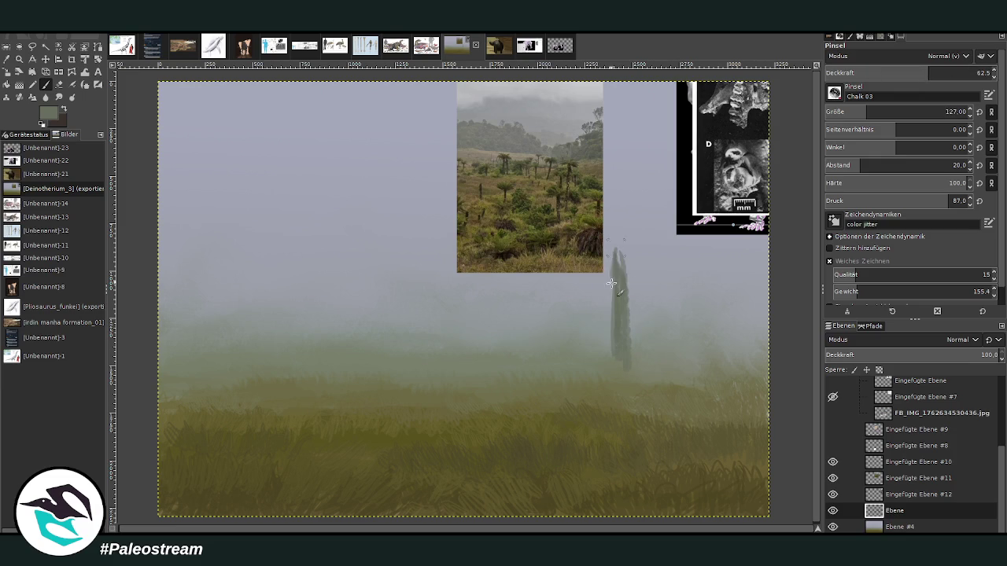
{"action": "left_click_drag", "start_coordinate": [611, 283], "coordinate": [609, 308]}
{"action": "left_click_drag", "start_coordinate": [613, 245], "coordinate": [634, 287]}
Step: Move the landscape reference photo down to the lower right, out of the painting area
{"action": "key", "text": "m"}
{"action": "left_click_drag", "start_coordinate": [471, 83], "coordinate": [558, 336]}
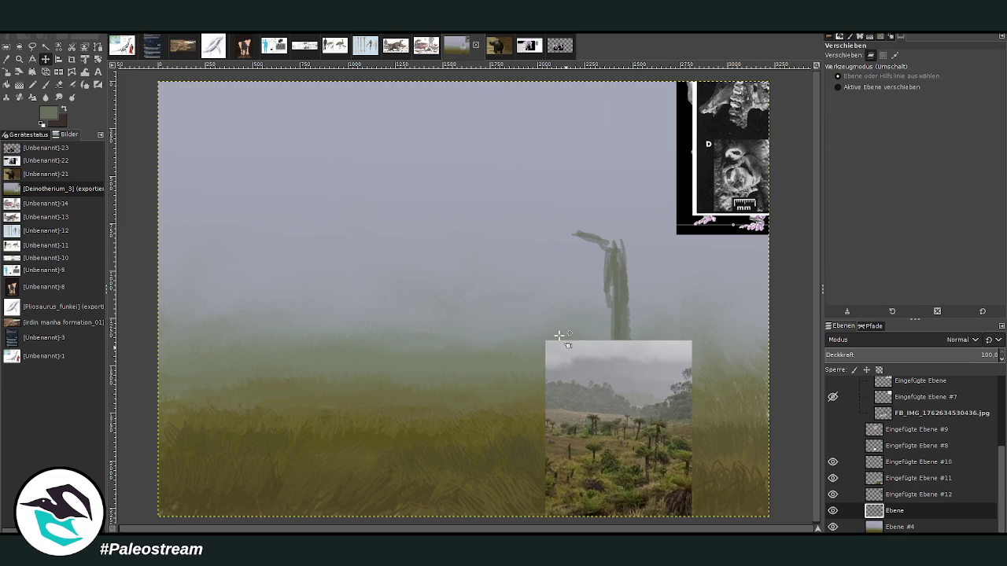
{"action": "key", "text": "p"}
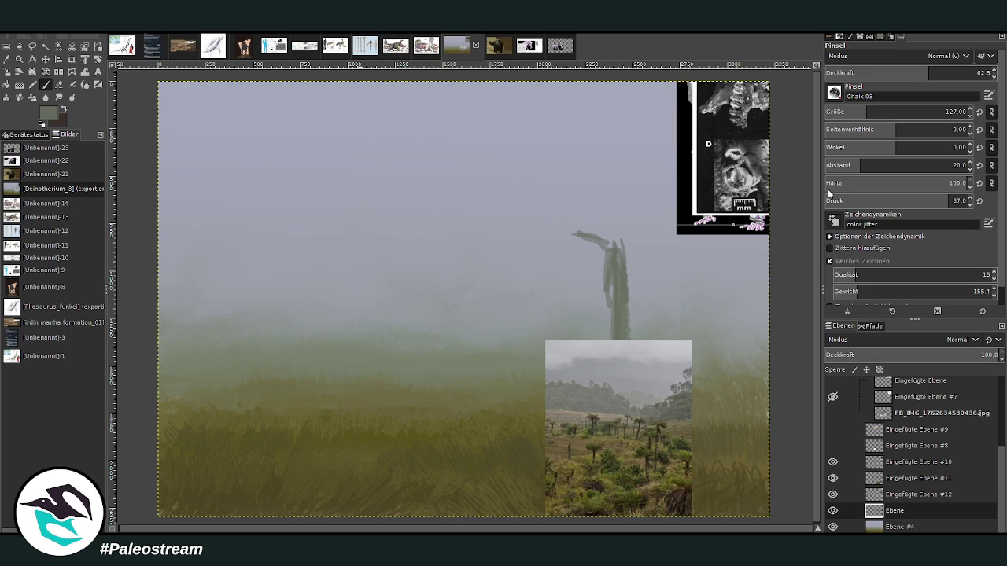
Step: Paint dark fronds fanning left and right from the tree top at 78.9 opacity, filling out the crown
{"action": "mouse_move", "coordinate": [593, 244]}
{"action": "left_mouse_down"}
{"action": "mouse_move", "coordinate": [535, 230]}
{"action": "mouse_move", "coordinate": [554, 217]}
{"action": "mouse_move", "coordinate": [527, 225]}
{"action": "mouse_move", "coordinate": [623, 241]}
{"action": "mouse_move", "coordinate": [664, 227]}
{"action": "mouse_move", "coordinate": [616, 203]}
{"action": "mouse_move", "coordinate": [598, 222]}
{"action": "left_mouse_up"}
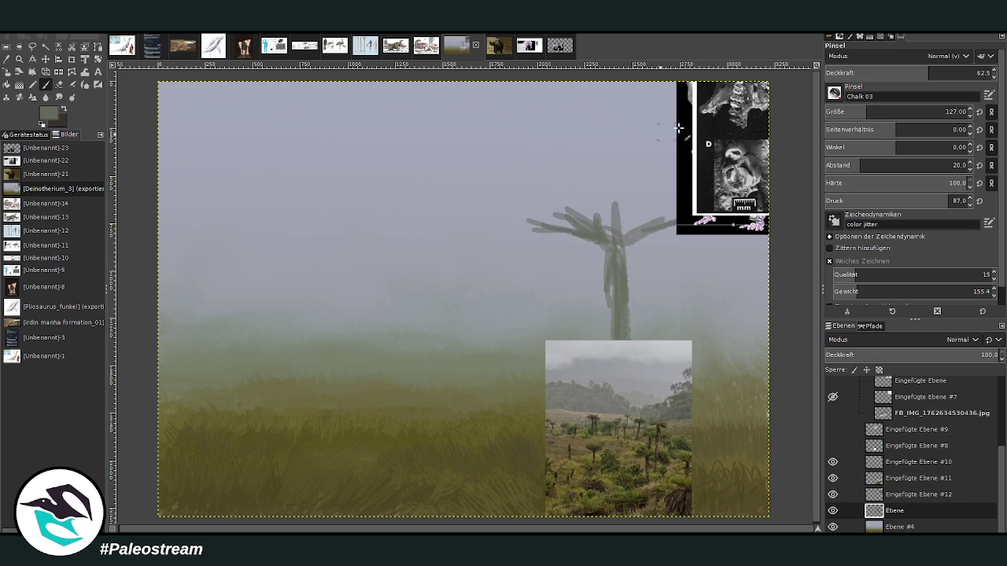
{"action": "left_click", "coordinate": [949, 73]}
{"action": "left_click_drag", "start_coordinate": [948, 73], "coordinate": [955, 73]}
{"action": "left_click_drag", "start_coordinate": [580, 239], "coordinate": [539, 226]}
{"action": "mouse_move", "coordinate": [574, 236]}
{"action": "left_mouse_down"}
{"action": "mouse_move", "coordinate": [518, 230]}
{"action": "mouse_move", "coordinate": [547, 214]}
{"action": "left_mouse_up"}
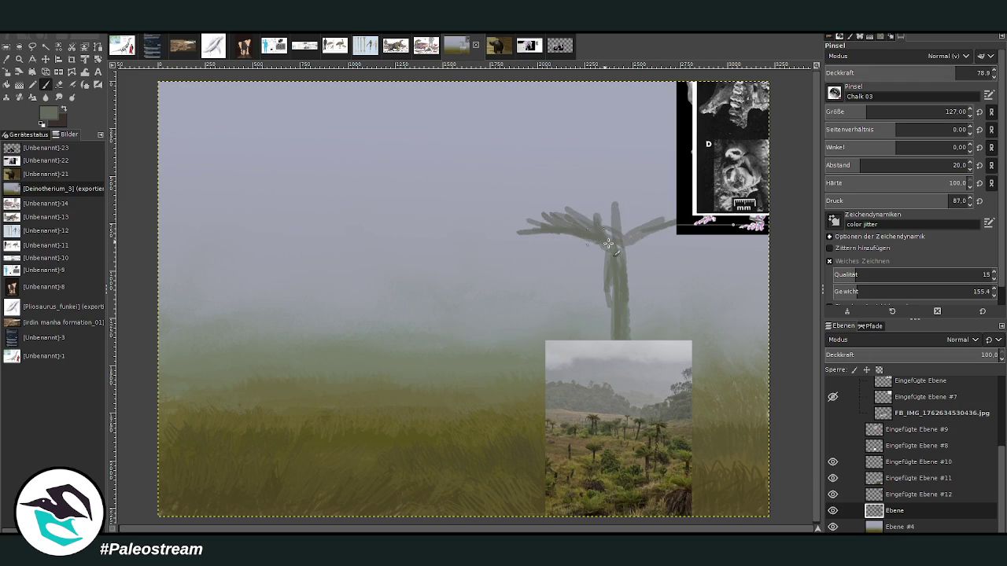
{"action": "mouse_move", "coordinate": [609, 240]}
{"action": "left_mouse_down"}
{"action": "mouse_move", "coordinate": [664, 221]}
{"action": "mouse_move", "coordinate": [611, 254]}
{"action": "mouse_move", "coordinate": [635, 225]}
{"action": "mouse_move", "coordinate": [670, 228]}
{"action": "left_mouse_up"}
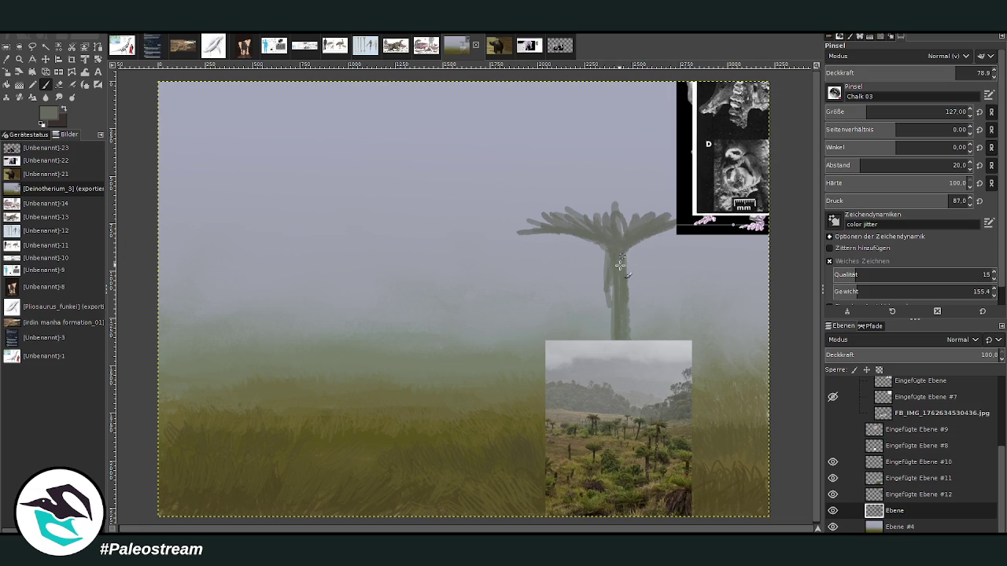
{"action": "mouse_move", "coordinate": [622, 271]}
{"action": "left_mouse_down"}
{"action": "mouse_move", "coordinate": [604, 247]}
{"action": "mouse_move", "coordinate": [600, 306]}
{"action": "mouse_move", "coordinate": [634, 275]}
{"action": "left_mouse_up"}
{"action": "left_click_drag", "start_coordinate": [625, 235], "coordinate": [676, 214]}
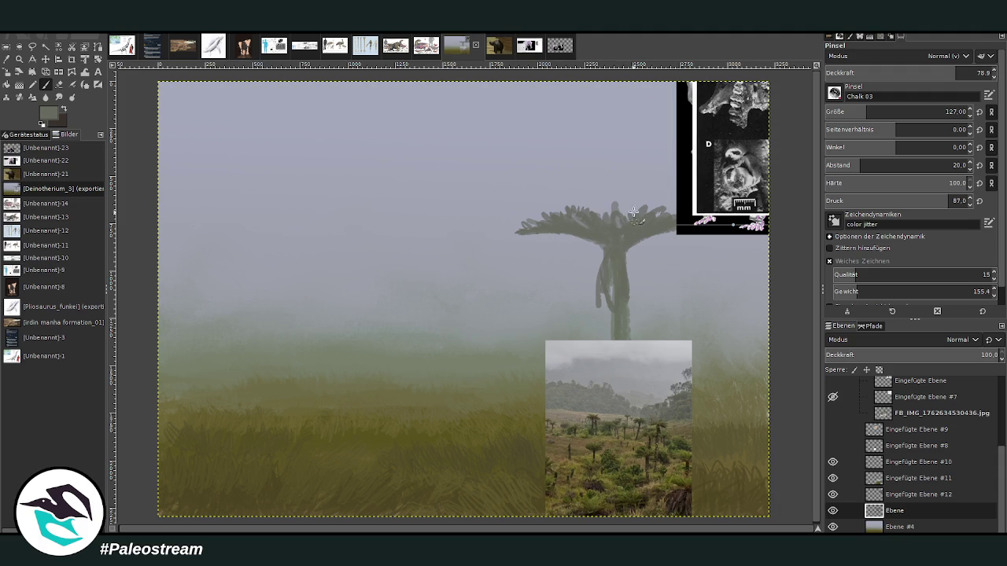
Step: Add a frond to the central crown, then paint a thin, pale distant tree on the left at lower opacity
{"action": "left_click_drag", "start_coordinate": [633, 212], "coordinate": [658, 215]}
{"action": "left_click_drag", "start_coordinate": [376, 290], "coordinate": [376, 338]}
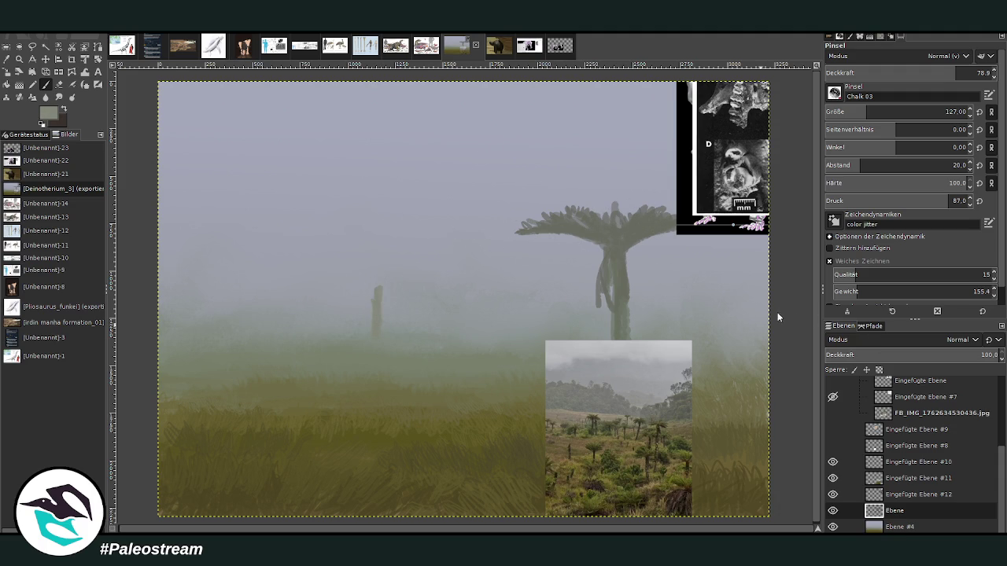
{"action": "left_click_drag", "start_coordinate": [376, 287], "coordinate": [381, 335]}
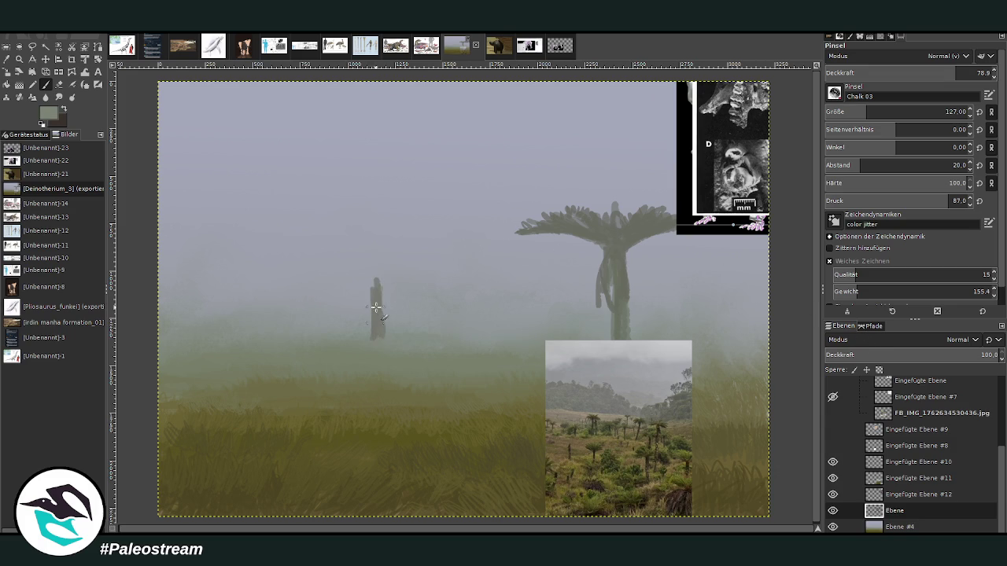
{"action": "mouse_move", "coordinate": [376, 307]}
{"action": "left_mouse_down"}
{"action": "mouse_move", "coordinate": [378, 288]}
{"action": "mouse_move", "coordinate": [378, 325]}
{"action": "mouse_move", "coordinate": [378, 270]}
{"action": "mouse_move", "coordinate": [376, 281]}
{"action": "mouse_move", "coordinate": [348, 262]}
{"action": "left_mouse_up"}
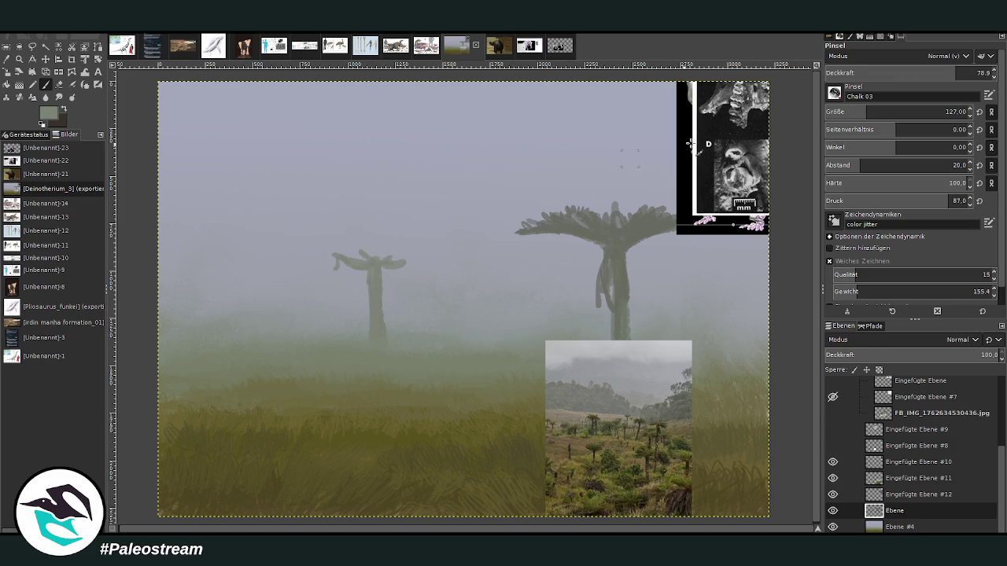
{"action": "left_click", "coordinate": [928, 72]}
{"action": "mouse_move", "coordinate": [376, 265]}
{"action": "left_mouse_down"}
{"action": "mouse_move", "coordinate": [381, 257]}
{"action": "mouse_move", "coordinate": [331, 257]}
{"action": "mouse_move", "coordinate": [343, 280]}
{"action": "mouse_move", "coordinate": [394, 256]}
{"action": "mouse_move", "coordinate": [416, 261]}
{"action": "mouse_move", "coordinate": [354, 265]}
{"action": "mouse_move", "coordinate": [393, 272]}
{"action": "mouse_move", "coordinate": [365, 293]}
{"action": "mouse_move", "coordinate": [425, 264]}
{"action": "mouse_move", "coordinate": [342, 250]}
{"action": "left_mouse_up"}
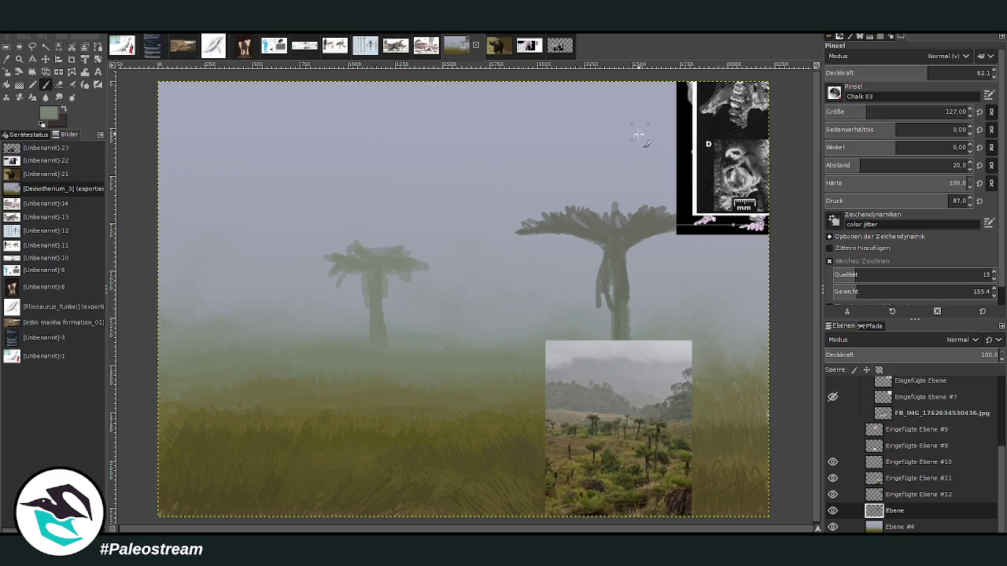
Step: With a smaller brush, paint a pale rosette tree left of the big tree, with crown and hanging fronds
{"action": "key", "text": "bracketleft"}
{"action": "key", "text": "bracketleft"}
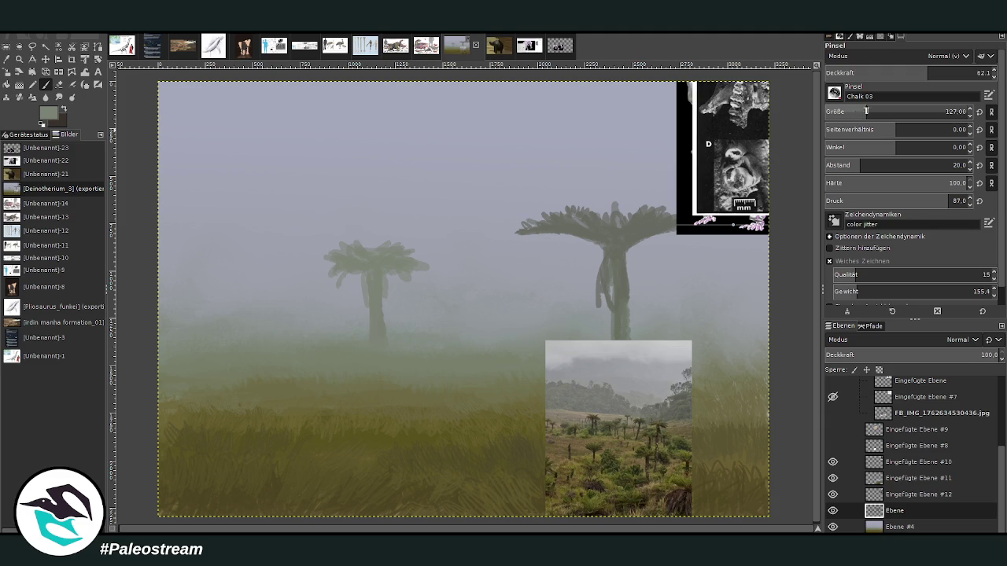
{"action": "key", "text": "bracketleft"}
{"action": "key", "text": "bracketleft"}
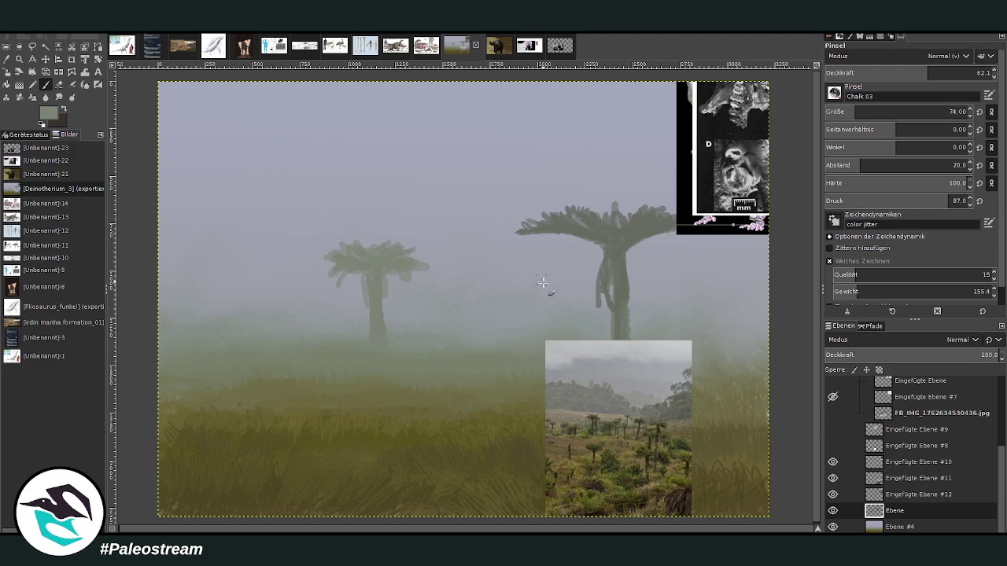
{"action": "left_click_drag", "start_coordinate": [542, 282], "coordinate": [553, 340]}
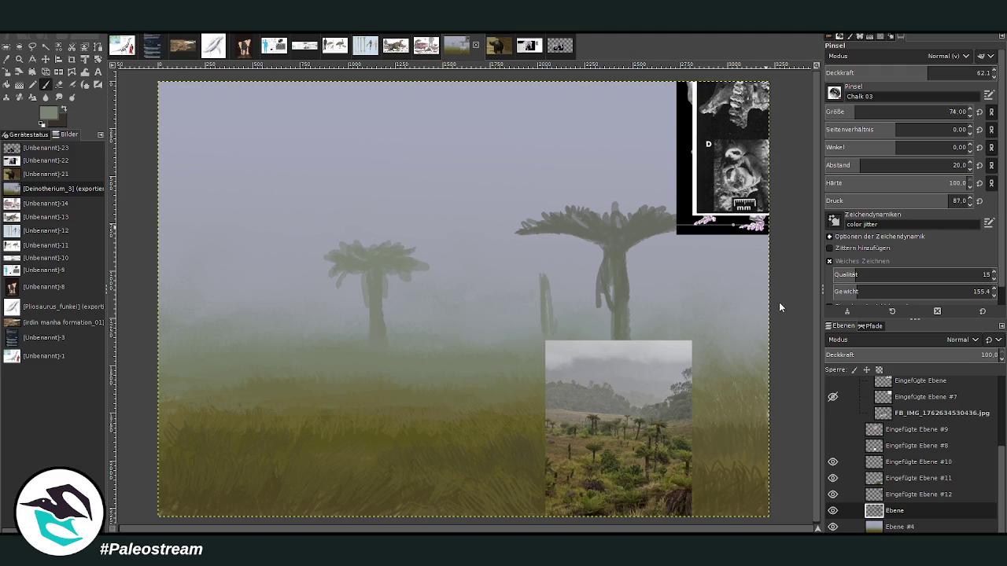
{"action": "left_click", "coordinate": [945, 108]}
{"action": "left_click_drag", "start_coordinate": [543, 289], "coordinate": [548, 326]}
{"action": "mouse_move", "coordinate": [543, 267]}
{"action": "left_mouse_down"}
{"action": "mouse_move", "coordinate": [550, 325]}
{"action": "mouse_move", "coordinate": [549, 260]}
{"action": "mouse_move", "coordinate": [490, 262]}
{"action": "mouse_move", "coordinate": [535, 272]}
{"action": "mouse_move", "coordinate": [541, 243]}
{"action": "mouse_move", "coordinate": [496, 247]}
{"action": "mouse_move", "coordinate": [532, 252]}
{"action": "left_mouse_up"}
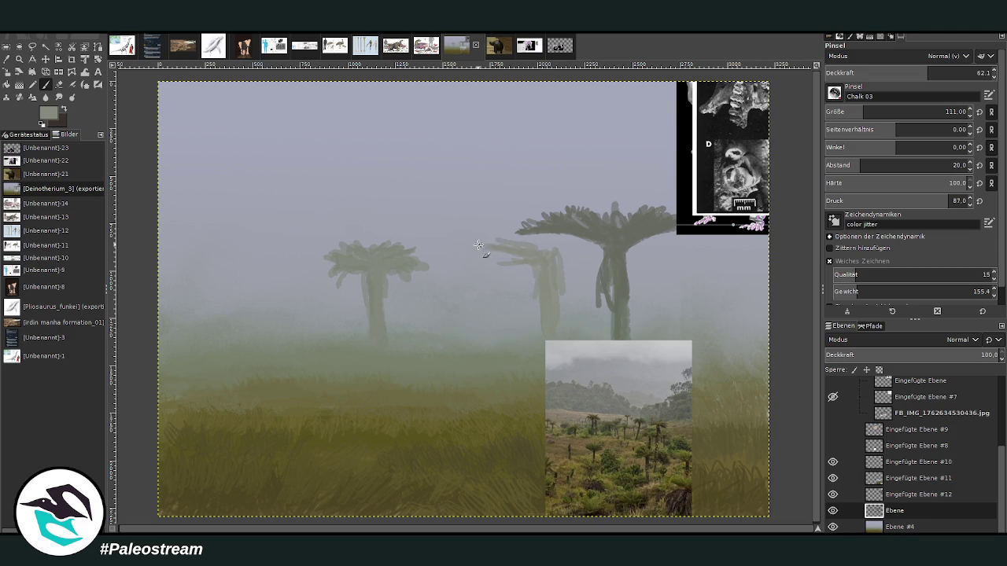
{"action": "left_click_drag", "start_coordinate": [471, 247], "coordinate": [520, 239]}
{"action": "left_click_drag", "start_coordinate": [523, 241], "coordinate": [478, 236]}
{"action": "mouse_move", "coordinate": [554, 236]}
{"action": "left_mouse_down"}
{"action": "mouse_move", "coordinate": [561, 297]}
{"action": "mouse_move", "coordinate": [533, 301]}
{"action": "left_mouse_up"}
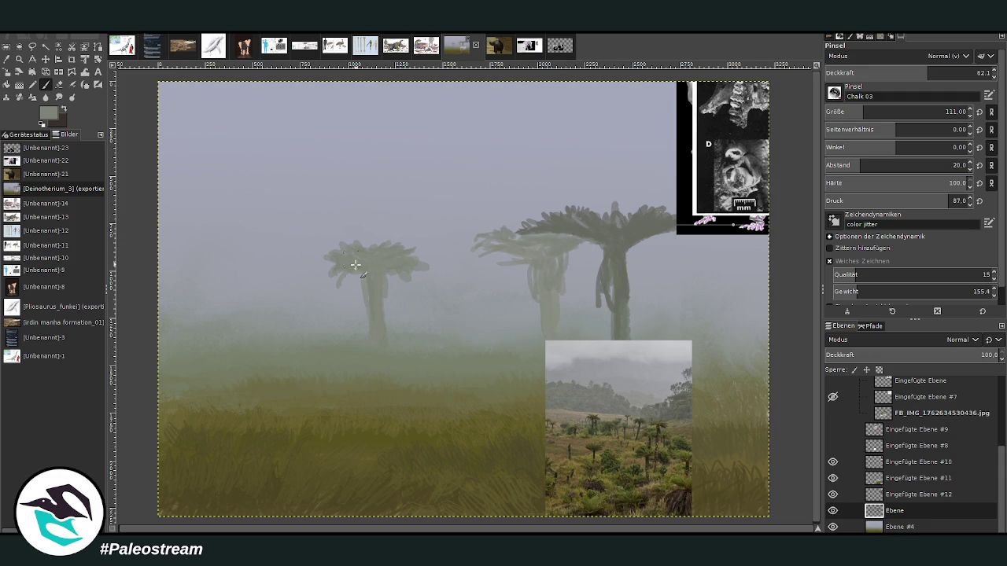
Step: Paint a thin branching tree on the right and a fainter trunk at the far left
{"action": "left_click_drag", "start_coordinate": [718, 331], "coordinate": [722, 286]}
{"action": "mouse_move", "coordinate": [718, 328]}
{"action": "left_mouse_down"}
{"action": "mouse_move", "coordinate": [721, 280]}
{"action": "mouse_move", "coordinate": [716, 342]}
{"action": "mouse_move", "coordinate": [723, 276]}
{"action": "mouse_move", "coordinate": [709, 292]}
{"action": "mouse_move", "coordinate": [670, 259]}
{"action": "mouse_move", "coordinate": [754, 256]}
{"action": "mouse_move", "coordinate": [759, 272]}
{"action": "left_mouse_up"}
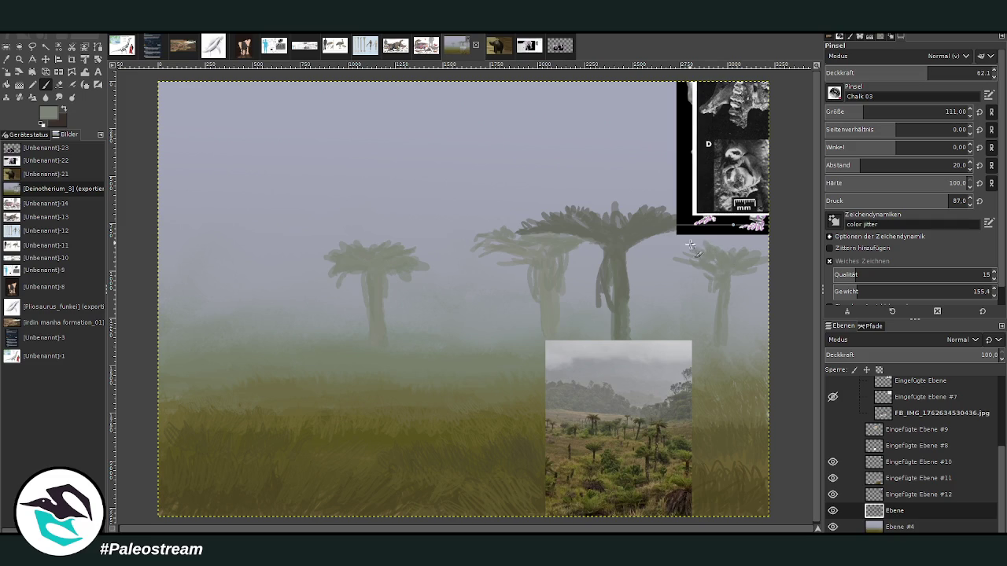
{"action": "key", "text": "less"}
{"action": "mouse_move", "coordinate": [225, 264]}
{"action": "left_mouse_down"}
{"action": "mouse_move", "coordinate": [227, 290]}
{"action": "mouse_move", "coordinate": [179, 246]}
{"action": "mouse_move", "coordinate": [261, 254]}
{"action": "mouse_move", "coordinate": [200, 244]}
{"action": "mouse_move", "coordinate": [256, 236]}
{"action": "mouse_move", "coordinate": [252, 268]}
{"action": "left_mouse_up"}
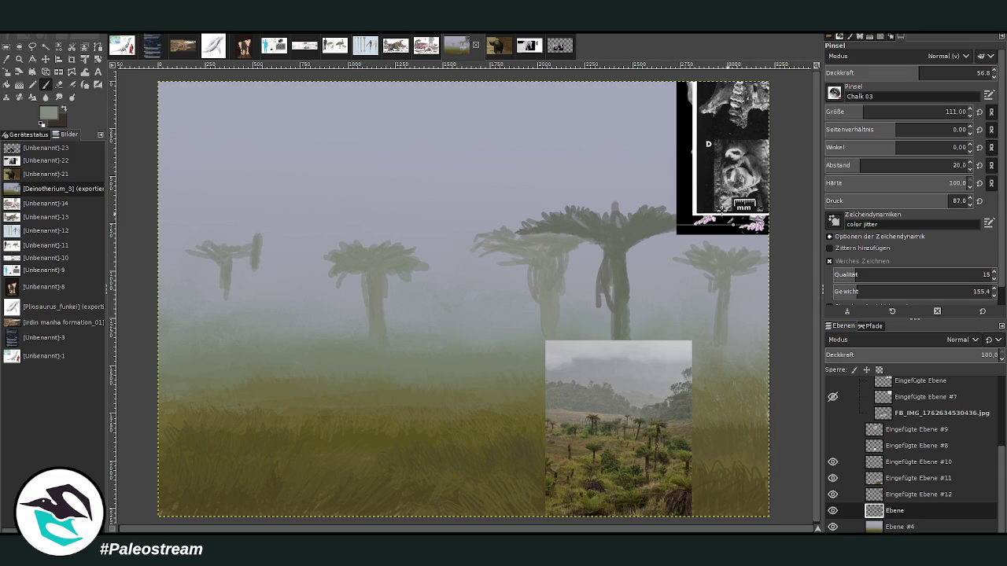
Step: Refine the small far-left tree, add another faint foggy crown on the left, and reapply the blur filter
{"action": "left_click_drag", "start_coordinate": [251, 234], "coordinate": [280, 228]}
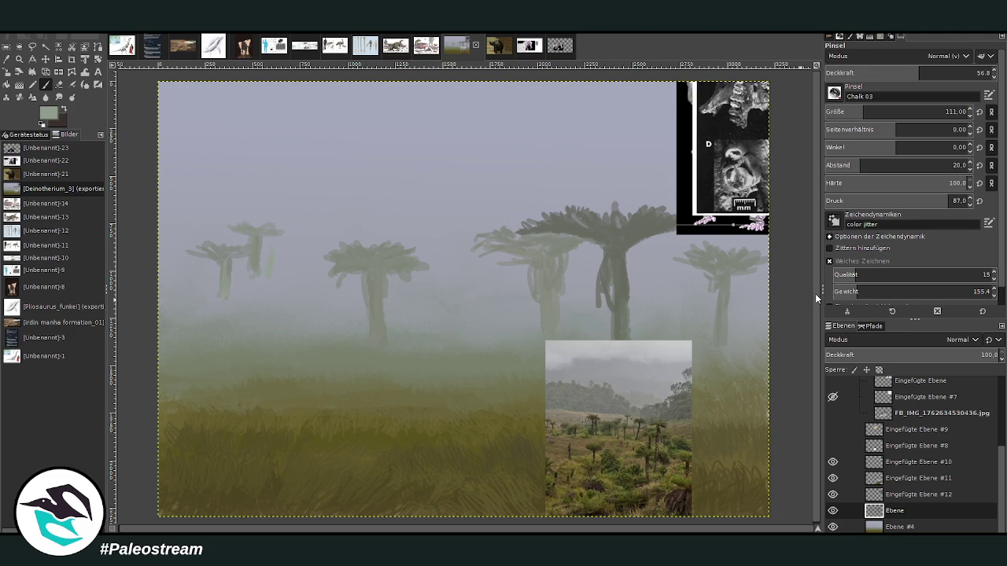
{"action": "left_click_drag", "start_coordinate": [277, 265], "coordinate": [271, 247]}
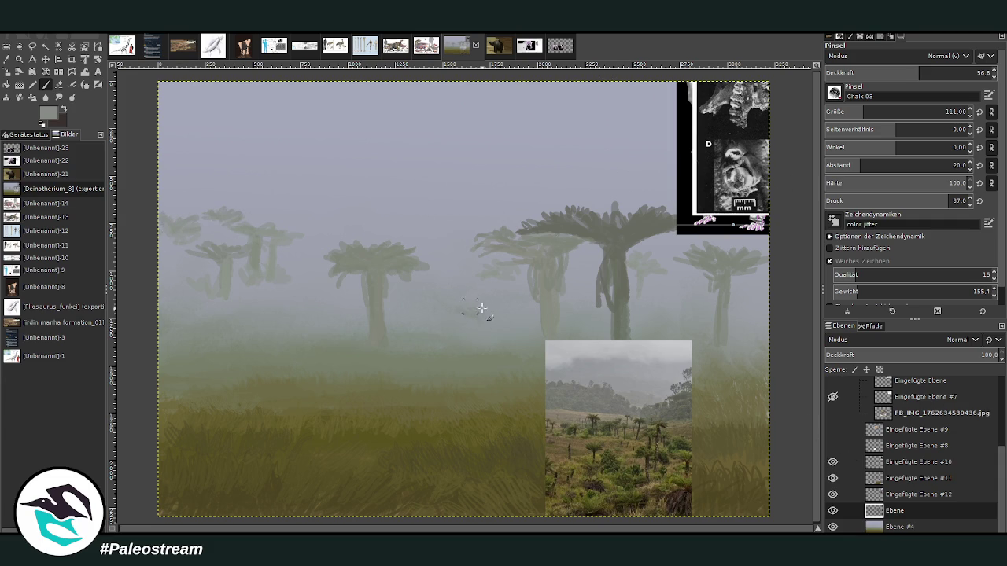
{"action": "left_click_drag", "start_coordinate": [505, 305], "coordinate": [488, 310]}
{"action": "left_click", "coordinate": [976, 72]}
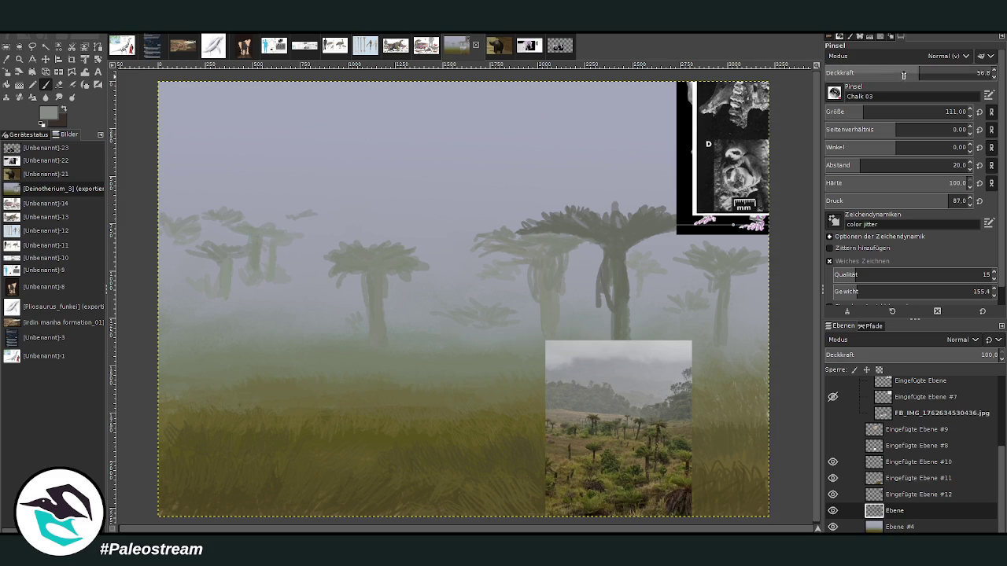
{"action": "type", "text": "38.8"}
{"action": "mouse_move", "coordinate": [279, 210]}
{"action": "left_mouse_down"}
{"action": "mouse_move", "coordinate": [303, 206]}
{"action": "mouse_move", "coordinate": [319, 224]}
{"action": "mouse_move", "coordinate": [271, 213]}
{"action": "mouse_move", "coordinate": [256, 224]}
{"action": "left_mouse_up"}
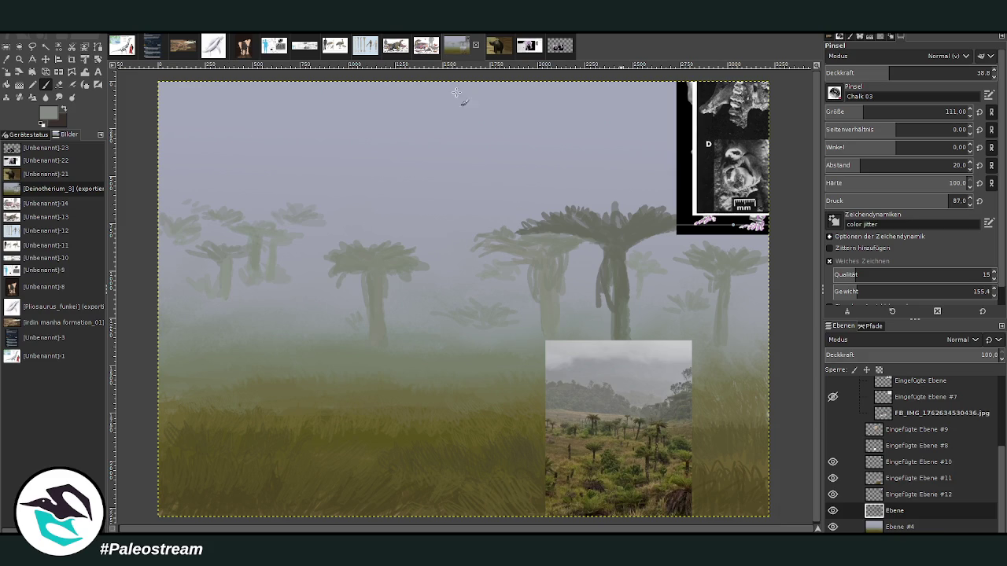
{"action": "key", "text": "ctrl+f"}
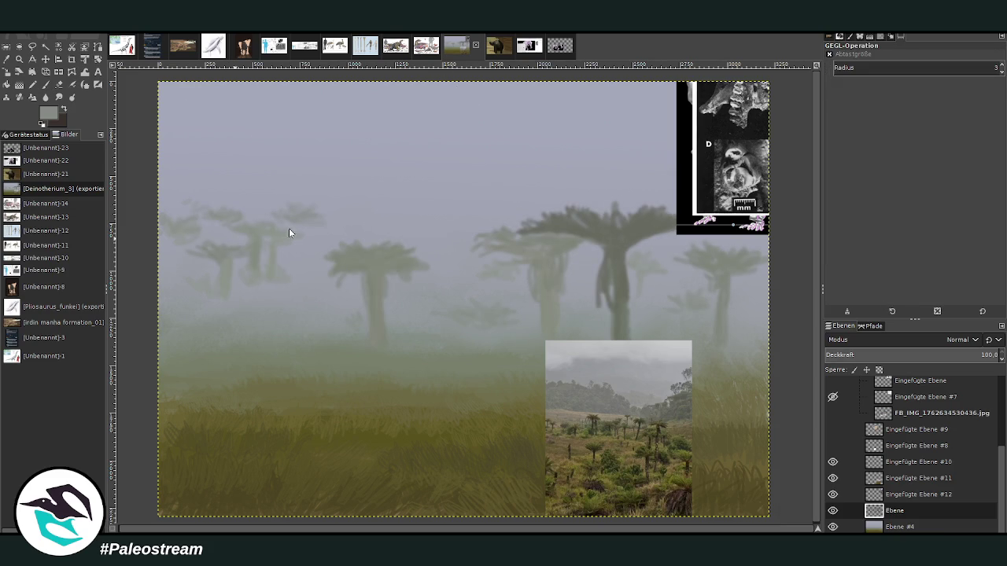
Step: Zoom in on the painting and sample a dark brown paint colour from the canvas
{"action": "key", "text": "o"}
{"action": "left_click", "coordinate": [280, 246]}
{"action": "key", "text": "minus"}
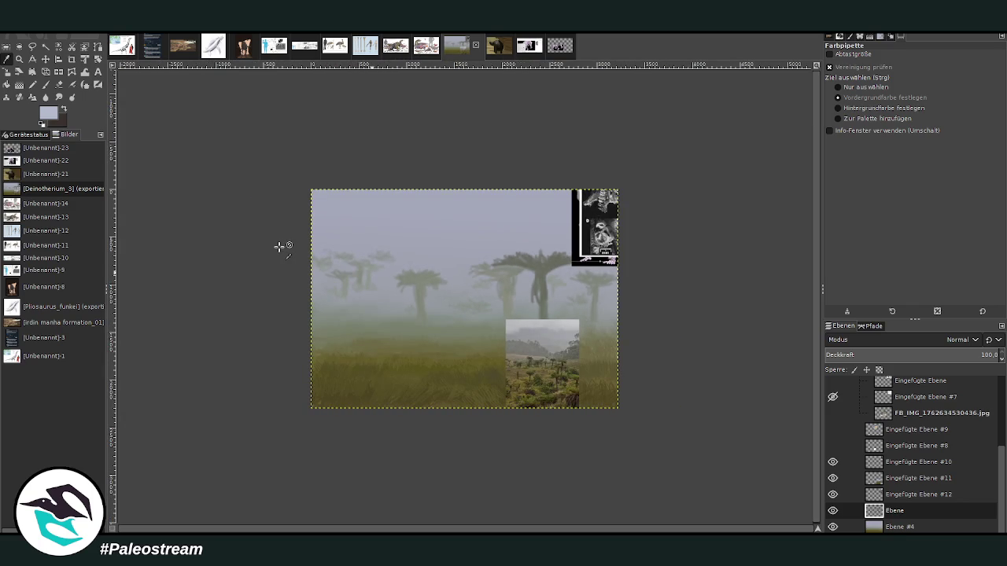
{"action": "key", "text": "z"}
{"action": "left_click_drag", "start_coordinate": [313, 187], "coordinate": [548, 403]}
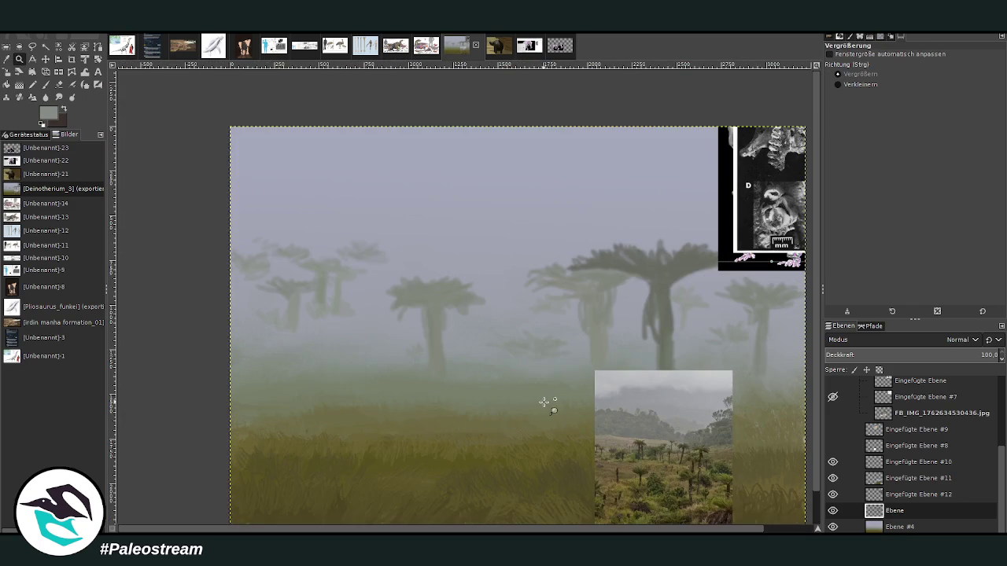
{"action": "key", "text": "s"}
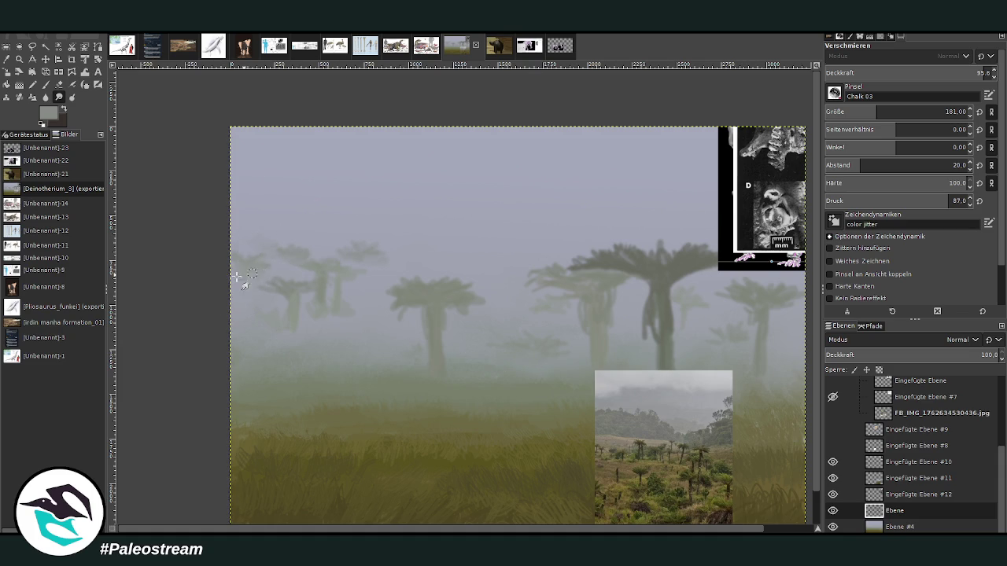
{"action": "key", "text": "minus"}
{"action": "key", "text": "minus"}
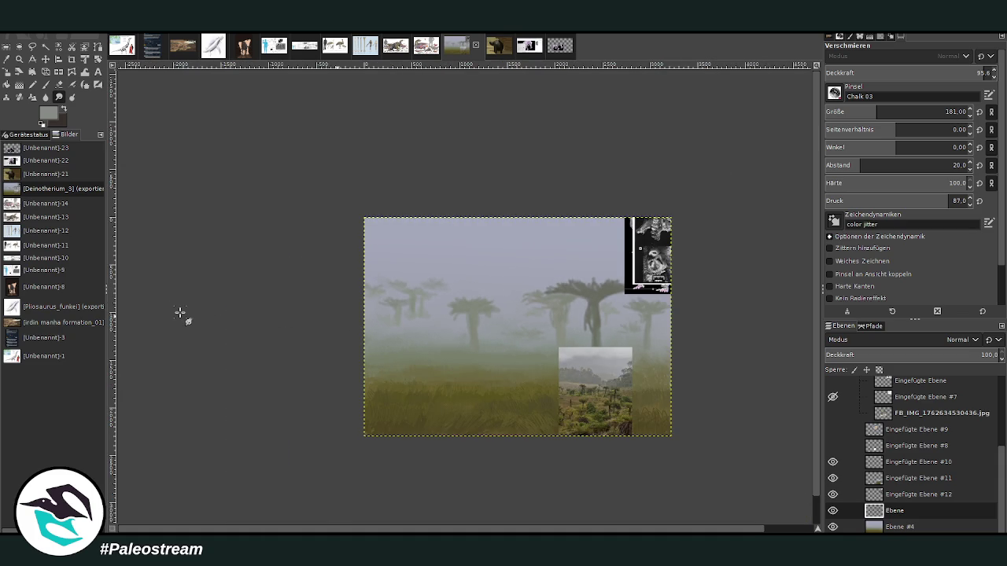
{"action": "left_click", "coordinate": [19, 59]}
{"action": "left_click_drag", "start_coordinate": [385, 170], "coordinate": [609, 455]}
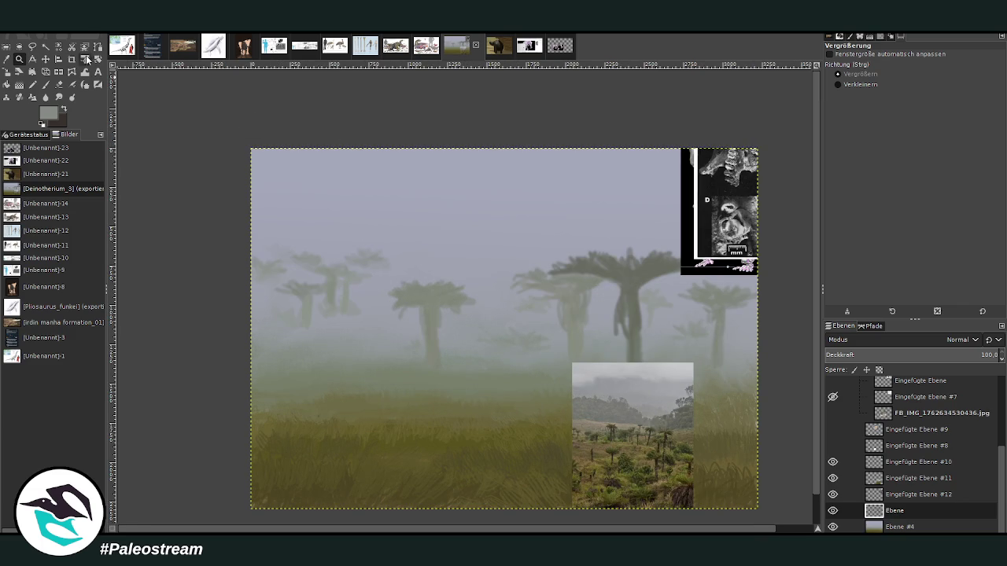
{"action": "left_click", "coordinate": [32, 85]}
{"action": "left_click", "coordinate": [6, 59]}
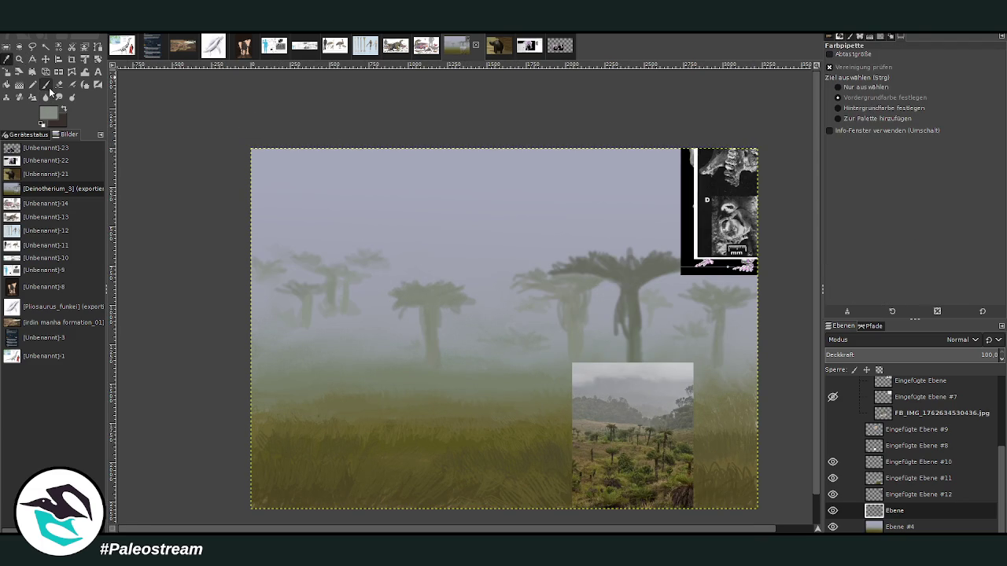
{"action": "left_click", "coordinate": [432, 492]}
Step: Set the Chalk 03 paintbrush to 71.9 opacity with a smaller size, and add a layer above Ebene
{"action": "left_click", "coordinate": [45, 84]}
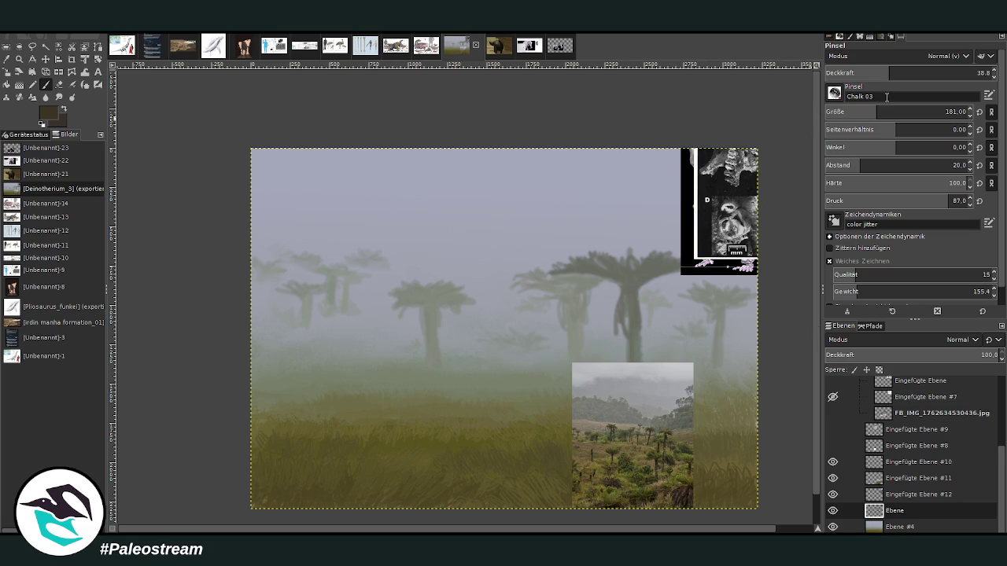
{"action": "left_click", "coordinate": [945, 72]}
{"action": "left_click", "coordinate": [946, 112]}
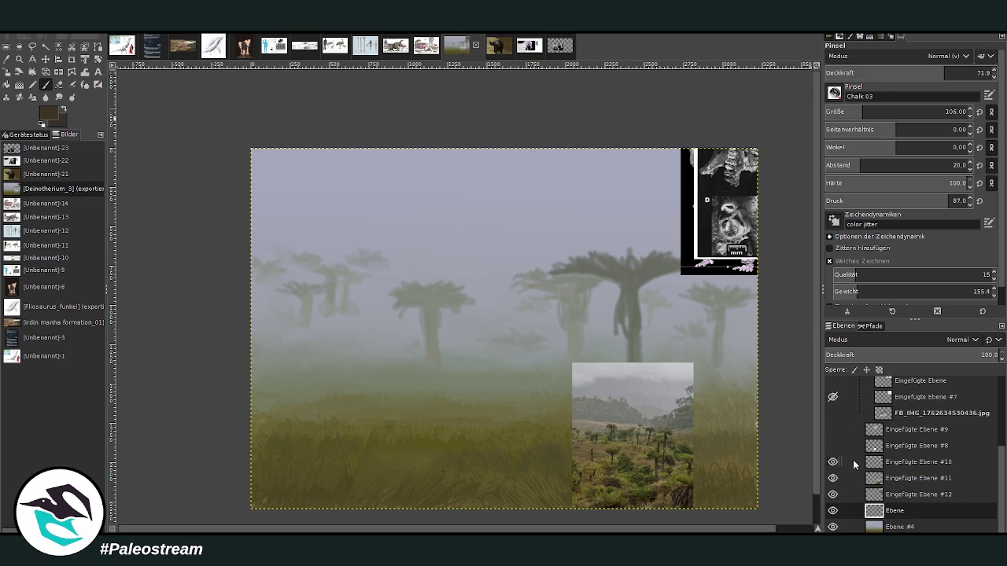
{"action": "key", "text": "shift+ctrl+n"}
Step: Create Ebene #1 and paint a dark foreground trunk up the left side of the canvas
{"action": "left_click", "coordinate": [958, 112]}
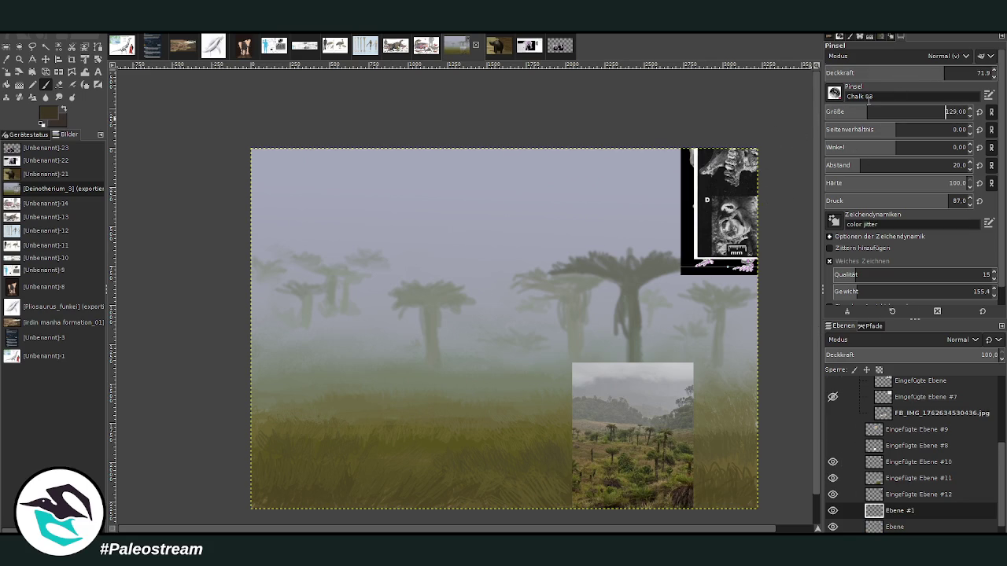
{"action": "left_click", "coordinate": [952, 73]}
{"action": "left_click_drag", "start_coordinate": [296, 415], "coordinate": [306, 346]}
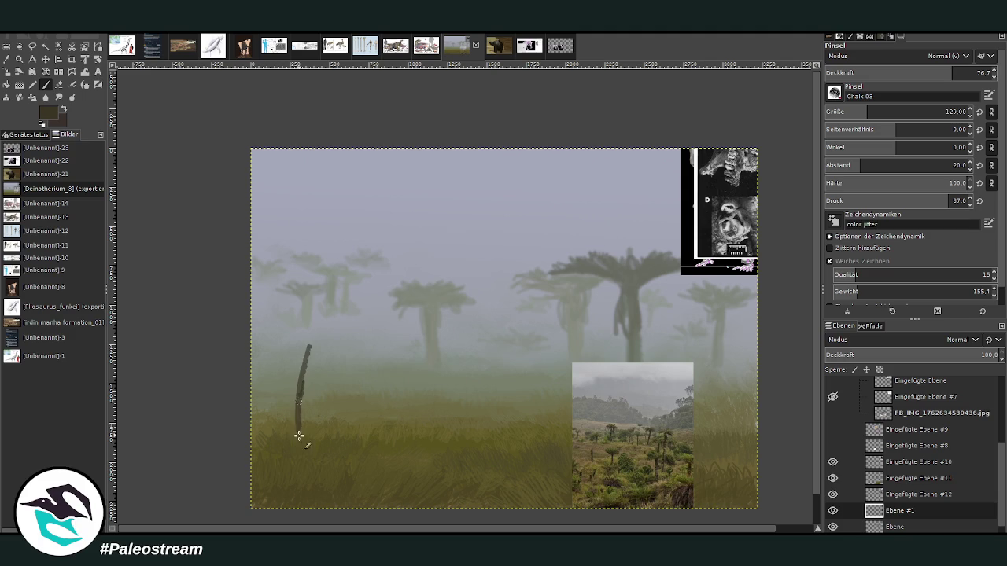
{"action": "left_click_drag", "start_coordinate": [298, 456], "coordinate": [308, 319]}
{"action": "mouse_move", "coordinate": [309, 362]}
{"action": "left_mouse_down"}
{"action": "mouse_move", "coordinate": [312, 228]}
{"action": "mouse_move", "coordinate": [288, 450]}
{"action": "mouse_move", "coordinate": [322, 267]}
{"action": "mouse_move", "coordinate": [309, 161]}
{"action": "mouse_move", "coordinate": [295, 365]}
{"action": "left_mouse_up"}
{"action": "left_click", "coordinate": [310, 199]}
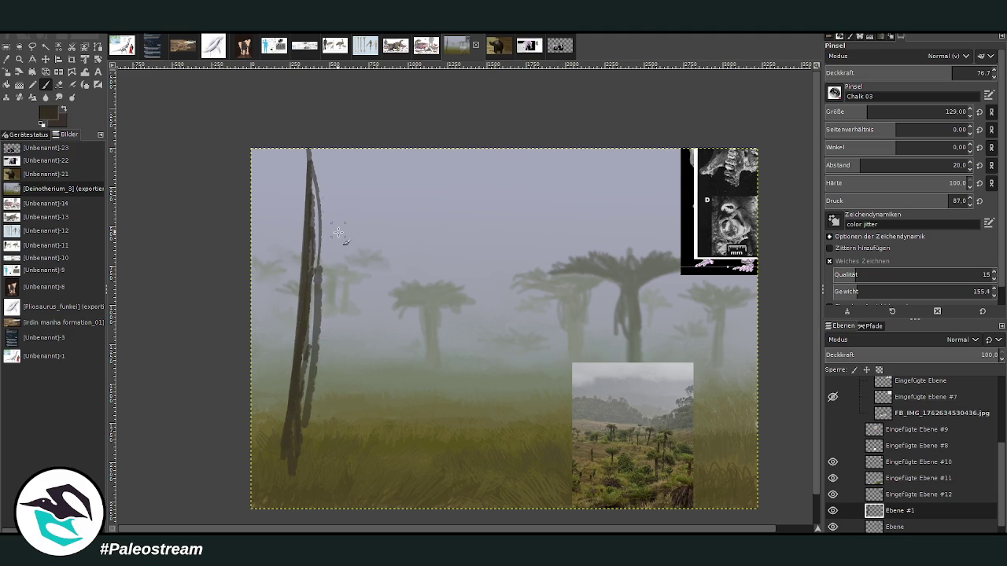
{"action": "mouse_move", "coordinate": [315, 143]}
{"action": "left_mouse_down"}
{"action": "mouse_move", "coordinate": [311, 376]}
{"action": "mouse_move", "coordinate": [270, 461]}
{"action": "mouse_move", "coordinate": [308, 388]}
{"action": "mouse_move", "coordinate": [283, 465]}
{"action": "mouse_move", "coordinate": [286, 443]}
{"action": "mouse_move", "coordinate": [303, 478]}
{"action": "mouse_move", "coordinate": [330, 280]}
{"action": "mouse_move", "coordinate": [331, 151]}
{"action": "left_mouse_up"}
Step: Extend the trunk to the top edge, then add bark strokes on its lower part at size 78
{"action": "left_click_drag", "start_coordinate": [867, 112], "coordinate": [878, 111]}
{"action": "left_click_drag", "start_coordinate": [953, 72], "coordinate": [977, 73]}
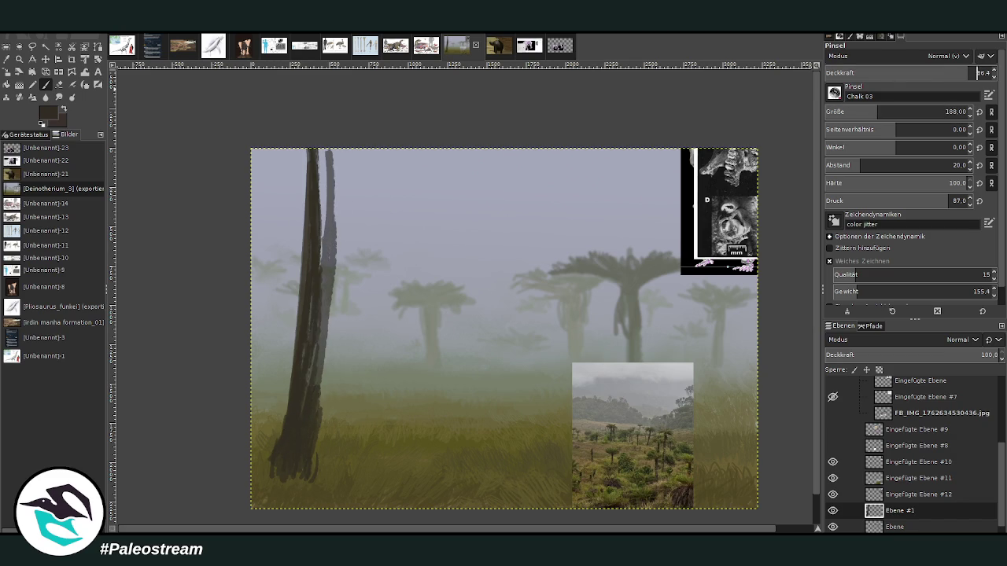
{"action": "mouse_move", "coordinate": [319, 140]}
{"action": "left_mouse_down"}
{"action": "mouse_move", "coordinate": [320, 303]}
{"action": "mouse_move", "coordinate": [333, 247]}
{"action": "mouse_move", "coordinate": [310, 442]}
{"action": "mouse_move", "coordinate": [326, 360]}
{"action": "mouse_move", "coordinate": [337, 105]}
{"action": "mouse_move", "coordinate": [312, 468]}
{"action": "mouse_move", "coordinate": [329, 330]}
{"action": "left_mouse_up"}
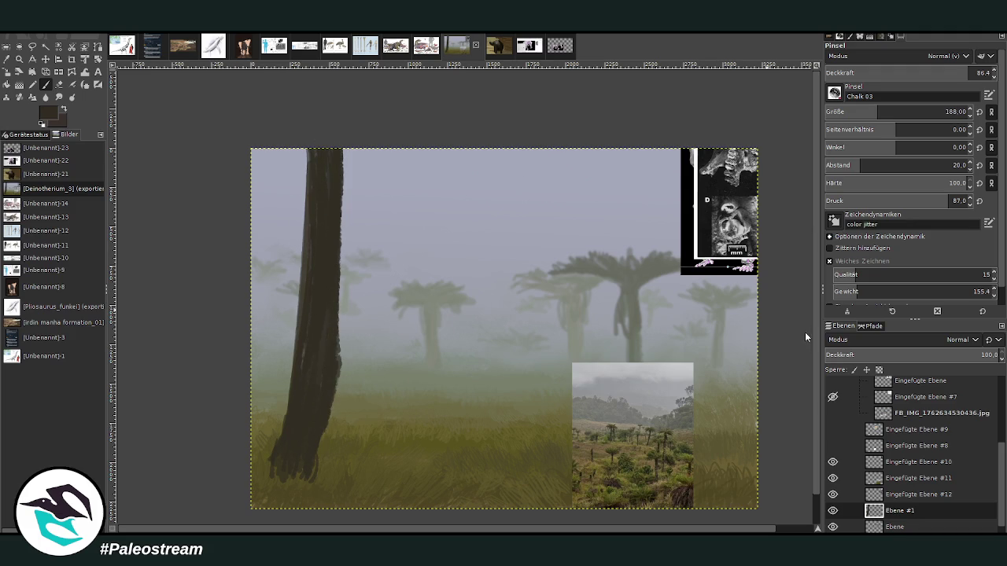
{"action": "left_click_drag", "start_coordinate": [877, 112], "coordinate": [856, 111]}
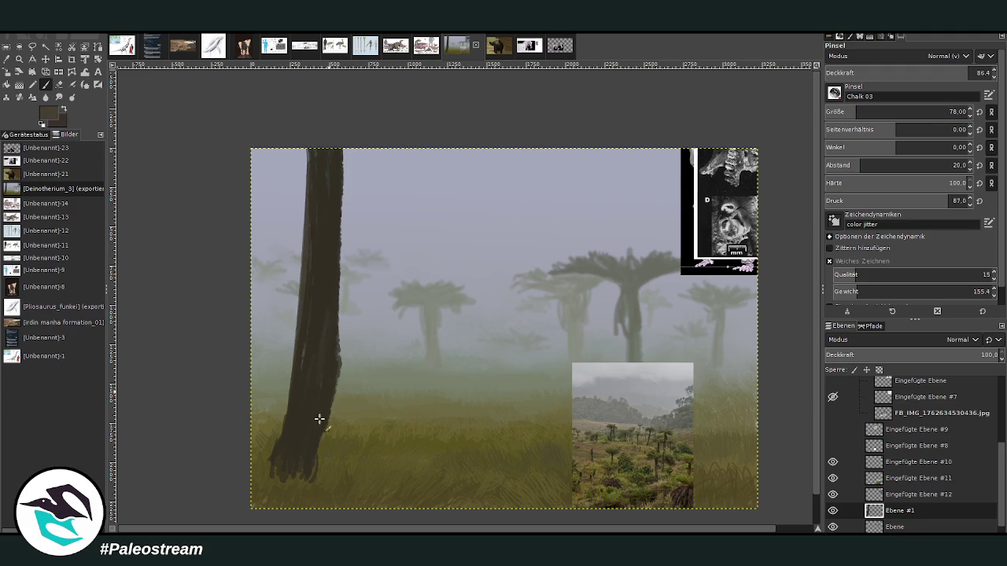
{"action": "mouse_move", "coordinate": [318, 419]}
{"action": "left_mouse_down"}
{"action": "mouse_move", "coordinate": [303, 441]}
{"action": "mouse_move", "coordinate": [315, 463]}
{"action": "mouse_move", "coordinate": [342, 263]}
{"action": "mouse_move", "coordinate": [341, 206]}
{"action": "mouse_move", "coordinate": [324, 202]}
{"action": "mouse_move", "coordinate": [312, 263]}
{"action": "mouse_move", "coordinate": [335, 307]}
{"action": "left_mouse_up"}
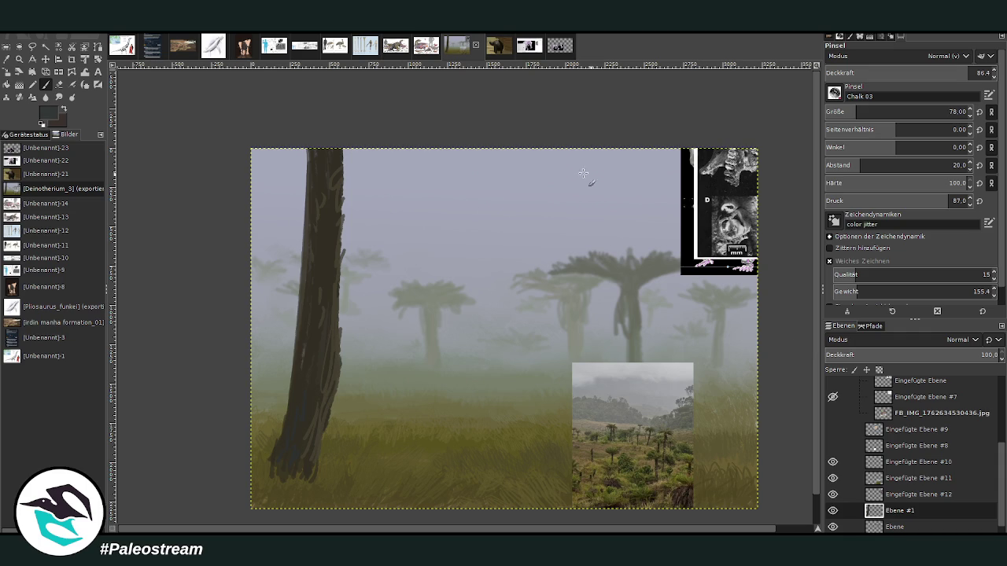
{"action": "left_click_drag", "start_coordinate": [292, 449], "coordinate": [274, 462]}
{"action": "left_click_drag", "start_coordinate": [285, 410], "coordinate": [289, 382]}
Step: At 91.2 opacity, streak dark and light bark along the trunk edges, extend its base, and pick a brighter colour
{"action": "left_click", "coordinate": [957, 72]}
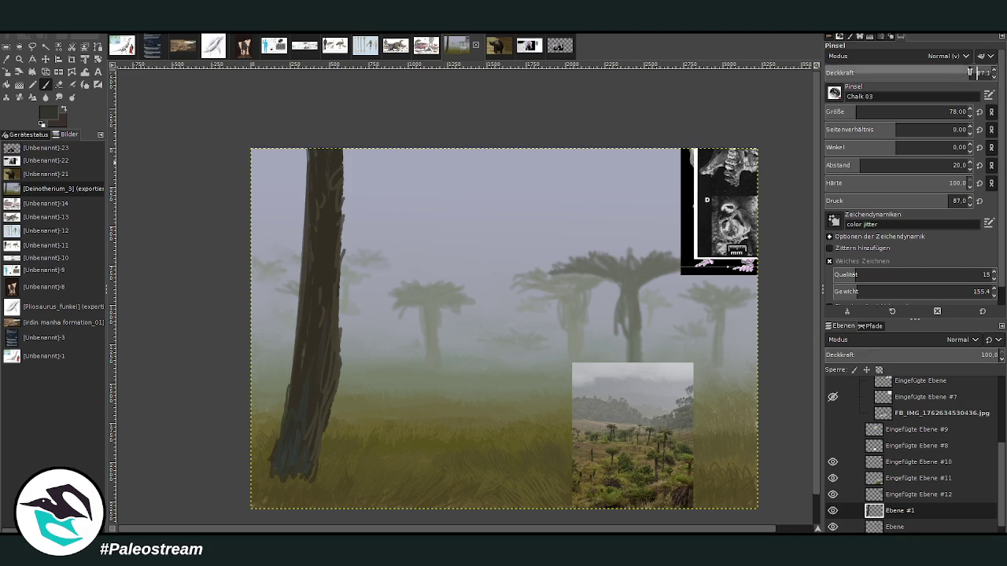
{"action": "left_click_drag", "start_coordinate": [290, 355], "coordinate": [299, 296]}
{"action": "mouse_move", "coordinate": [330, 161]}
{"action": "left_mouse_down"}
{"action": "mouse_move", "coordinate": [342, 188]}
{"action": "mouse_move", "coordinate": [345, 153]}
{"action": "mouse_move", "coordinate": [308, 185]}
{"action": "mouse_move", "coordinate": [302, 291]}
{"action": "mouse_move", "coordinate": [336, 272]}
{"action": "left_mouse_up"}
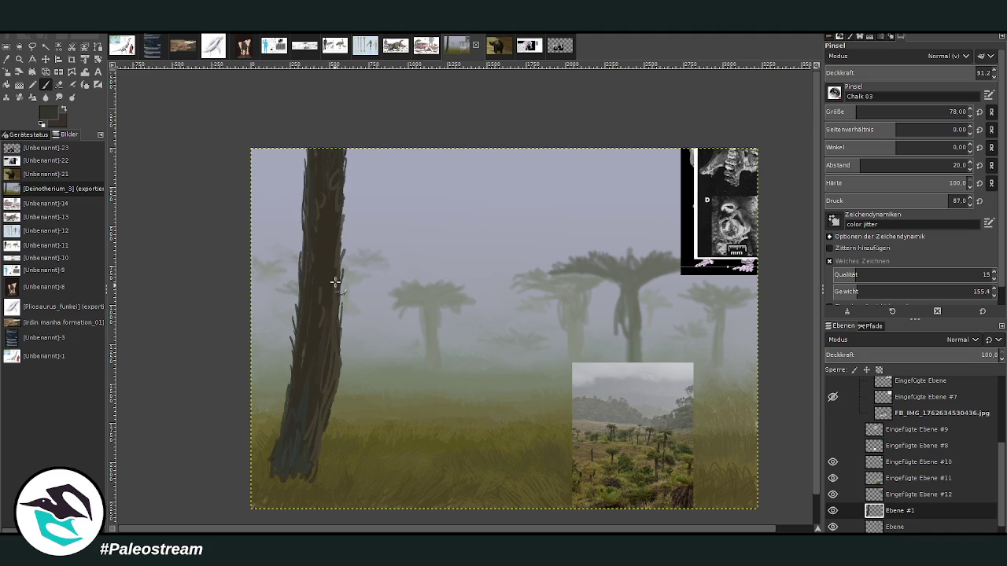
{"action": "left_click_drag", "start_coordinate": [316, 460], "coordinate": [319, 486]}
{"action": "left_click", "coordinate": [392, 404], "text": "ctrl"}
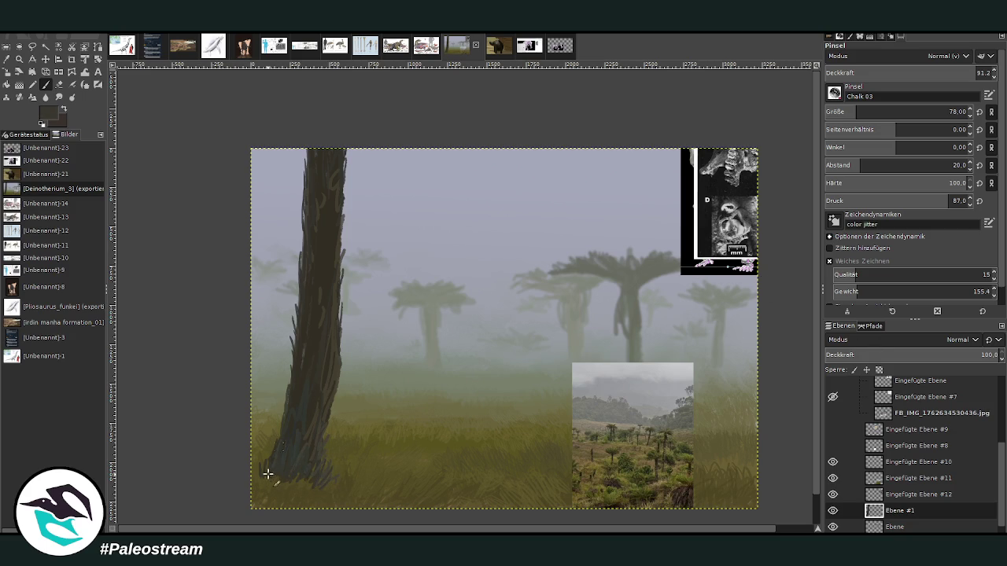
Step: Paint dark strands hanging from the top and upper-left edge of the trunk
{"action": "mouse_move", "coordinate": [352, 143]}
{"action": "left_mouse_down"}
{"action": "mouse_move", "coordinate": [338, 239]}
{"action": "mouse_move", "coordinate": [343, 231]}
{"action": "left_mouse_up"}
{"action": "left_click_drag", "start_coordinate": [292, 130], "coordinate": [302, 196]}
{"action": "mouse_move", "coordinate": [294, 154]}
{"action": "left_mouse_down"}
{"action": "mouse_move", "coordinate": [303, 231]}
{"action": "mouse_move", "coordinate": [294, 199]}
{"action": "mouse_move", "coordinate": [287, 206]}
{"action": "mouse_move", "coordinate": [305, 264]}
{"action": "left_mouse_up"}
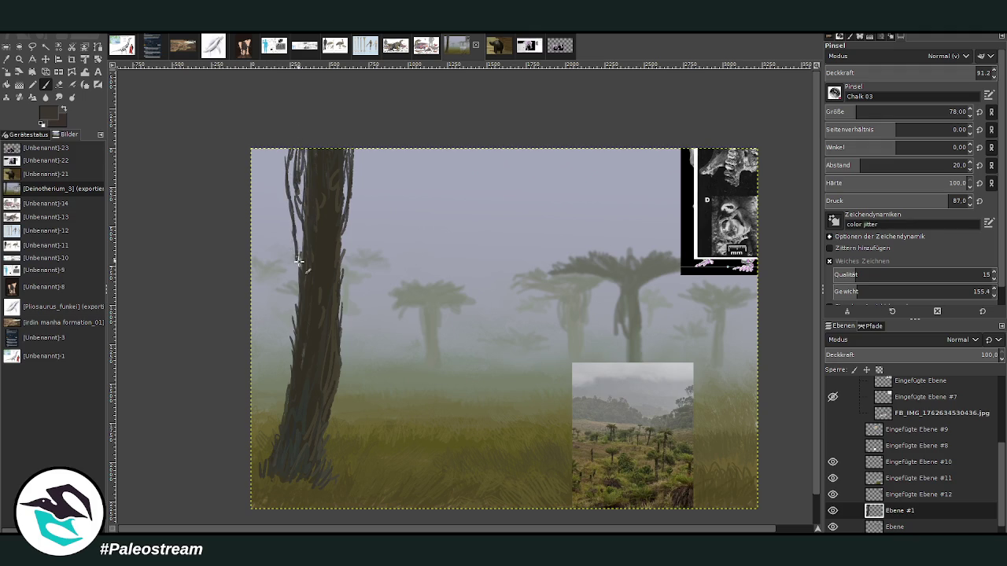
{"action": "left_click_drag", "start_coordinate": [293, 209], "coordinate": [303, 266]}
{"action": "left_click_drag", "start_coordinate": [288, 171], "coordinate": [297, 228]}
{"action": "left_click_drag", "start_coordinate": [286, 151], "coordinate": [291, 255]}
{"action": "left_click_drag", "start_coordinate": [283, 172], "coordinate": [290, 269]}
{"action": "left_click_drag", "start_coordinate": [284, 215], "coordinate": [294, 291]}
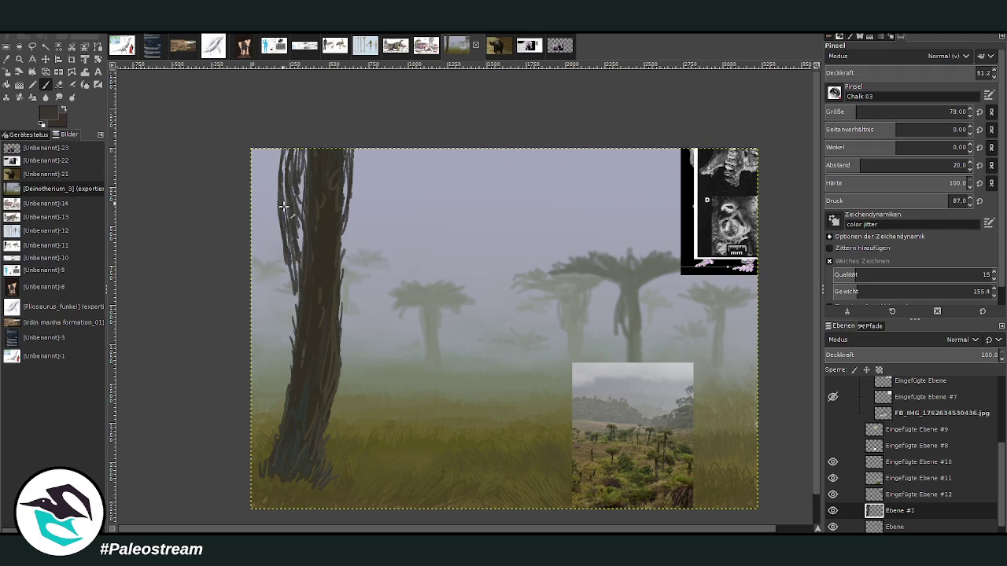
{"action": "mouse_move", "coordinate": [282, 157]}
{"action": "left_mouse_down"}
{"action": "mouse_move", "coordinate": [290, 224]}
{"action": "mouse_move", "coordinate": [310, 196]}
{"action": "left_mouse_up"}
{"action": "left_click_drag", "start_coordinate": [307, 184], "coordinate": [314, 227]}
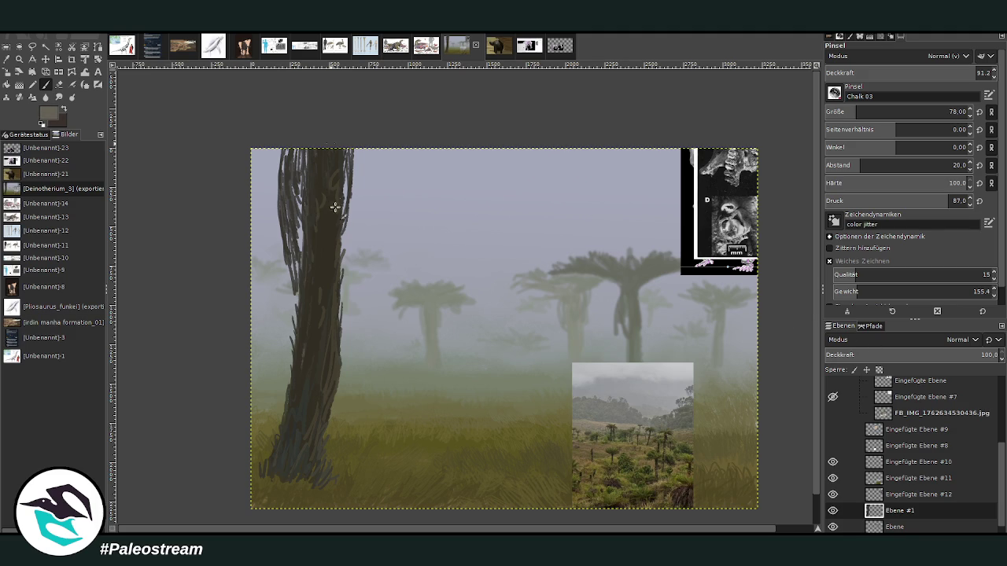
Step: Hang grey and light-grey strands down the trunk's edges and top middle, plus a few more dark ones
{"action": "mouse_move", "coordinate": [342, 149]}
{"action": "left_mouse_down"}
{"action": "mouse_move", "coordinate": [338, 250]}
{"action": "mouse_move", "coordinate": [350, 220]}
{"action": "mouse_move", "coordinate": [357, 234]}
{"action": "left_mouse_up"}
{"action": "left_click_drag", "start_coordinate": [348, 221], "coordinate": [346, 260]}
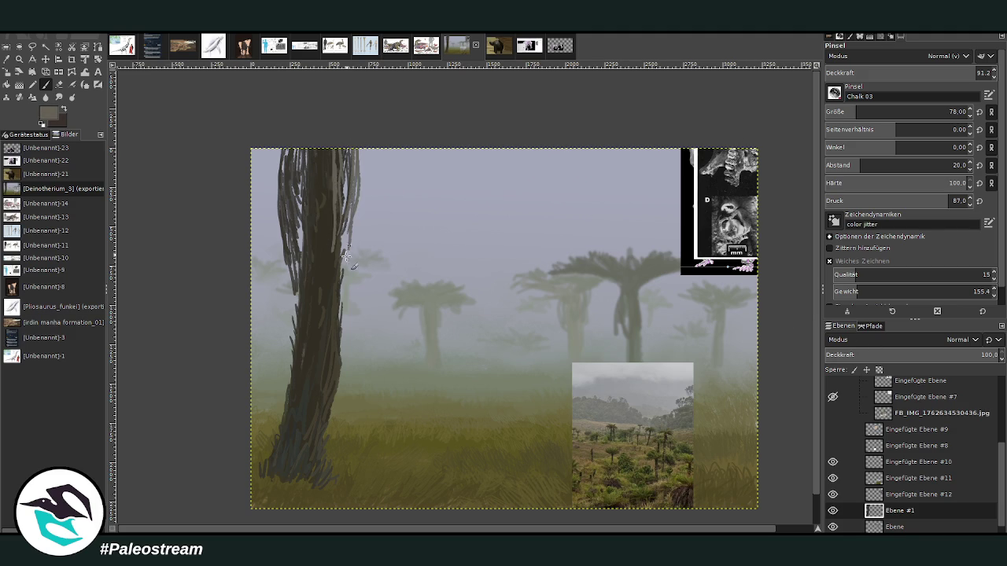
{"action": "left_click_drag", "start_coordinate": [359, 158], "coordinate": [355, 240]}
{"action": "left_click_drag", "start_coordinate": [280, 146], "coordinate": [283, 281]}
{"action": "left_click_drag", "start_coordinate": [280, 231], "coordinate": [291, 302]}
{"action": "left_click_drag", "start_coordinate": [280, 214], "coordinate": [283, 248]}
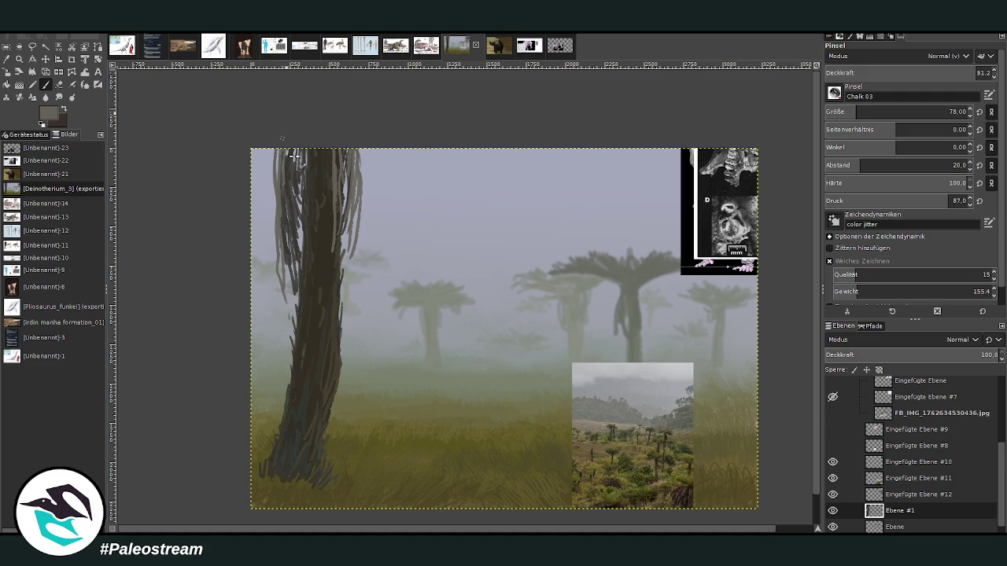
{"action": "mouse_move", "coordinate": [311, 151]}
{"action": "left_mouse_down"}
{"action": "mouse_move", "coordinate": [308, 196]}
{"action": "mouse_move", "coordinate": [322, 258]}
{"action": "left_mouse_up"}
{"action": "left_click_drag", "start_coordinate": [321, 180], "coordinate": [329, 266]}
{"action": "left_click_drag", "start_coordinate": [355, 148], "coordinate": [364, 232]}
{"action": "mouse_move", "coordinate": [364, 189]}
{"action": "left_mouse_down"}
{"action": "mouse_move", "coordinate": [351, 288]}
{"action": "mouse_move", "coordinate": [366, 220]}
{"action": "left_mouse_up"}
{"action": "mouse_move", "coordinate": [271, 148]}
{"action": "left_mouse_down"}
{"action": "mouse_move", "coordinate": [289, 261]}
{"action": "mouse_move", "coordinate": [270, 206]}
{"action": "left_mouse_up"}
{"action": "left_click_drag", "start_coordinate": [343, 156], "coordinate": [349, 211]}
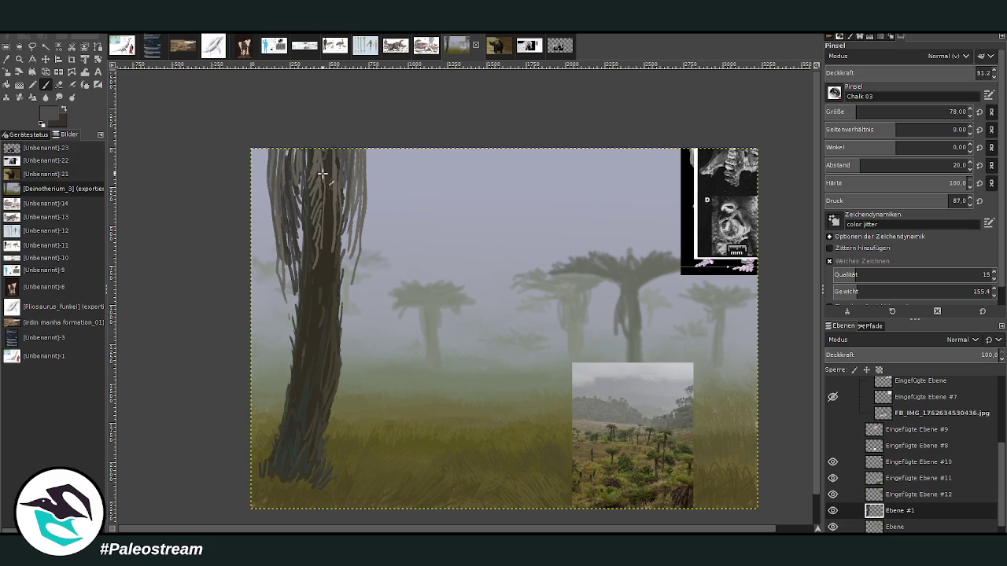
{"action": "mouse_move", "coordinate": [294, 148]}
{"action": "left_mouse_down"}
{"action": "mouse_move", "coordinate": [287, 190]}
{"action": "mouse_move", "coordinate": [302, 228]}
{"action": "left_mouse_up"}
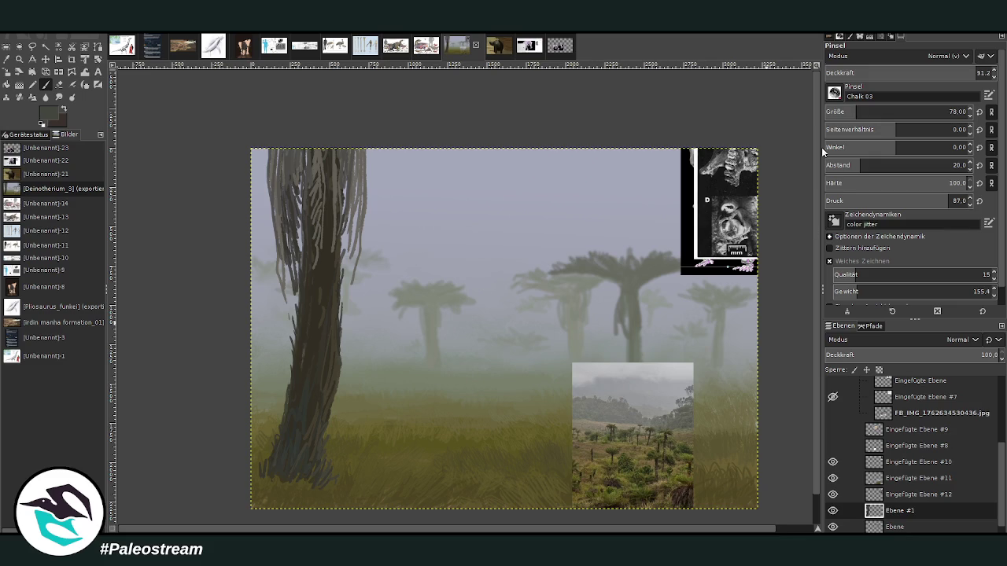
Step: With brush size 113 and opacity 98.4, paint the first dark fern fronds at the top centre
{"action": "left_click", "coordinate": [867, 110]}
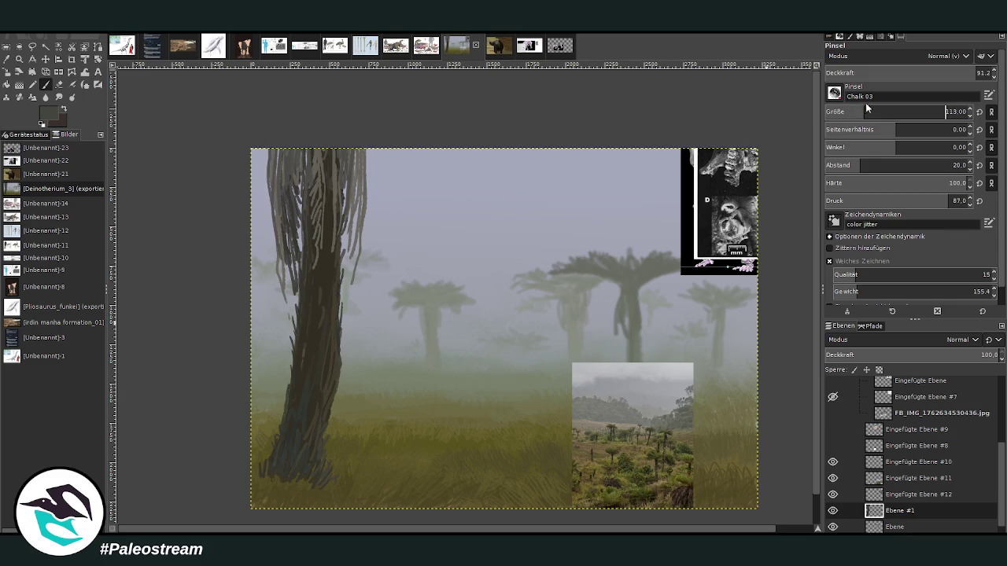
{"action": "left_click", "coordinate": [950, 70]}
{"action": "mouse_move", "coordinate": [402, 144]}
{"action": "left_mouse_down"}
{"action": "mouse_move", "coordinate": [449, 171]}
{"action": "mouse_move", "coordinate": [424, 147]}
{"action": "left_mouse_up"}
{"action": "mouse_move", "coordinate": [488, 155]}
{"action": "left_mouse_down"}
{"action": "mouse_move", "coordinate": [476, 151]}
{"action": "mouse_move", "coordinate": [492, 177]}
{"action": "mouse_move", "coordinate": [484, 141]}
{"action": "mouse_move", "coordinate": [495, 178]}
{"action": "mouse_move", "coordinate": [471, 151]}
{"action": "mouse_move", "coordinate": [494, 147]}
{"action": "left_mouse_up"}
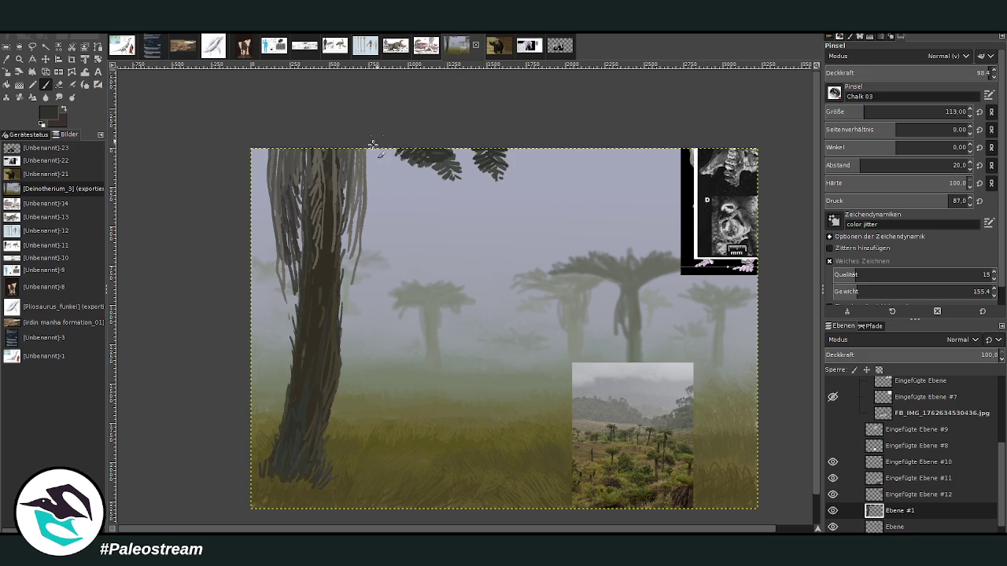
{"action": "mouse_move", "coordinate": [382, 141]}
{"action": "left_mouse_down"}
{"action": "mouse_move", "coordinate": [370, 161]}
{"action": "mouse_move", "coordinate": [387, 185]}
{"action": "mouse_move", "coordinate": [398, 179]}
{"action": "mouse_move", "coordinate": [372, 147]}
{"action": "left_mouse_up"}
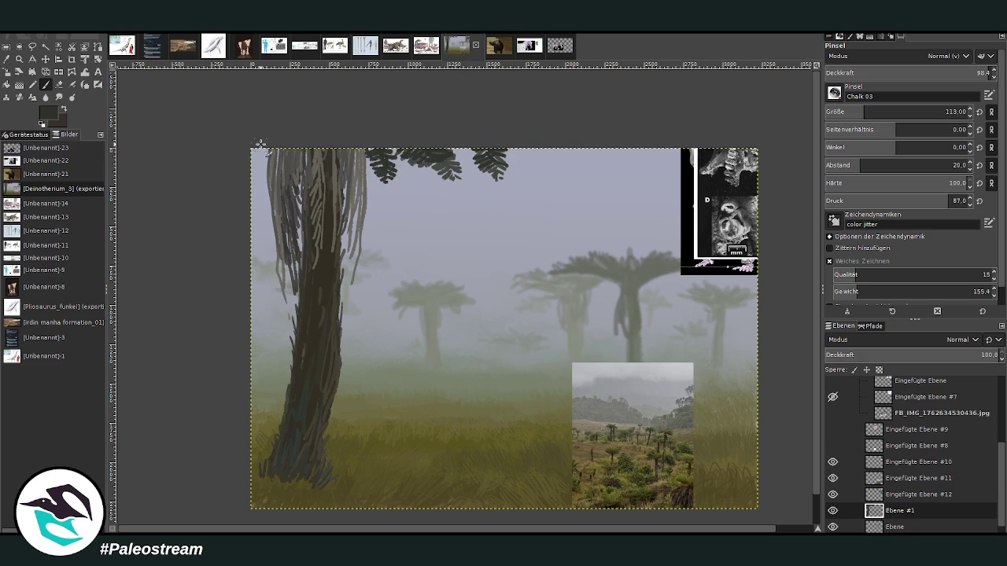
Step: Fill out the frond canopy with leaflets from the top-left corner toward the right
{"action": "mouse_move", "coordinate": [260, 144]}
{"action": "left_mouse_down"}
{"action": "mouse_move", "coordinate": [250, 181]}
{"action": "mouse_move", "coordinate": [259, 188]}
{"action": "left_mouse_up"}
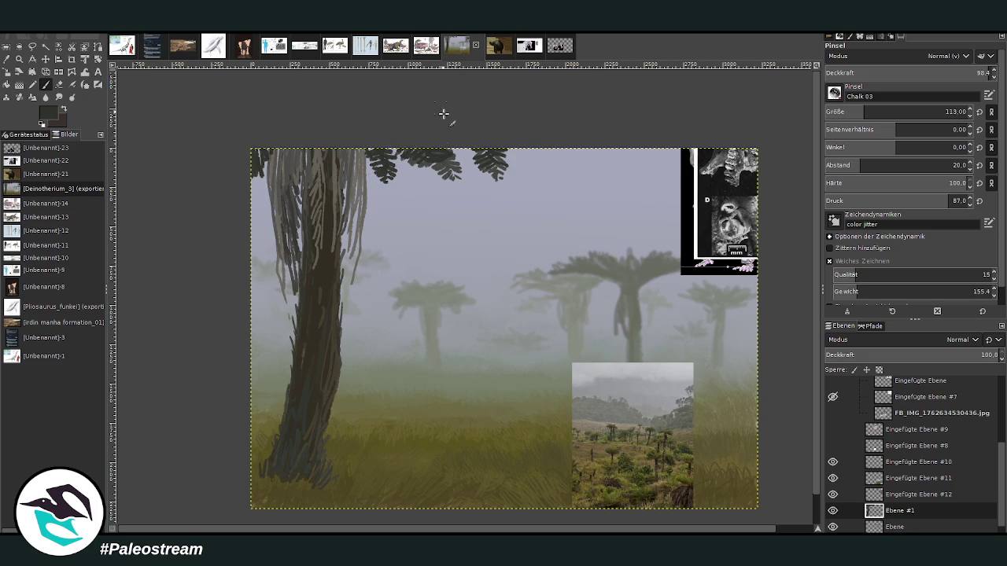
{"action": "left_click_drag", "start_coordinate": [376, 159], "coordinate": [362, 176]}
{"action": "left_click_drag", "start_coordinate": [376, 141], "coordinate": [361, 162]}
{"action": "mouse_move", "coordinate": [421, 173]}
{"action": "left_mouse_down"}
{"action": "mouse_move", "coordinate": [397, 161]}
{"action": "mouse_move", "coordinate": [386, 178]}
{"action": "mouse_move", "coordinate": [406, 168]}
{"action": "mouse_move", "coordinate": [395, 182]}
{"action": "mouse_move", "coordinate": [409, 200]}
{"action": "mouse_move", "coordinate": [417, 175]}
{"action": "mouse_move", "coordinate": [406, 169]}
{"action": "left_mouse_up"}
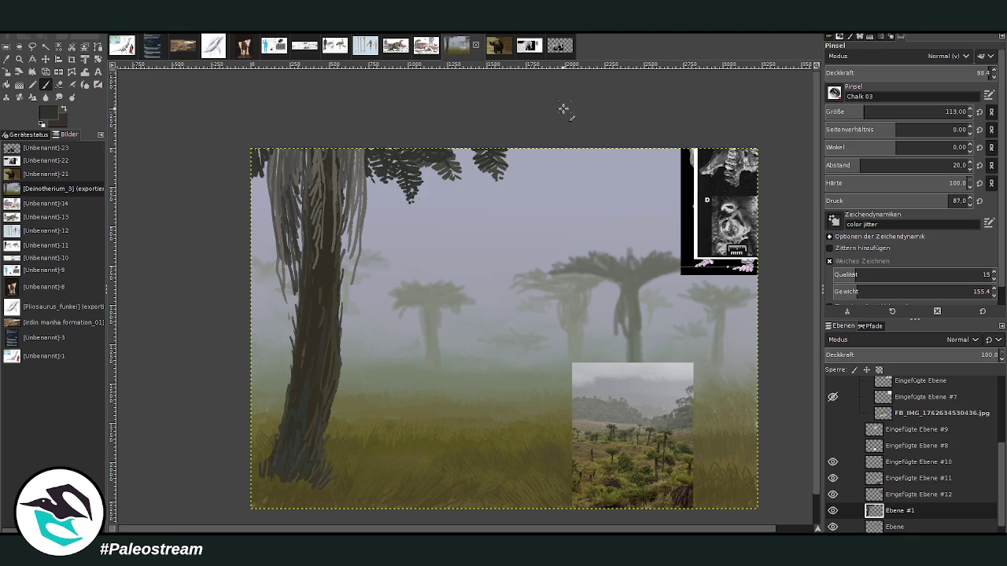
{"action": "mouse_move", "coordinate": [526, 149]}
{"action": "left_mouse_down"}
{"action": "mouse_move", "coordinate": [545, 151]}
{"action": "mouse_move", "coordinate": [581, 186]}
{"action": "mouse_move", "coordinate": [543, 146]}
{"action": "left_mouse_up"}
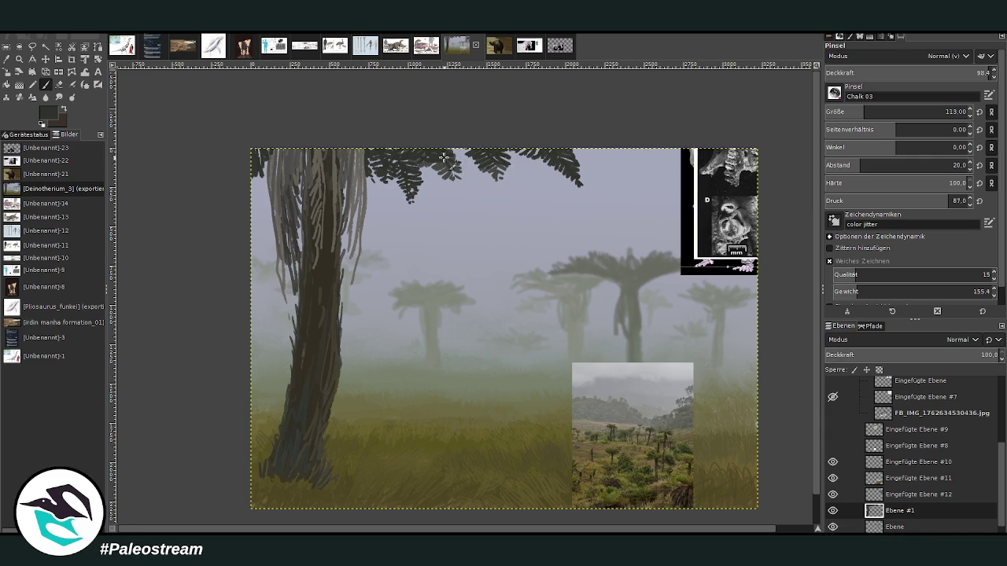
{"action": "mouse_move", "coordinate": [445, 158]}
{"action": "left_mouse_down"}
{"action": "mouse_move", "coordinate": [450, 189]}
{"action": "mouse_move", "coordinate": [442, 146]}
{"action": "left_mouse_up"}
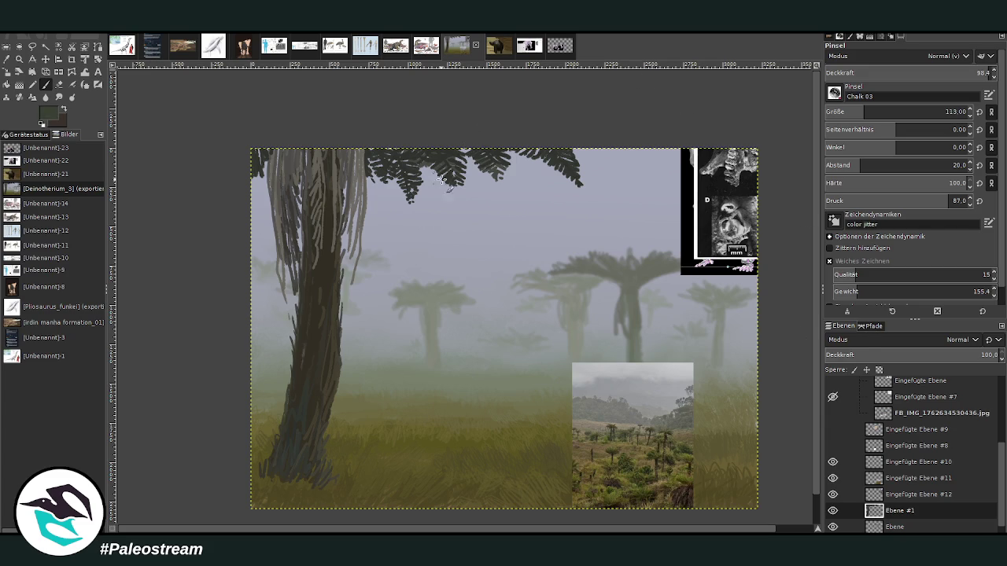
{"action": "left_click_drag", "start_coordinate": [497, 157], "coordinate": [486, 180]}
Step: Zoom in on the painting and sample an olive colour from the grass
{"action": "key", "text": "minus"}
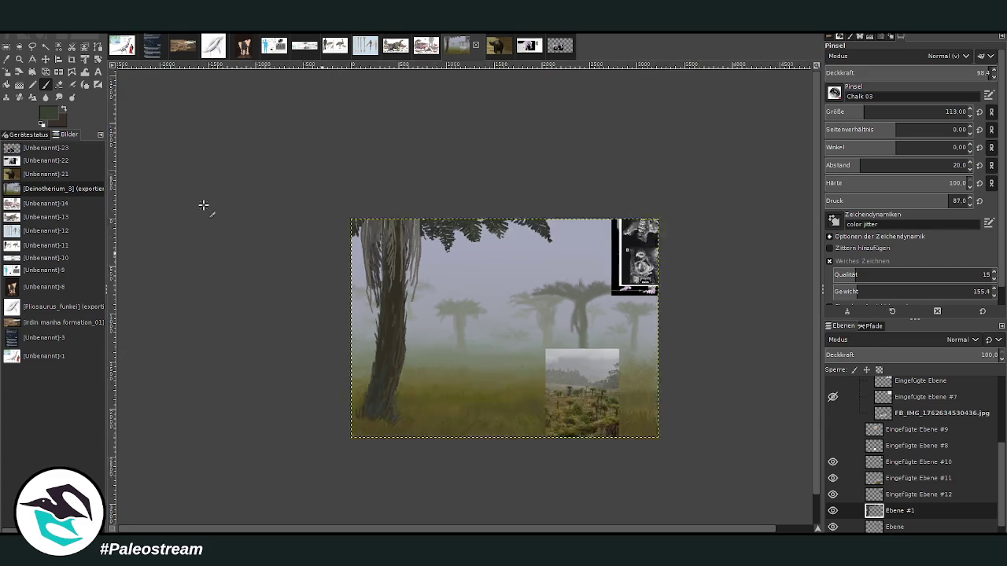
{"action": "key", "text": "minus"}
{"action": "left_click", "coordinate": [19, 59]}
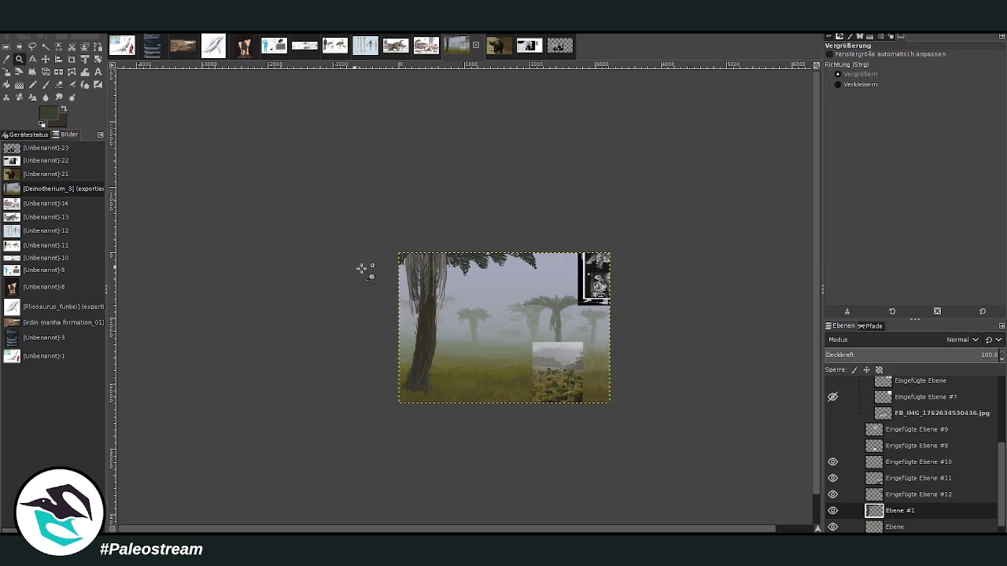
{"action": "left_click_drag", "start_coordinate": [410, 225], "coordinate": [535, 408]}
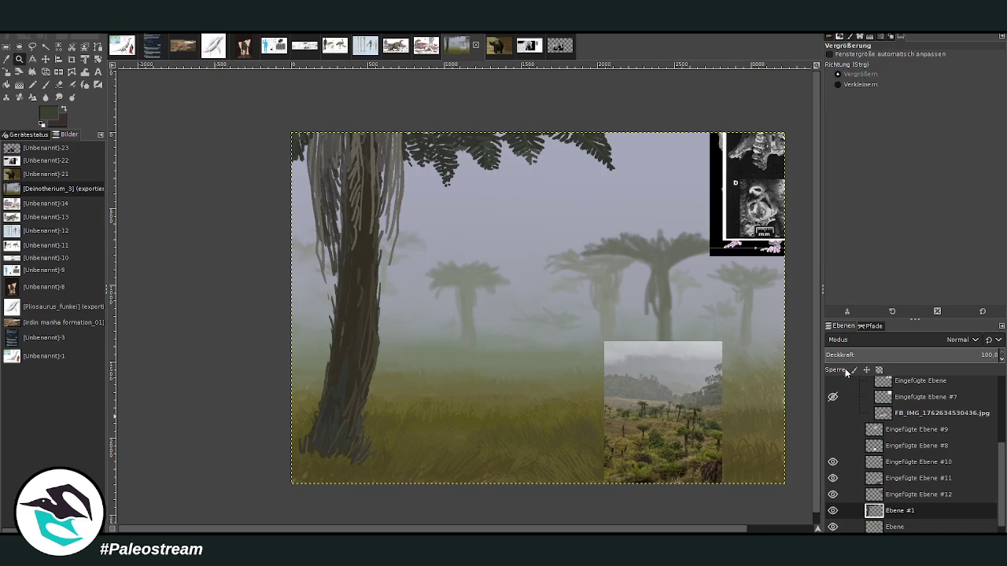
{"action": "left_click", "coordinate": [7, 59]}
{"action": "left_click", "coordinate": [350, 456]}
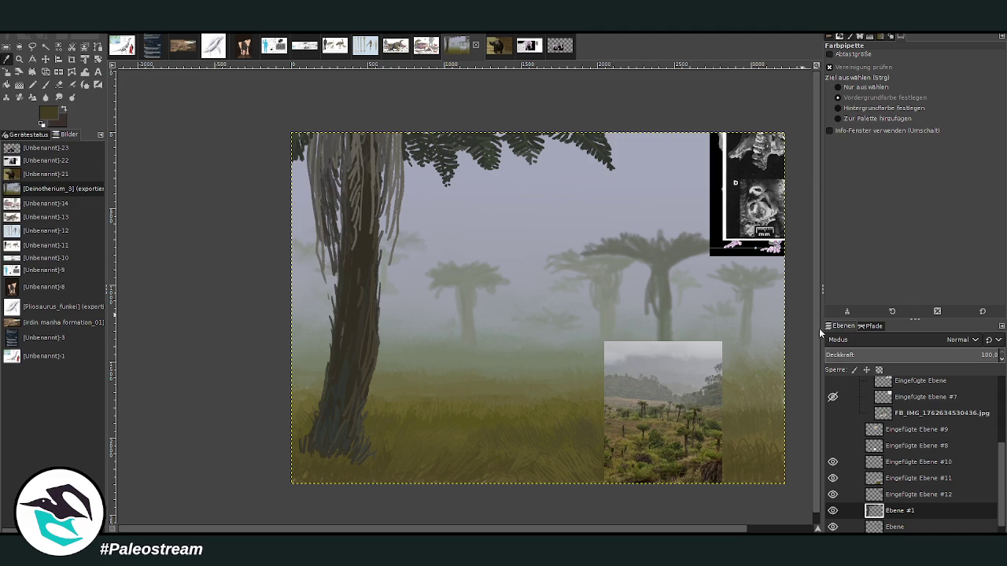
Step: Switch to the Bristles 01 paintbrush at size 400 and opacity 49.8
{"action": "key", "text": "p"}
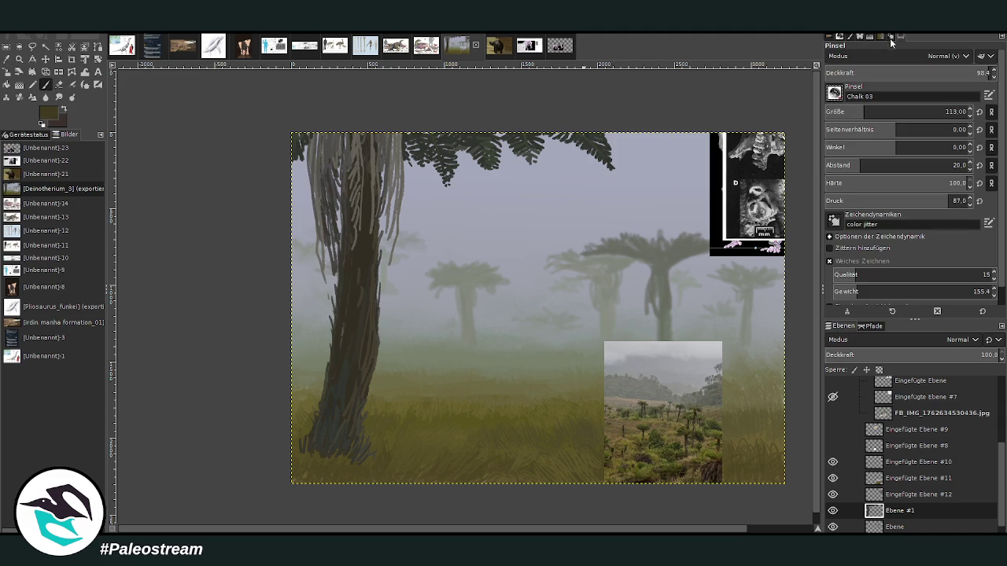
{"action": "left_click", "coordinate": [888, 93]}
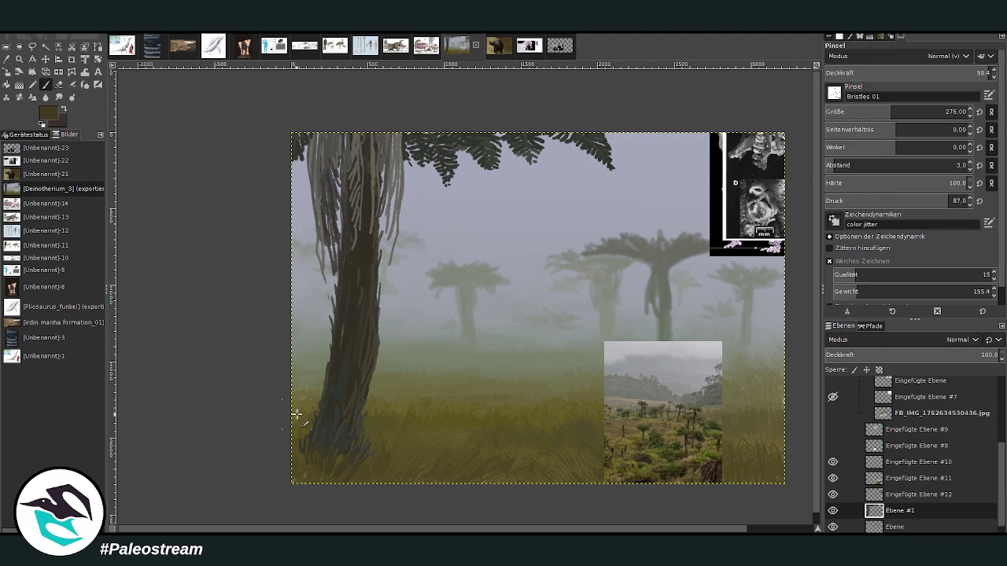
{"action": "left_click_drag", "start_coordinate": [891, 112], "coordinate": [906, 112]}
{"action": "left_click_drag", "start_coordinate": [983, 73], "coordinate": [940, 72]}
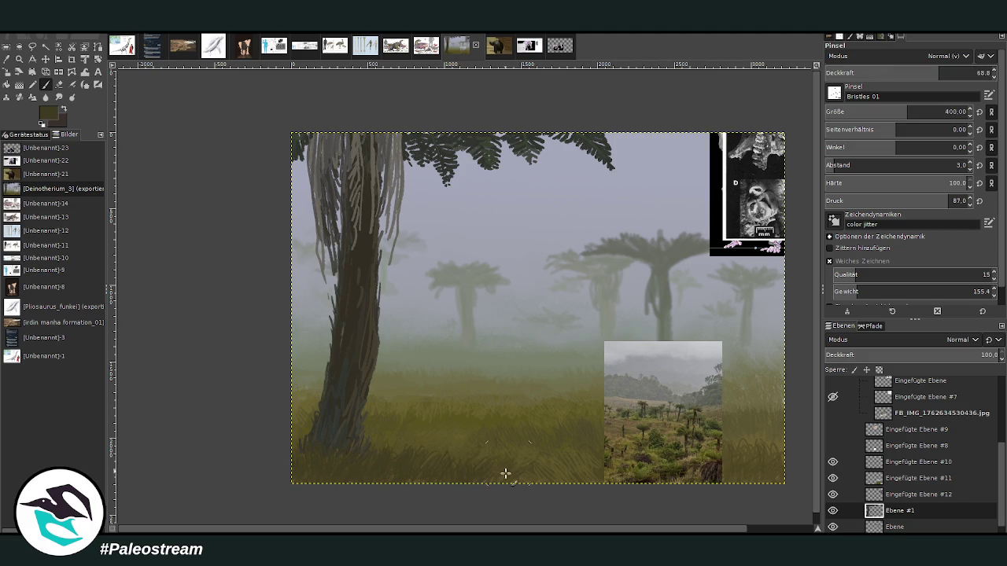
{"action": "left_click_drag", "start_coordinate": [867, 78], "coordinate": [871, 130]}
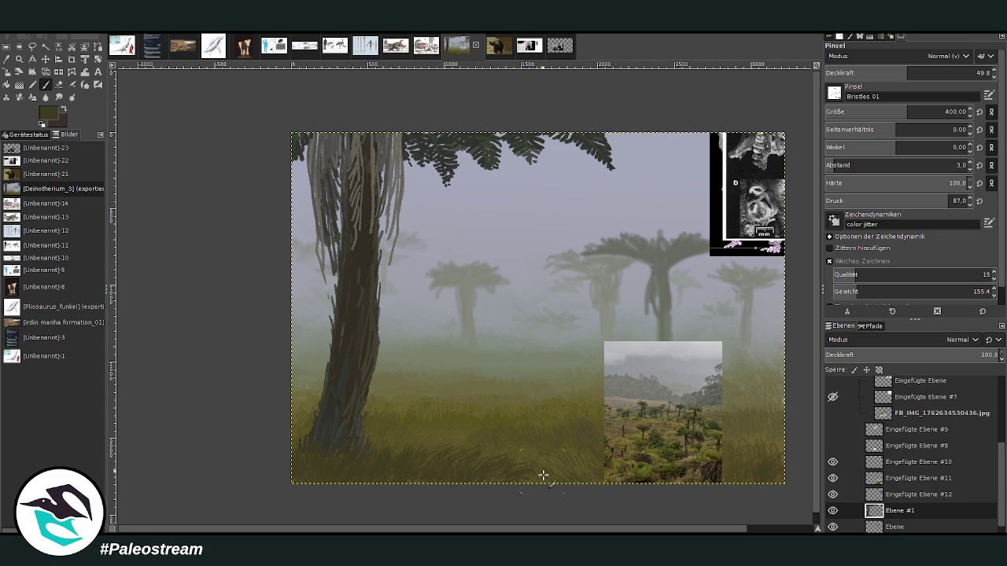
{"action": "key", "text": "minus"}
{"action": "key", "text": "minus"}
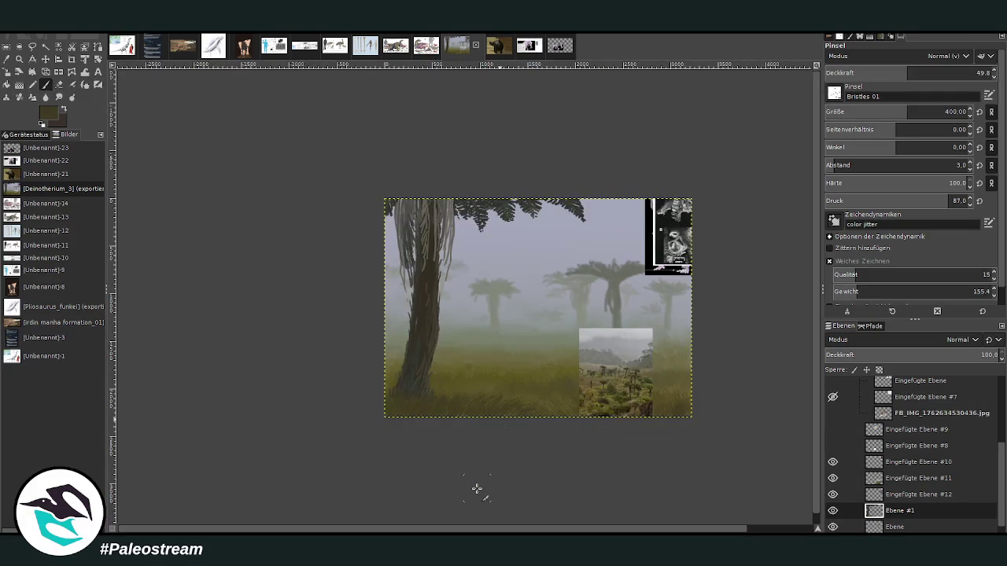
Step: Zoom into the painting and hide the Eingefügte Ebene #11 landscape reference layer
{"action": "left_click", "coordinate": [19, 59]}
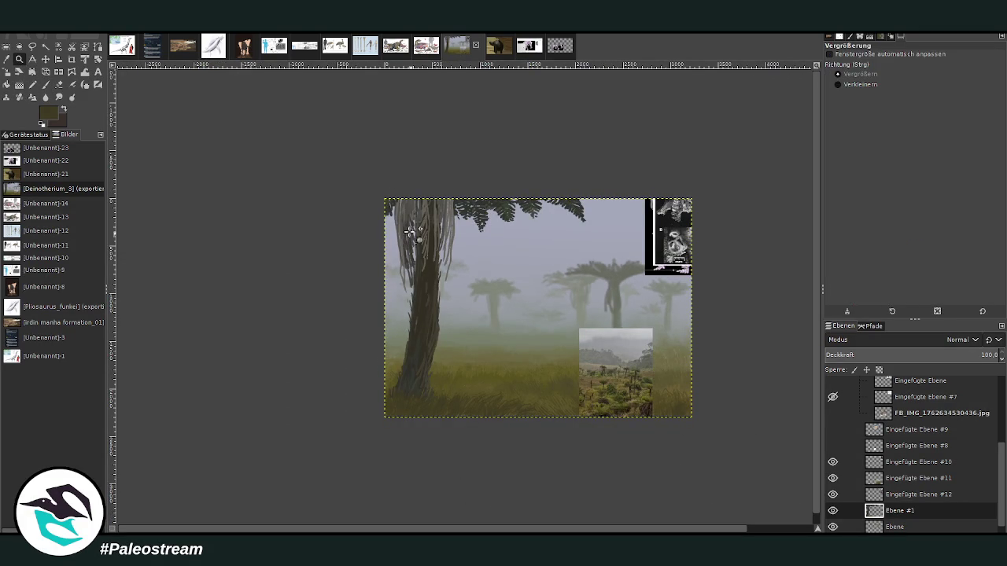
{"action": "left_click_drag", "start_coordinate": [373, 180], "coordinate": [646, 435]}
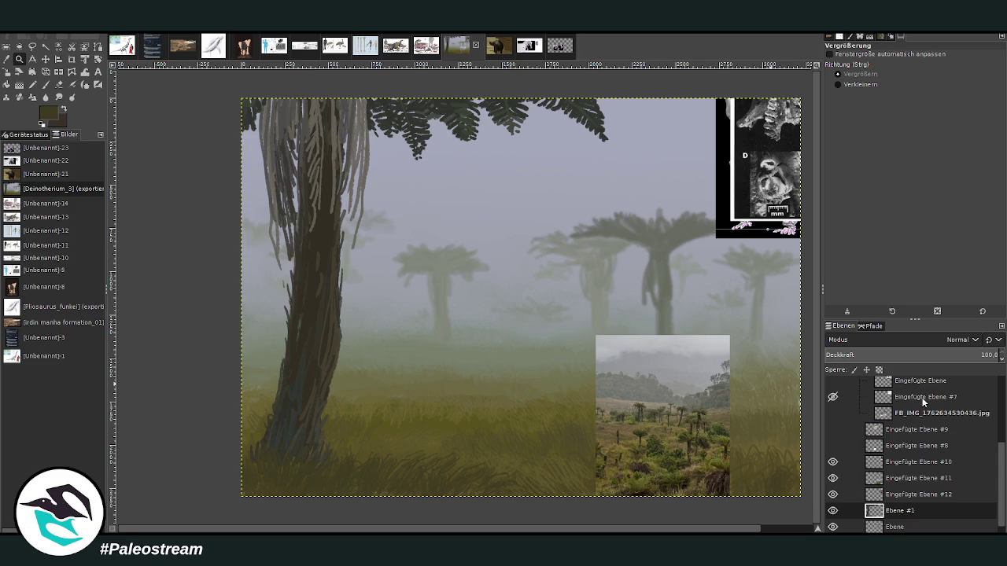
{"action": "left_click", "coordinate": [832, 478]}
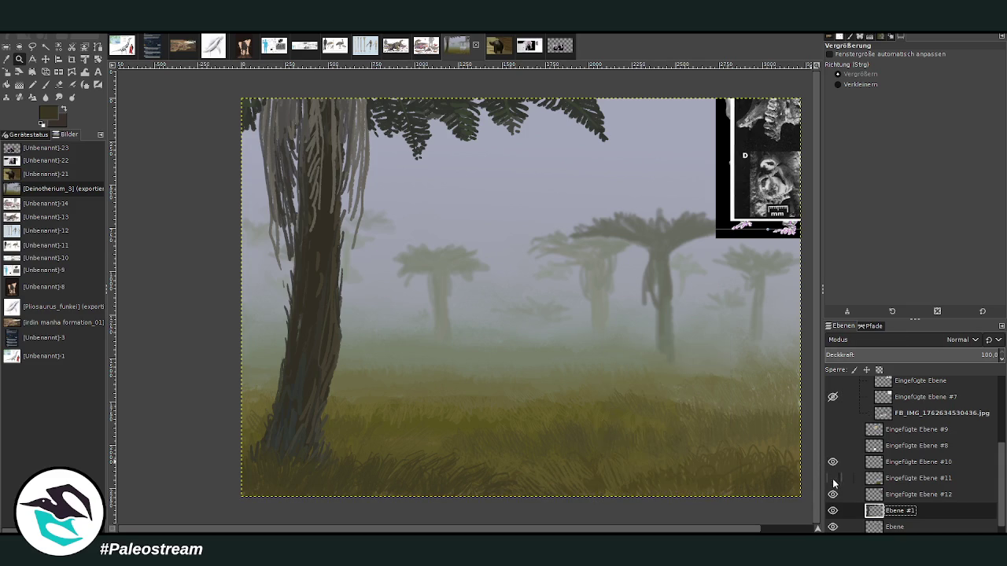
{"action": "left_click", "coordinate": [45, 59]}
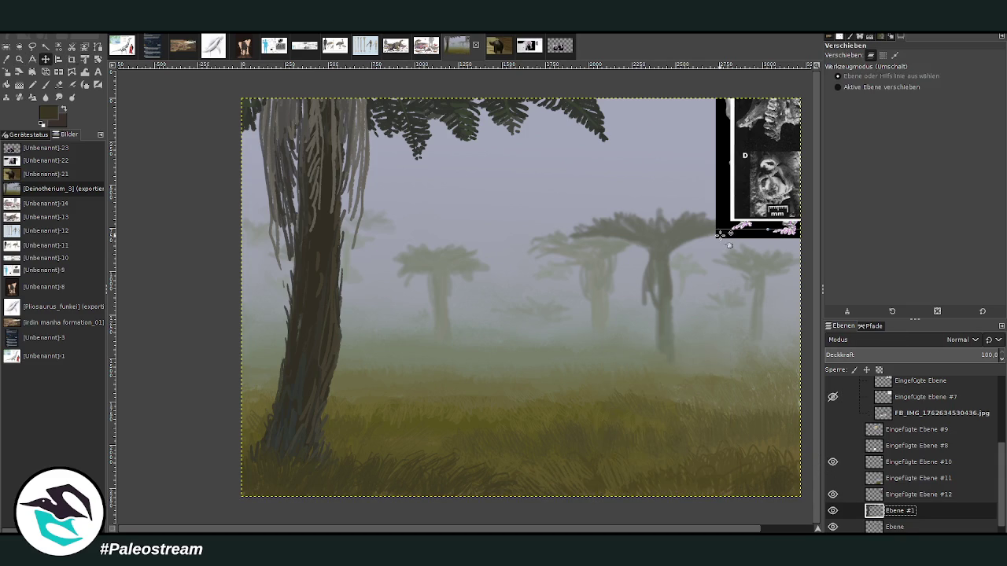